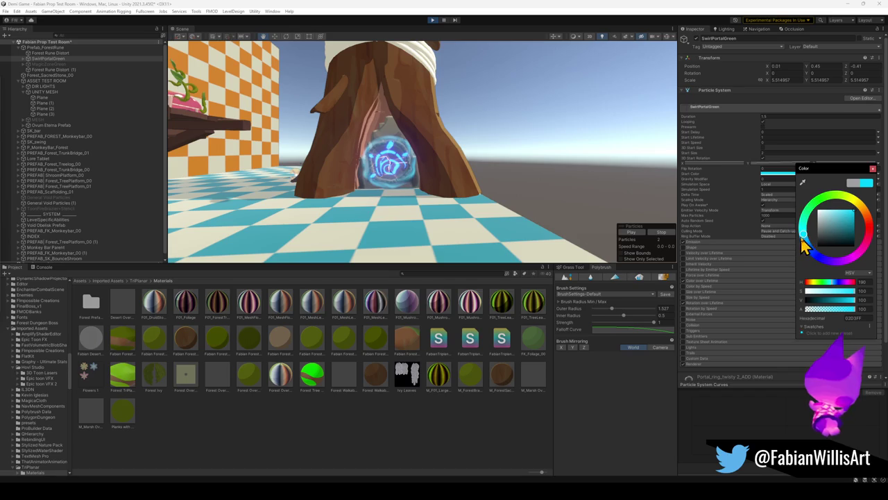
# Return the SwirlPortalGreen Start Color hue to bright cyan and close the Color window.
pyautogui.moveTo(810, 239)
pyautogui.mouseDown()
pyautogui.moveTo(856, 258)
pyautogui.moveTo(866, 239)
pyautogui.moveTo(853, 262)
pyautogui.moveTo(866, 220)
pyautogui.moveTo(853, 200)
pyautogui.moveTo(825, 201)
pyautogui.moveTo(802, 239)
pyautogui.mouseUp()
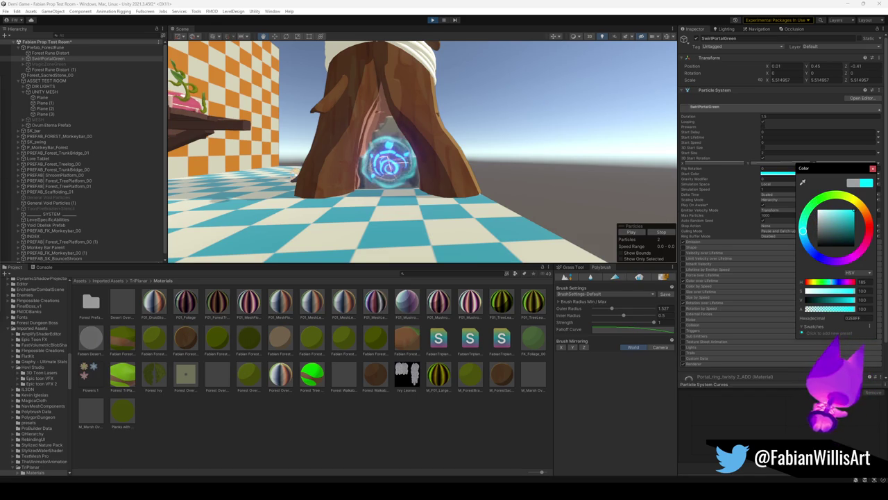
pyautogui.press('Return')
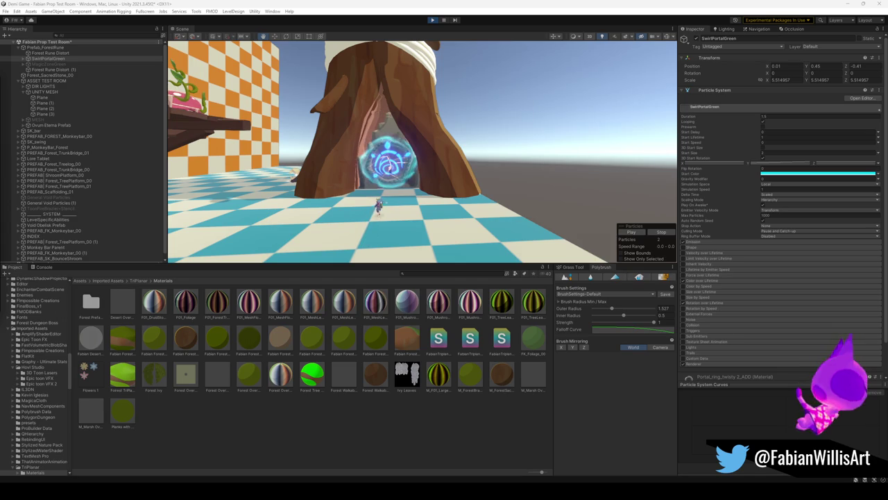
pyautogui.press('super')
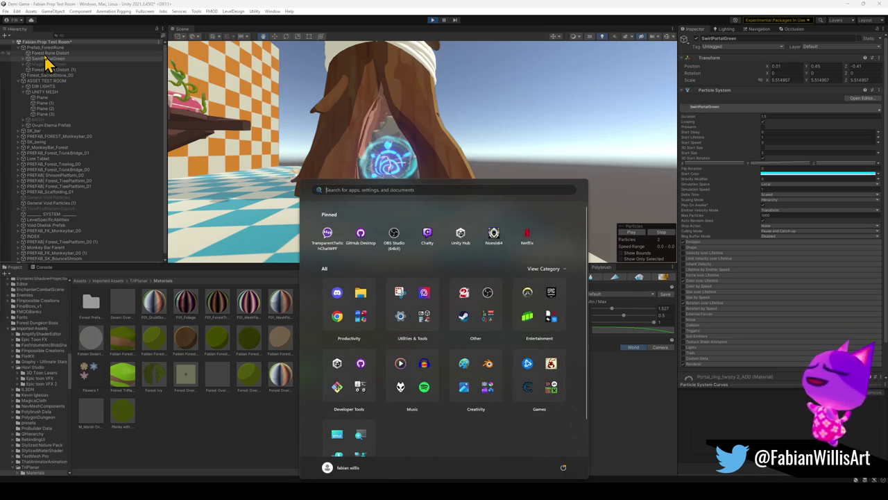
# Select Prefab_ForestRune and raise it along Y to 4.68 above the portal.
pyautogui.click(46, 54)
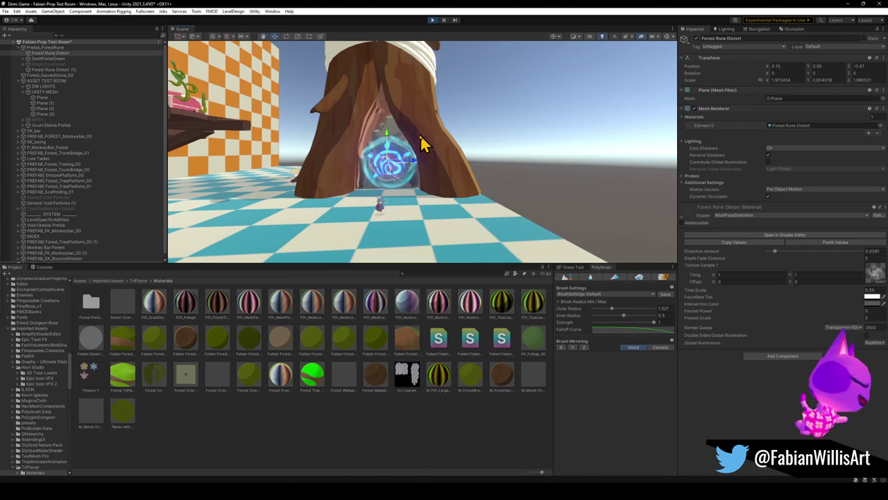
pyautogui.click(56, 48)
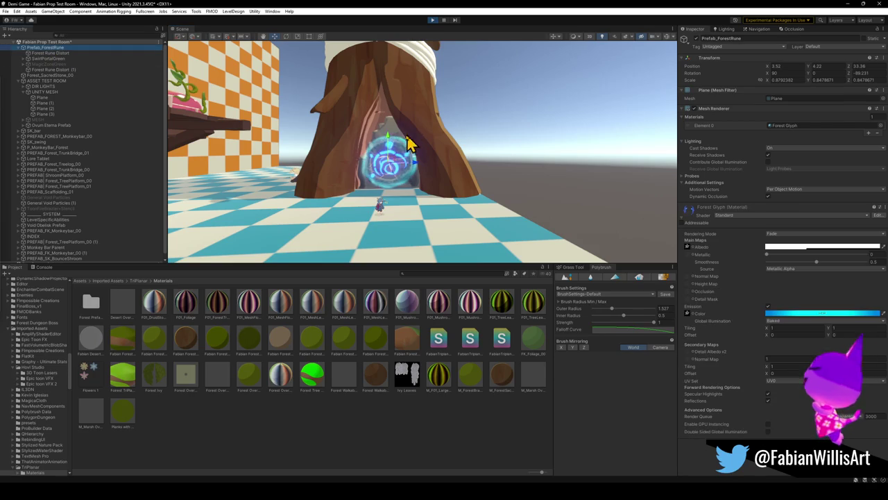
pyautogui.moveTo(391, 143); pyautogui.dragTo(389, 144)
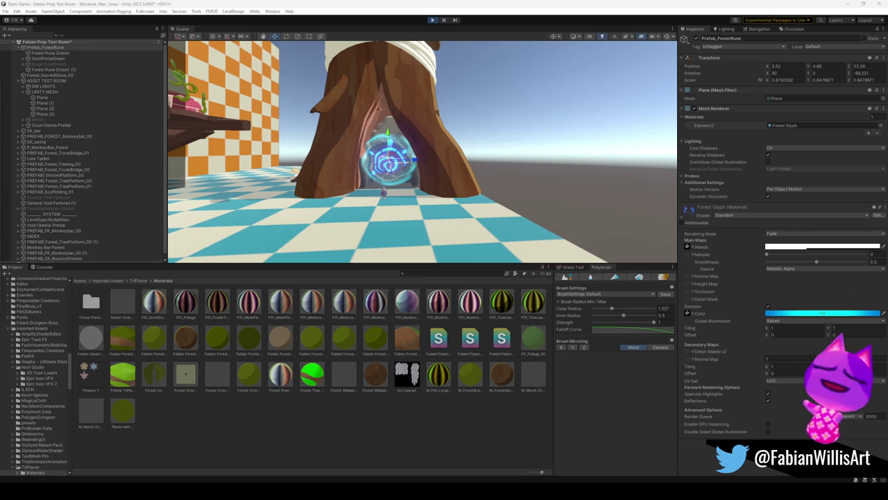
pyautogui.click(66, 59)
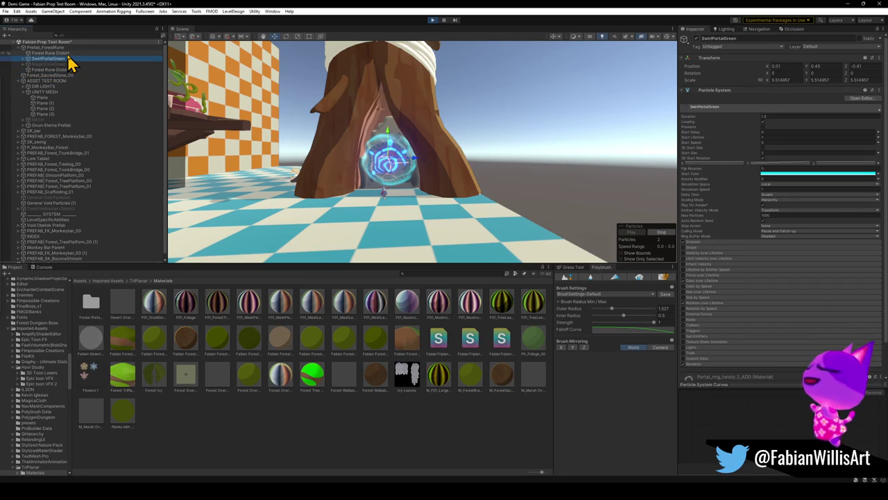
pyautogui.click(68, 54)
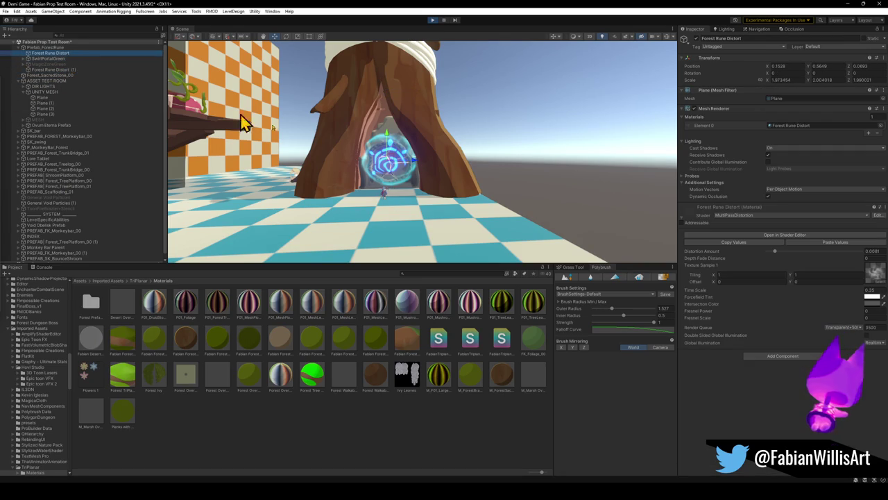
pyautogui.click(59, 48)
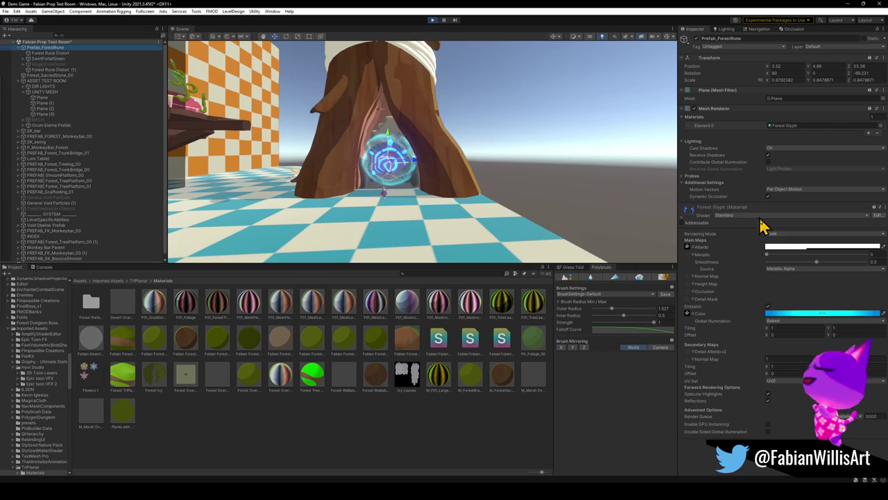
# Change the Forest Glyph emission colour to yellow-green, then bring up SwirlPortalGreen's Start Color.
pyautogui.click(791, 314)
pyautogui.moveTo(836, 320)
pyautogui.mouseDown()
pyautogui.moveTo(840, 340)
pyautogui.moveTo(843, 333)
pyautogui.mouseUp()
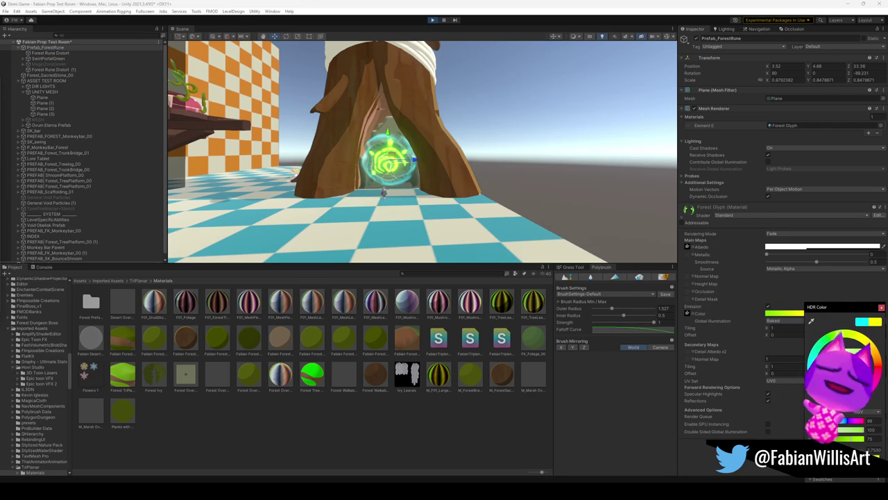
pyautogui.click(881, 307)
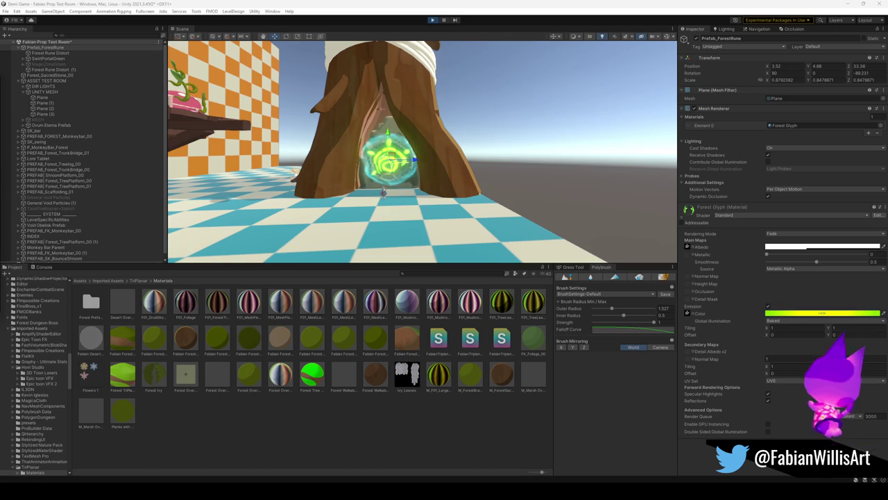
pyautogui.press('super')
pyautogui.click(821, 313)
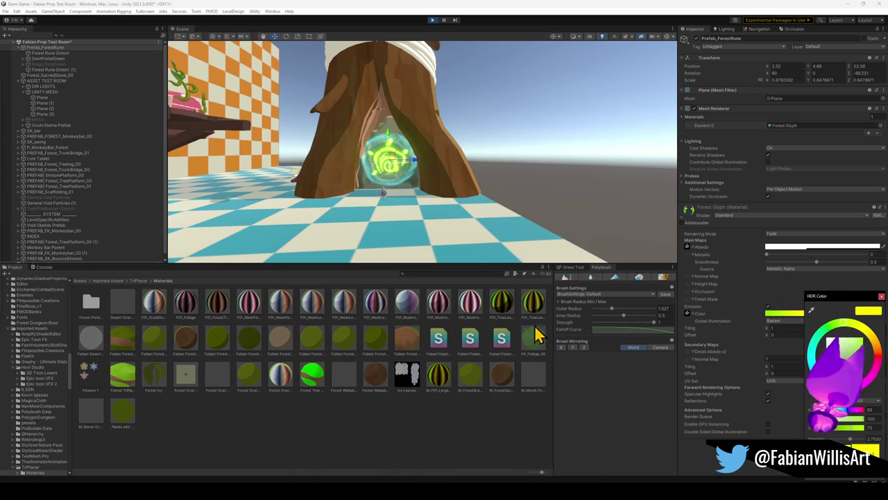
pyautogui.click(61, 59)
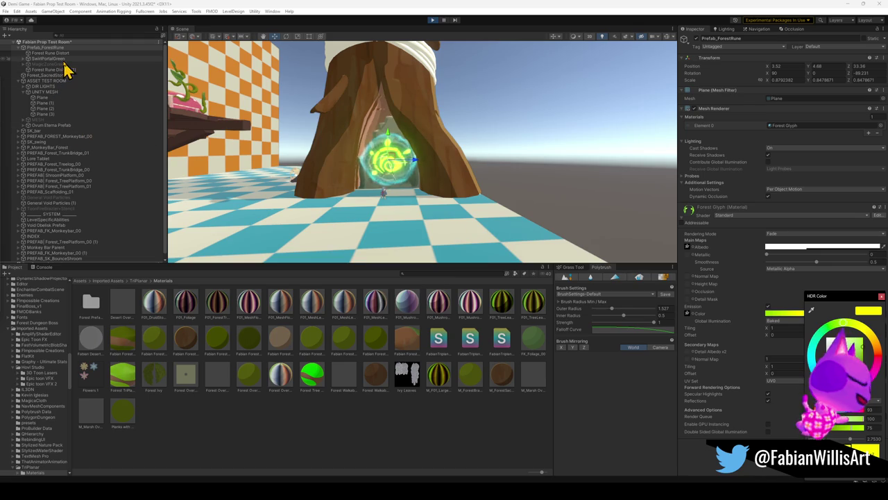
pyautogui.click(787, 178)
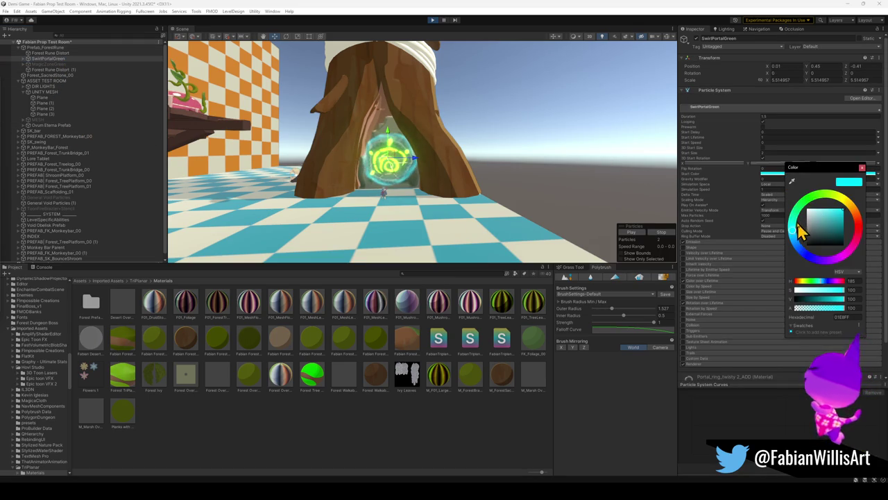
# Try green, yellow and orange hues for the SwirlPortalGreen start colour.
pyautogui.moveTo(794, 236)
pyautogui.mouseDown()
pyautogui.moveTo(796, 248)
pyautogui.moveTo(800, 225)
pyautogui.mouseUp()
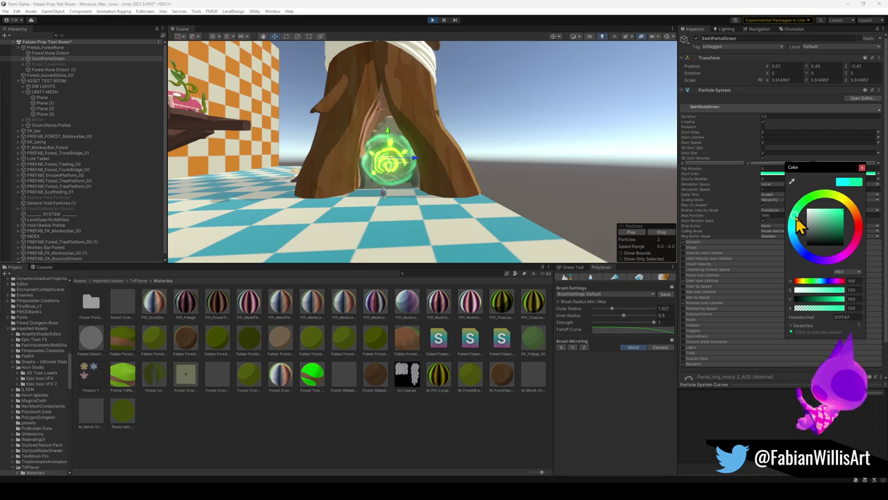
pyautogui.moveTo(800, 226)
pyautogui.mouseDown()
pyautogui.moveTo(823, 202)
pyautogui.moveTo(842, 207)
pyautogui.mouseUp()
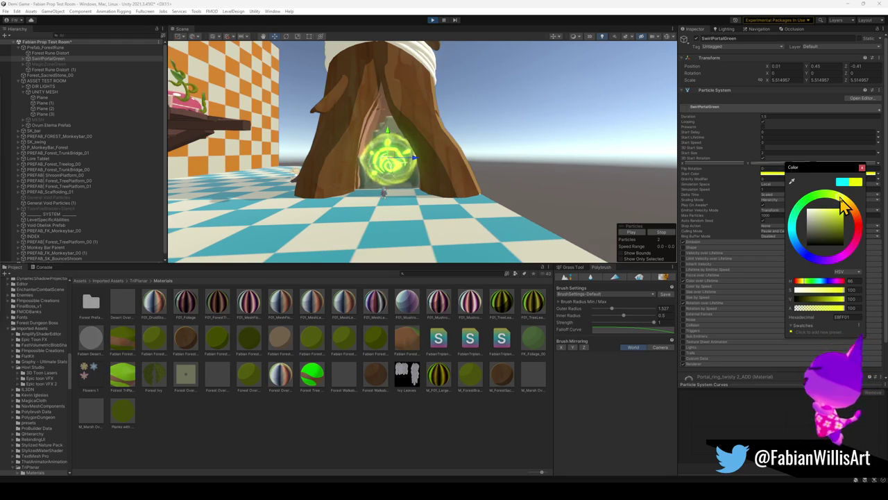
pyautogui.moveTo(843, 206); pyautogui.dragTo(851, 206)
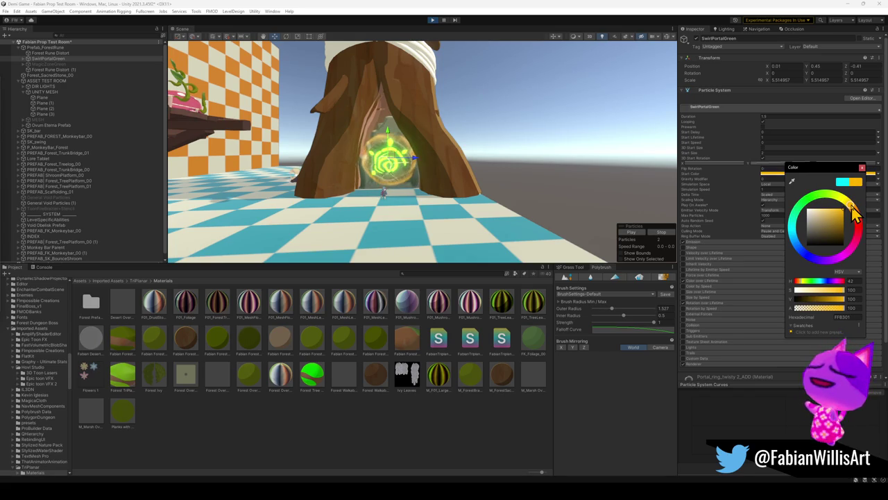
pyautogui.moveTo(851, 204)
pyautogui.mouseDown()
pyautogui.moveTo(825, 191)
pyautogui.moveTo(844, 198)
pyautogui.moveTo(844, 239)
pyautogui.moveTo(846, 231)
pyautogui.mouseUp()
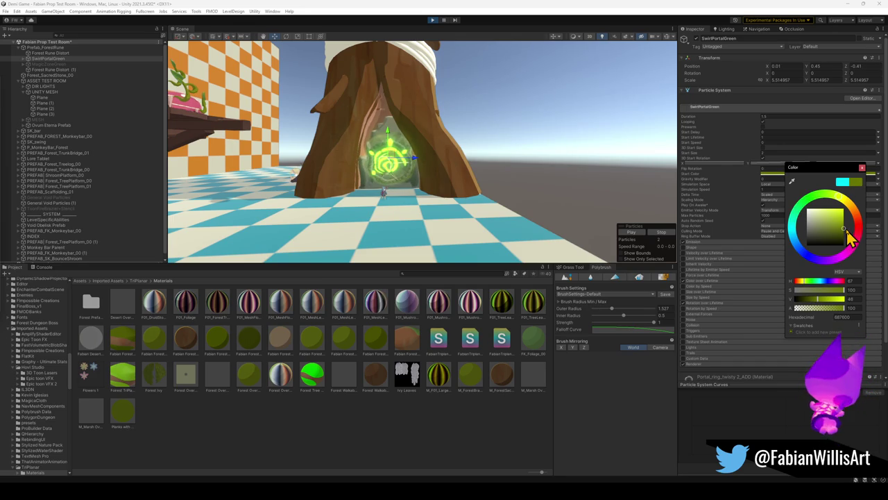
pyautogui.press('q')
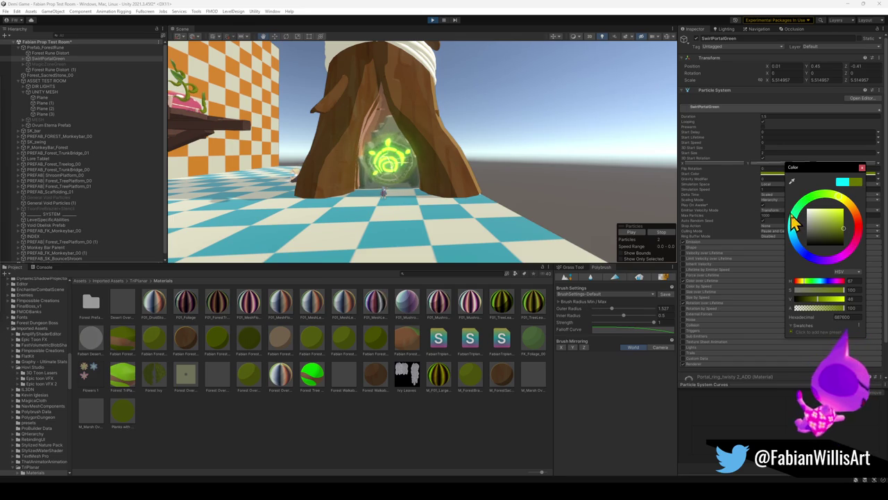
# Try pale, blue-violet, cyan and magenta hues, then settle on a dull olive yellow.
pyautogui.moveTo(846, 240)
pyautogui.mouseDown()
pyautogui.moveTo(845, 224)
pyautogui.moveTo(820, 201)
pyautogui.moveTo(813, 207)
pyautogui.moveTo(793, 250)
pyautogui.moveTo(842, 280)
pyautogui.moveTo(816, 270)
pyautogui.mouseUp()
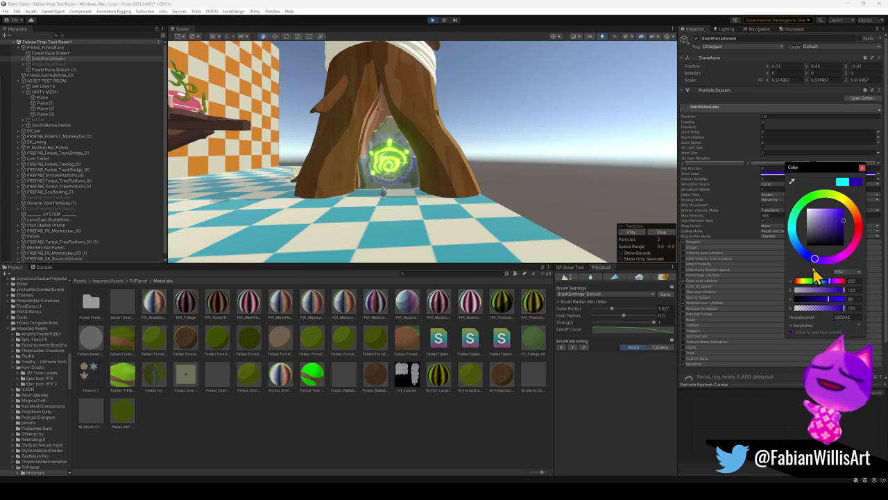
pyautogui.moveTo(840, 225); pyautogui.dragTo(843, 212)
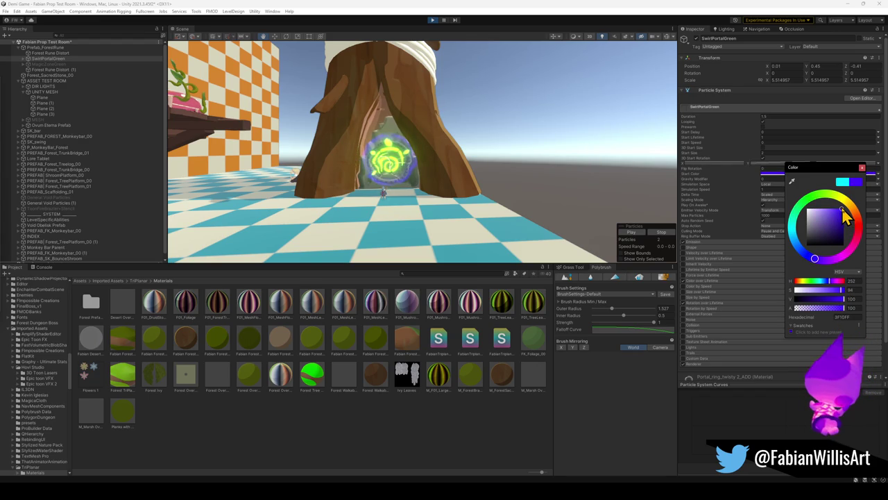
pyautogui.moveTo(814, 258); pyautogui.dragTo(797, 243)
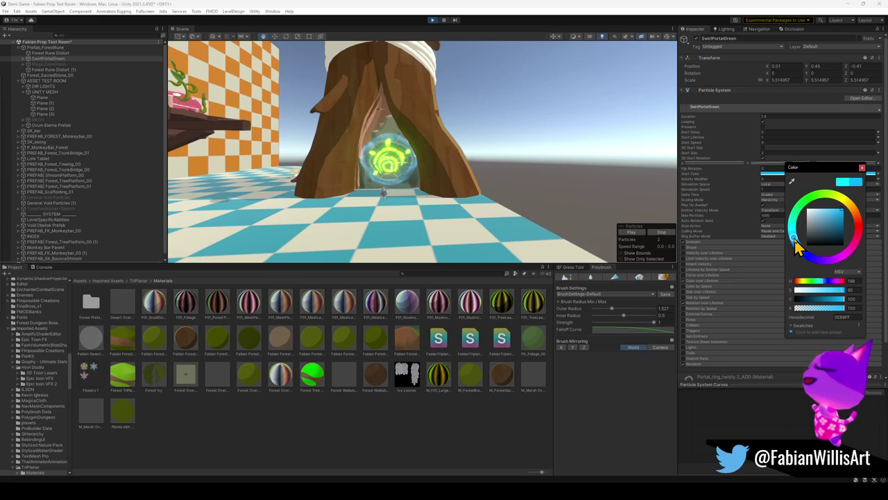
pyautogui.moveTo(796, 244)
pyautogui.mouseDown()
pyautogui.moveTo(858, 260)
pyautogui.moveTo(847, 202)
pyautogui.mouseUp()
pyautogui.moveTo(844, 233); pyautogui.dragTo(826, 216)
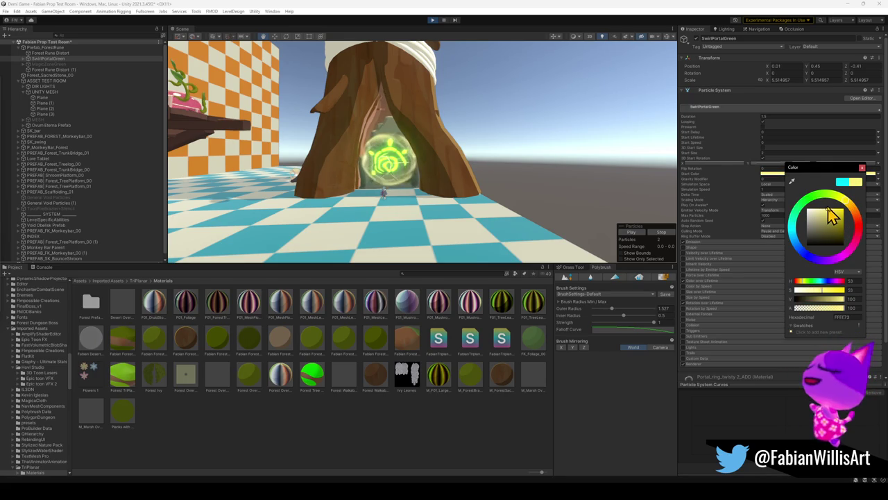
pyautogui.moveTo(829, 209); pyautogui.dragTo(817, 227)
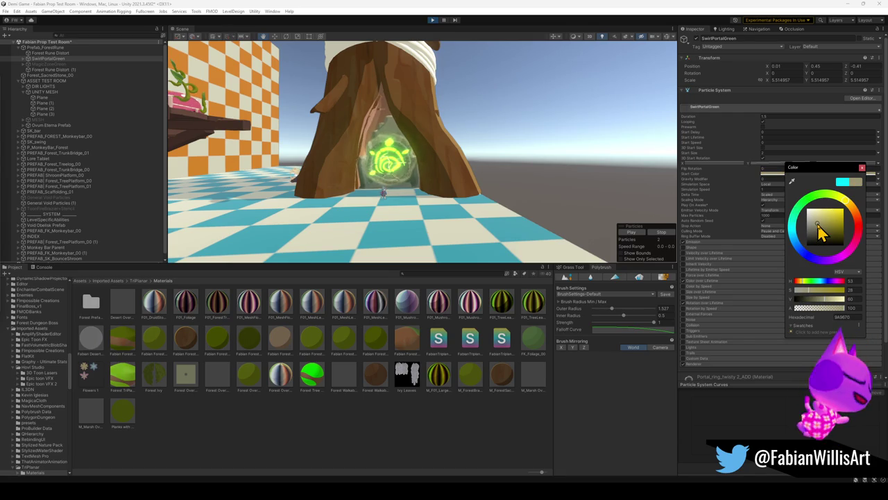
pyautogui.moveTo(824, 226); pyautogui.dragTo(846, 230)
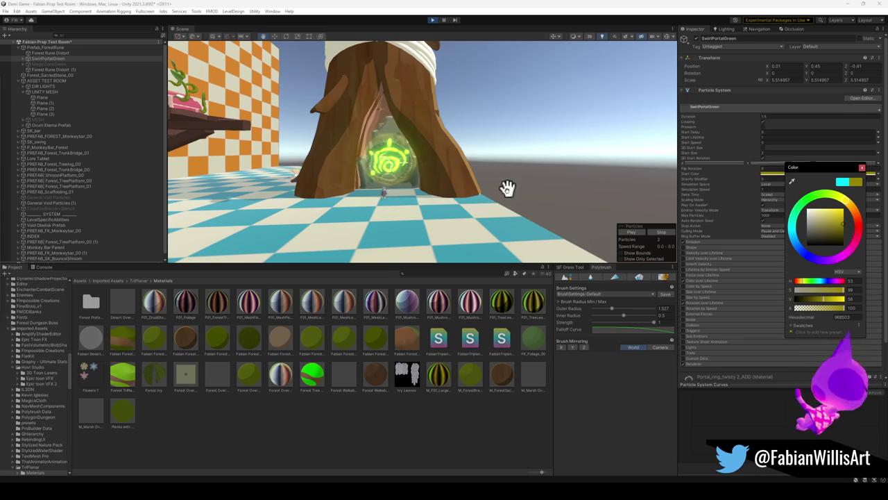
# Orbit and zoom in for a low, close view of the yellow-green tree portal.
pyautogui.keyDown('alt'); pyautogui.moveTo(509, 182); pyautogui.dragTo(510, 184); pyautogui.keyUp('alt')
pyautogui.scroll(2, 509, 182)
pyautogui.scroll(2, 505, 181)
pyautogui.scroll(2, 500, 182)
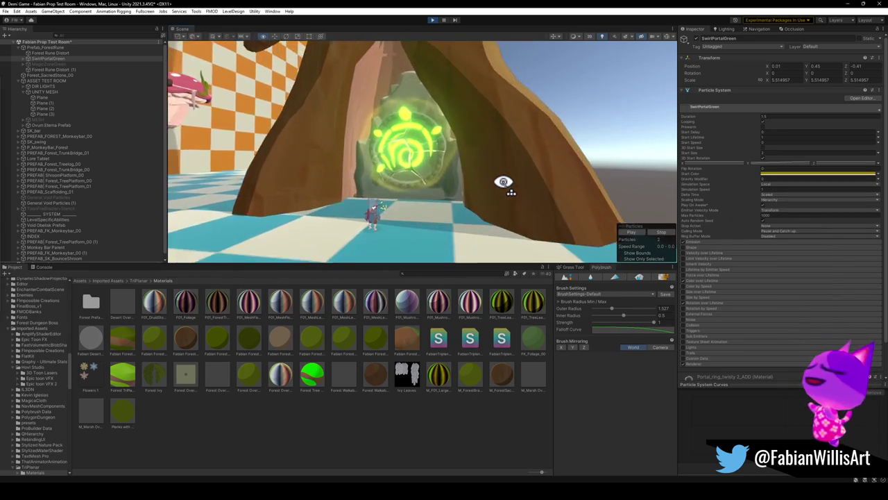
pyautogui.scroll(2, 496, 181)
pyautogui.scroll(2, 492, 182)
pyautogui.keyDown('alt'); pyautogui.moveTo(525, 186); pyautogui.dragTo(531, 184); pyautogui.keyUp('alt')
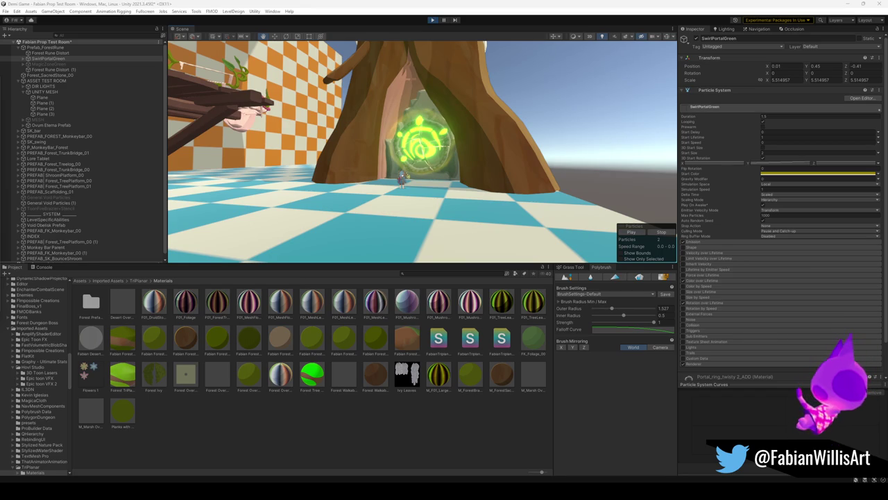
pyautogui.keyDown('alt'); pyautogui.moveTo(528, 212); pyautogui.dragTo(531, 201); pyautogui.keyUp('alt')
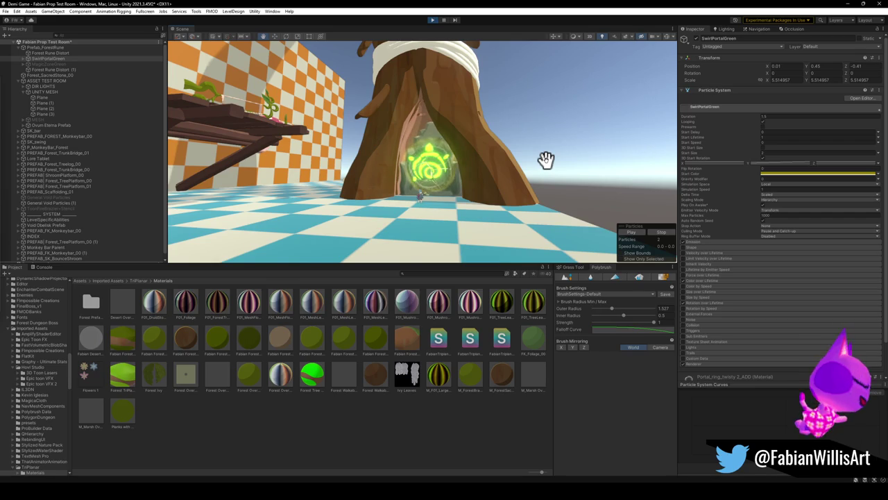
pyautogui.click(51, 64)
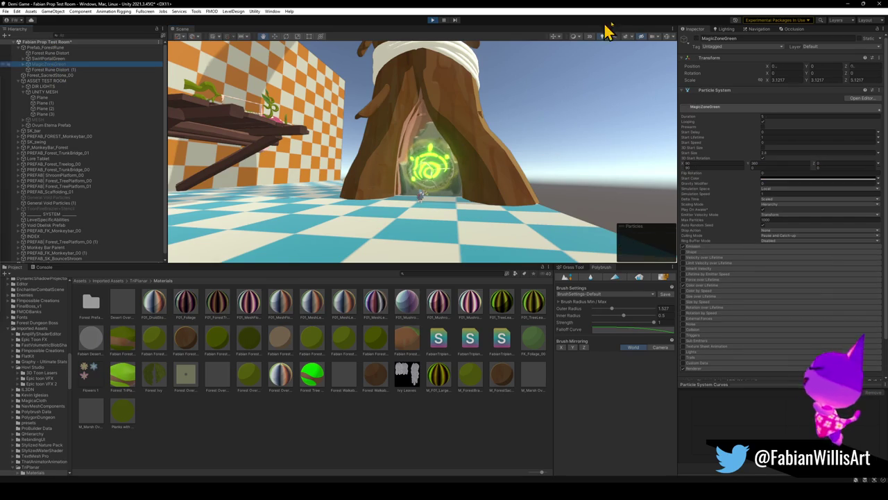
# Enable MagicZoneGreen, expand it and select its PortalDust particle system.
pyautogui.click(696, 40)
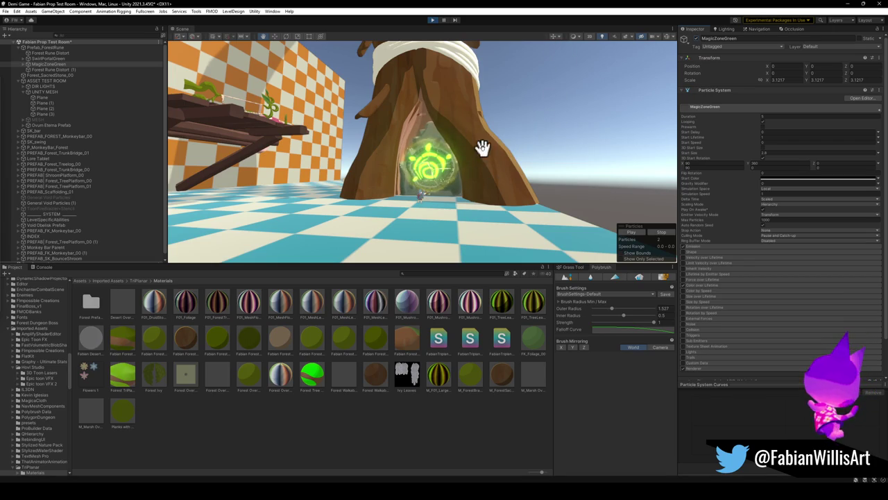
pyautogui.click(23, 64)
pyautogui.click(44, 70)
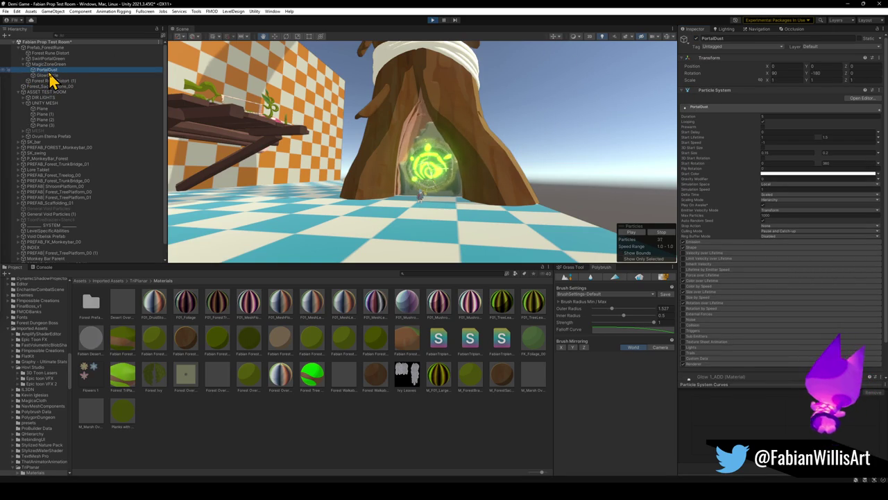
# Set the PortalDust start colour to a pale yellow (FBE339).
pyautogui.click(798, 173)
pyautogui.moveTo(828, 228)
pyautogui.mouseDown()
pyautogui.moveTo(819, 249)
pyautogui.moveTo(819, 209)
pyautogui.moveTo(818, 228)
pyautogui.moveTo(841, 214)
pyautogui.mouseUp()
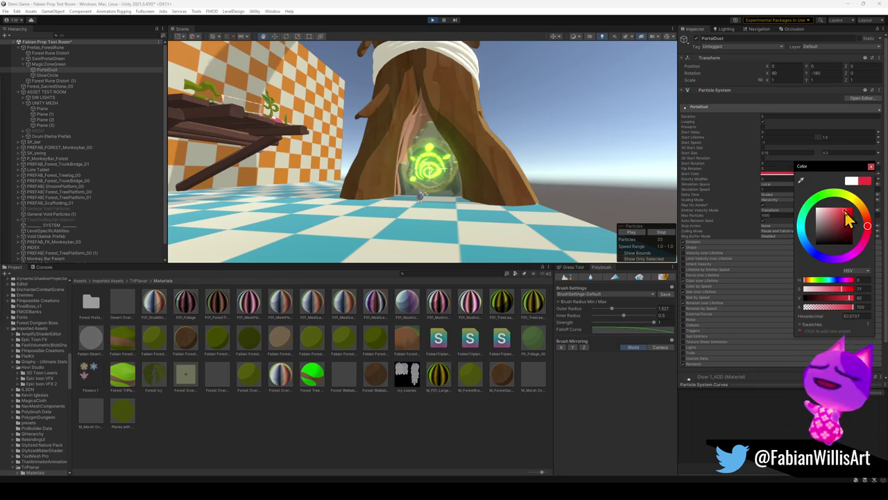
pyautogui.moveTo(853, 202)
pyautogui.mouseDown()
pyautogui.moveTo(841, 207)
pyautogui.moveTo(868, 216)
pyautogui.mouseUp()
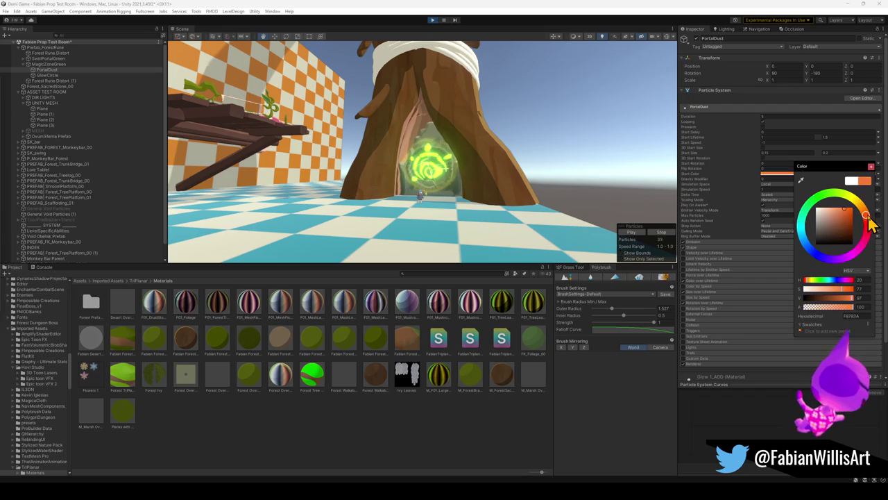
pyautogui.moveTo(868, 218); pyautogui.dragTo(858, 200)
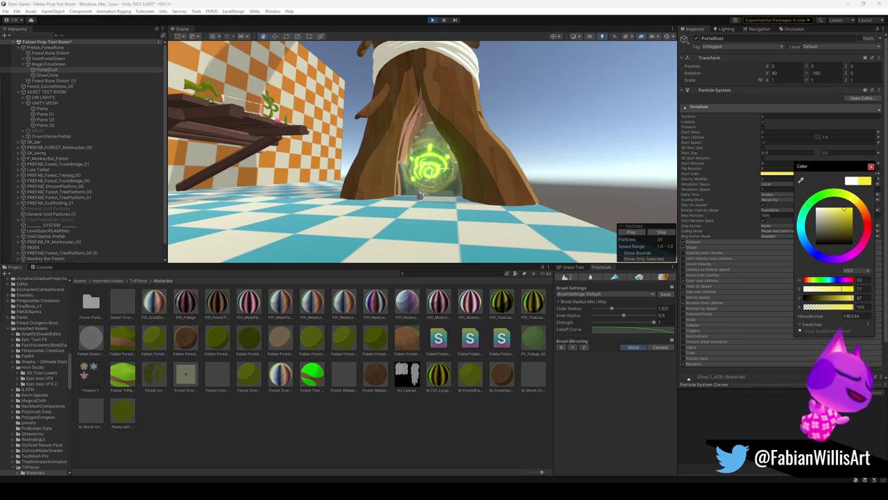
pyautogui.click(832, 360)
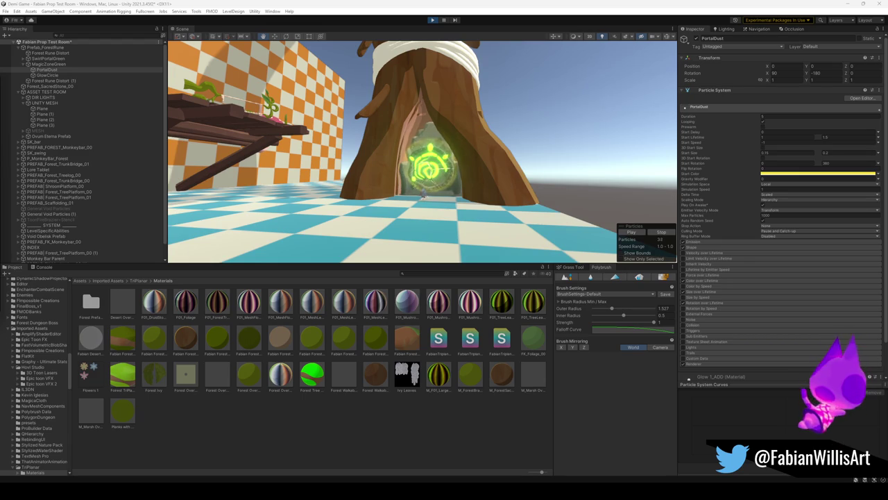
pyautogui.press('super')
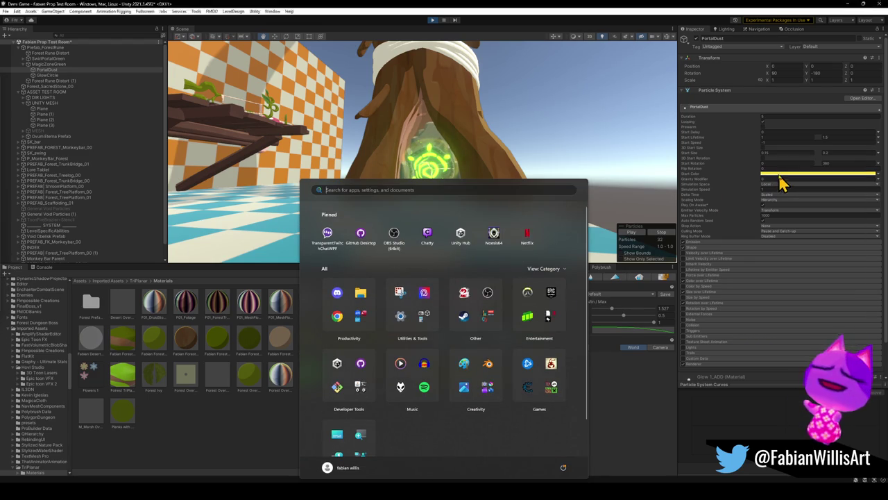
# Set the PortalDust start colour alpha to 57 for semi-transparent dust.
pyautogui.click(767, 171)
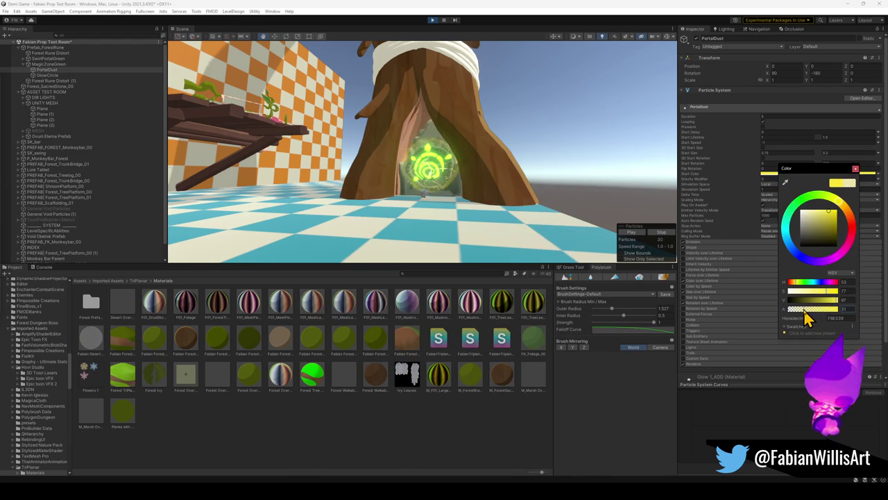
pyautogui.moveTo(803, 309); pyautogui.dragTo(821, 310)
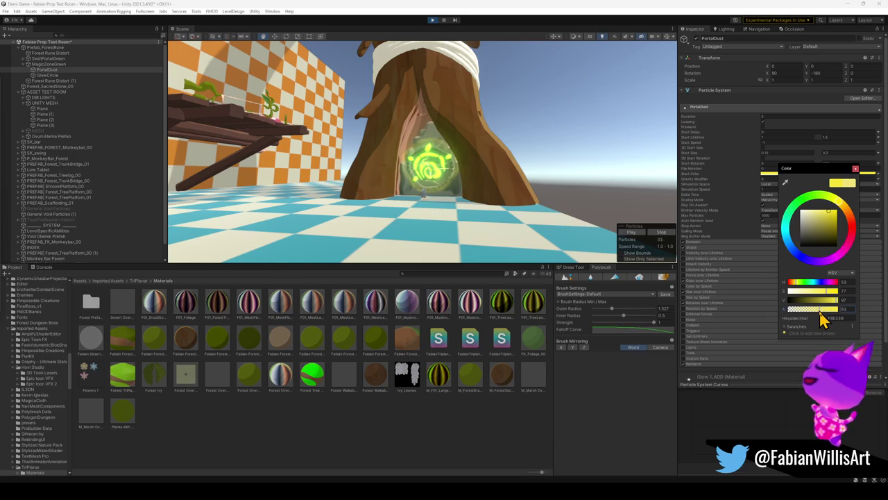
pyautogui.moveTo(820, 312); pyautogui.dragTo(816, 310)
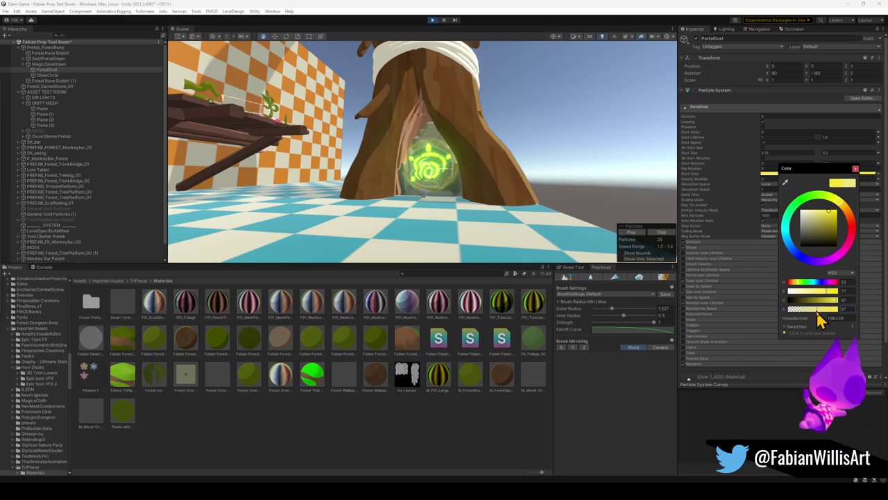
pyautogui.press('Escape')
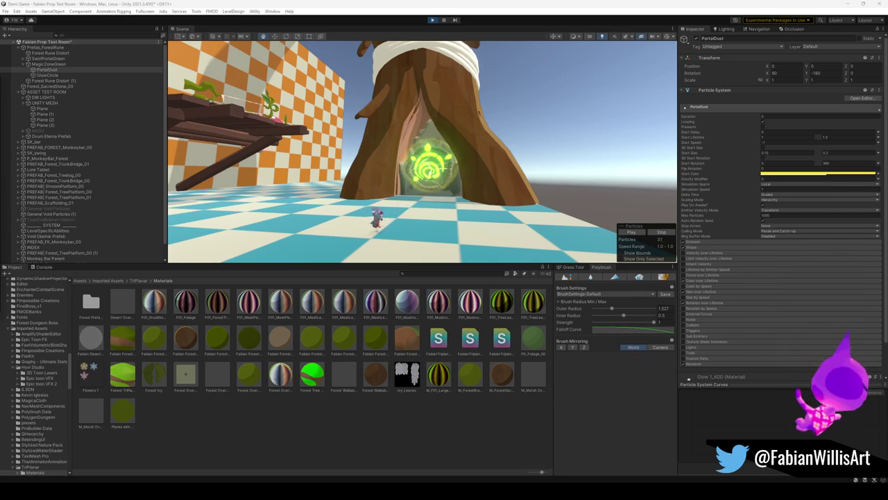
pyautogui.press('super')
pyautogui.click(56, 48)
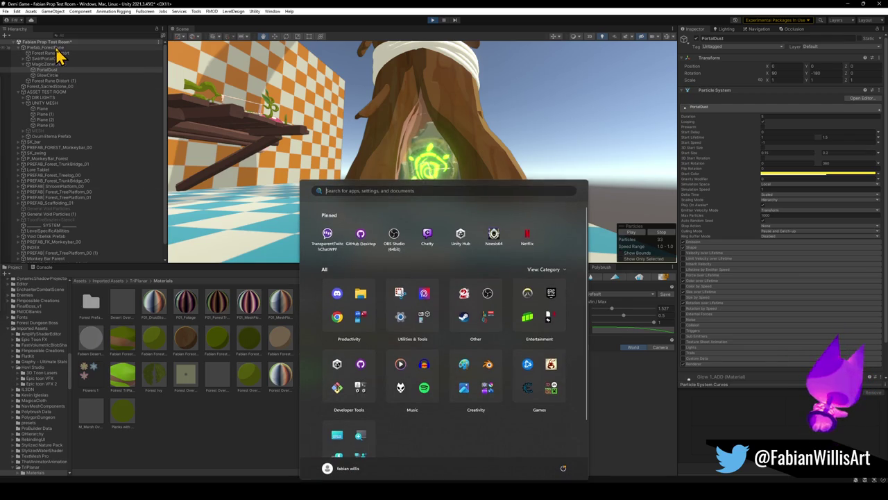
# Scale the Prefab_ForestRune up slightly and fly the view around the portal.
pyautogui.press('r')
pyautogui.moveTo(427, 166); pyautogui.dragTo(440, 170)
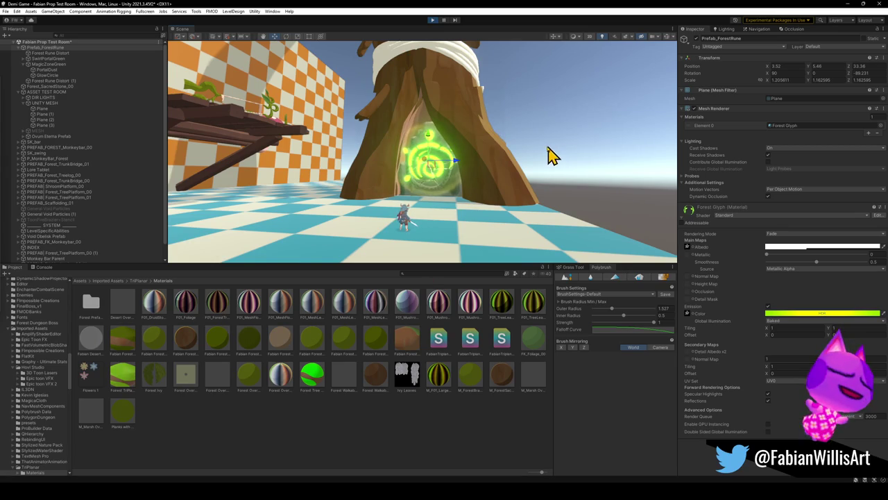
pyautogui.keyDown('alt'); pyautogui.moveTo(555, 155); pyautogui.dragTo(473, 168); pyautogui.keyUp('alt')
pyautogui.press('w')
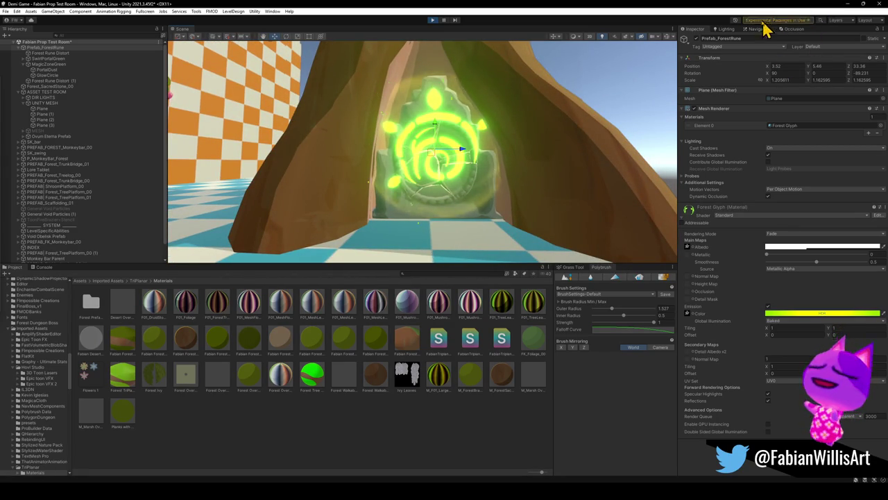
pyautogui.press('s')
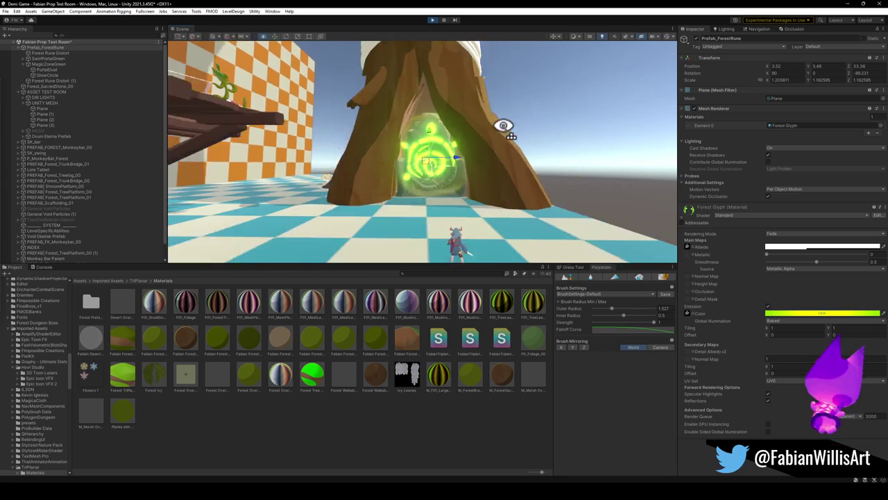
# Switch back to Blender and nudge the diagonal rope curve into place.
pyautogui.click(844, 5)
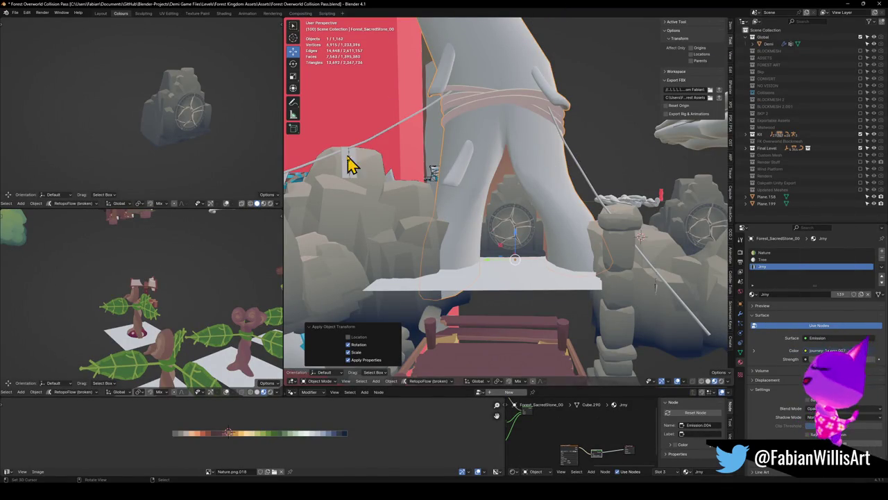
pyautogui.click(375, 161)
pyautogui.press('g')
pyautogui.click(357, 156)
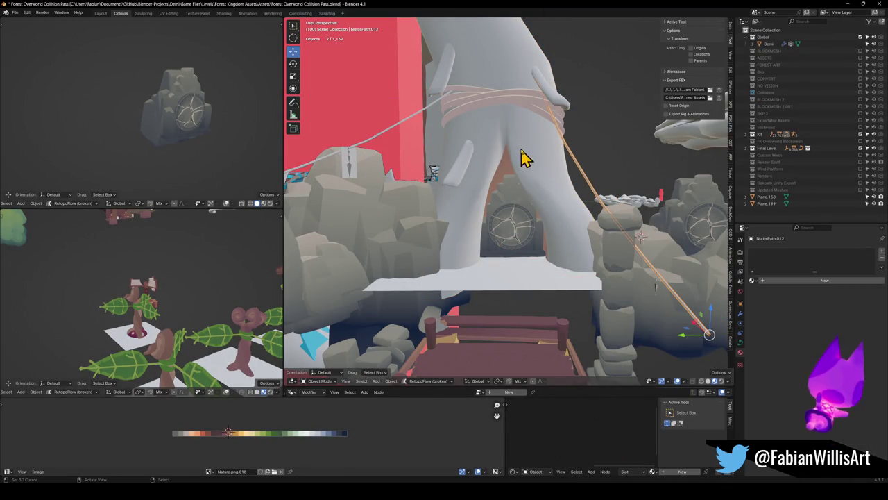
pyautogui.hotkey('shift', '`')
# Fly to the mushroom tree stump, frame it, and discard a first stray duplicate.
pyautogui.press('w')
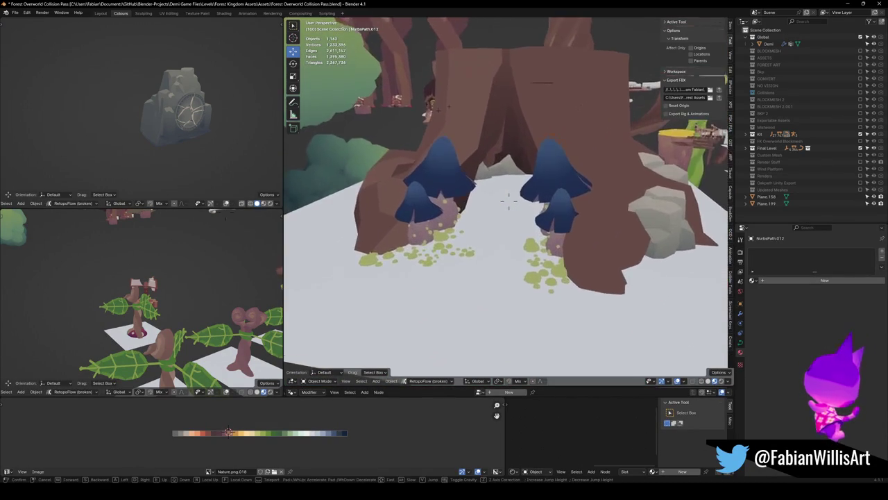
pyautogui.press('e')
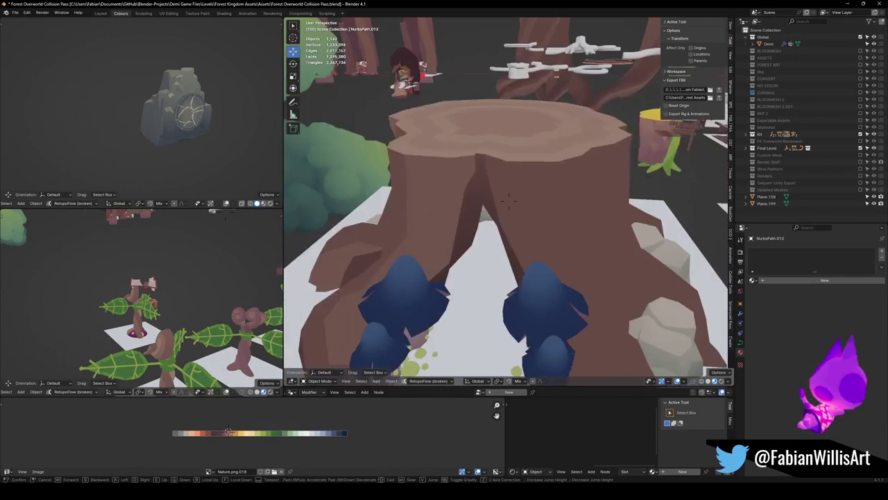
pyautogui.click(508, 200)
pyautogui.click(549, 141)
pyautogui.press('KP_Decimal')
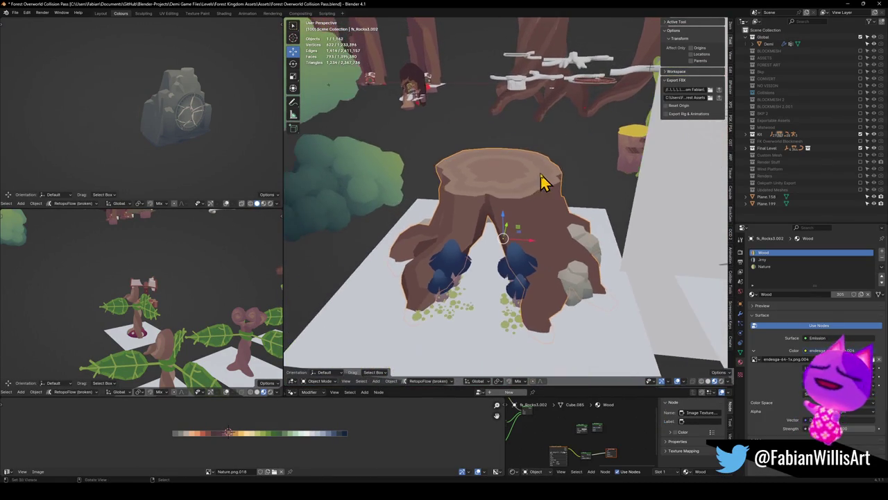
pyautogui.scroll(-1, 522, 191)
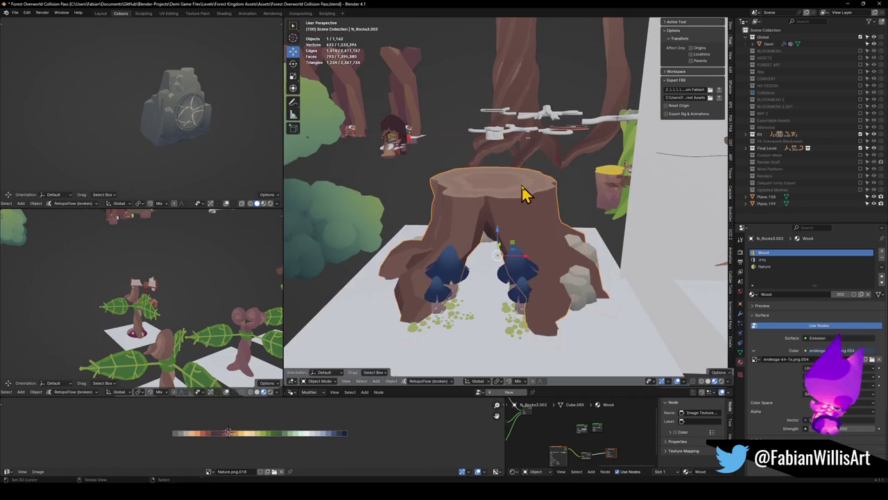
pyautogui.scroll(-1, 527, 222)
pyautogui.hotkey('shift', 'd')
pyautogui.hotkey('shift', 'z')
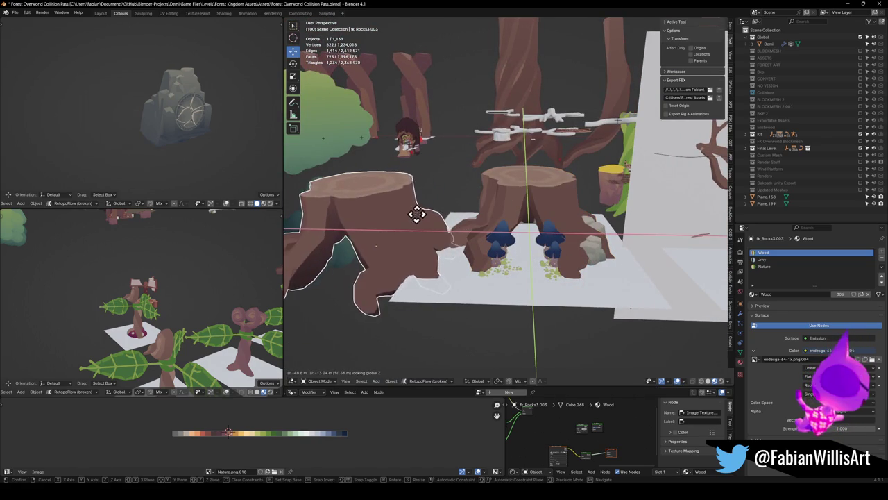
pyautogui.press('Escape')
pyautogui.press('Delete')
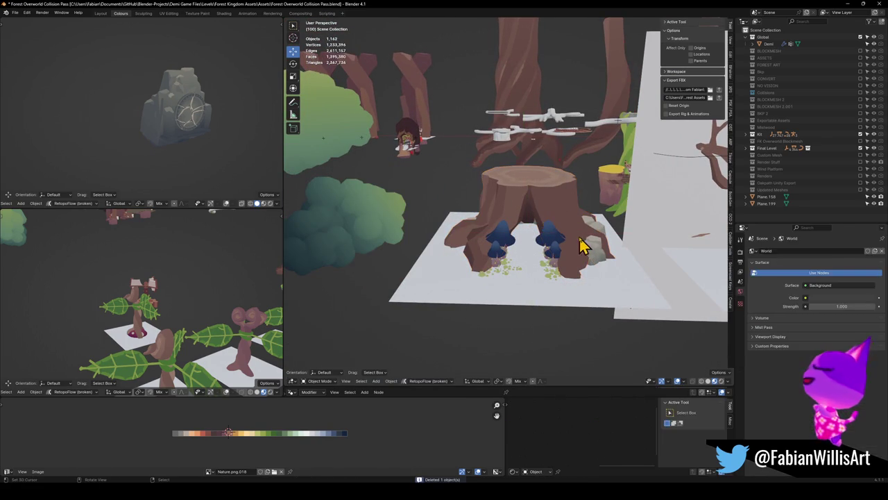
# Duplicate the stump again and place the copy to the left of the original.
pyautogui.click(593, 256)
pyautogui.moveTo(593, 256)
pyautogui.mouseDown(button='middle')
pyautogui.moveTo(676, 228)
pyautogui.moveTo(561, 228)
pyautogui.moveTo(579, 229)
pyautogui.moveTo(586, 230)
pyautogui.moveTo(563, 216)
pyautogui.mouseUp(button='middle')
pyautogui.hotkey('shift', 'd')
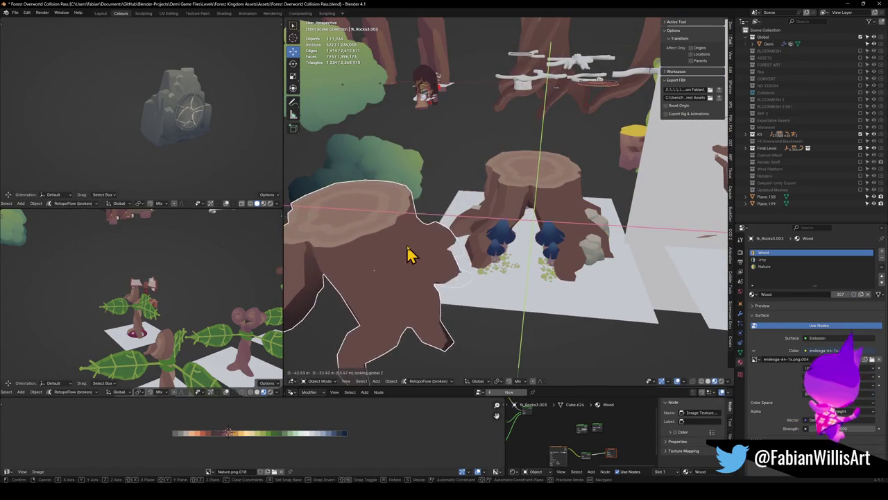
pyautogui.click(403, 232)
pyautogui.press('Tab')
# Select the copied stump's top region and move it straight up along Z.
pyautogui.press('a')
pyautogui.hotkey('alt', 'a')
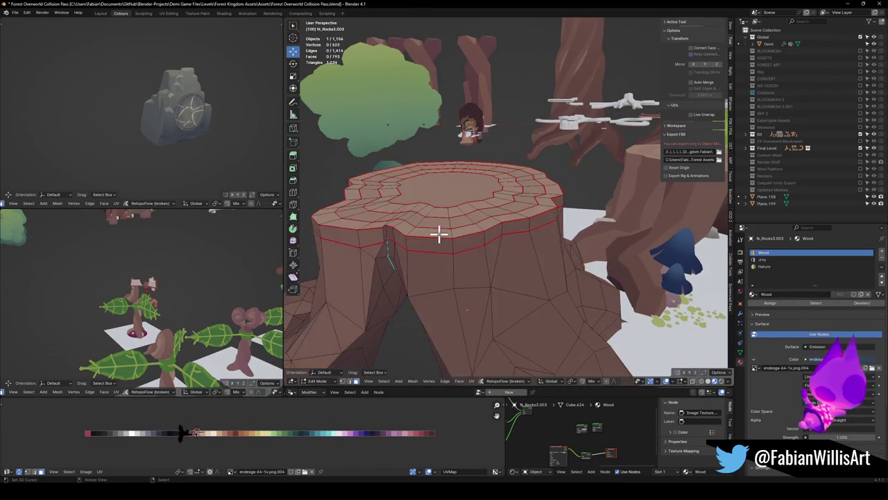
pyautogui.press('l')
pyautogui.scroll(-2, 445, 189)
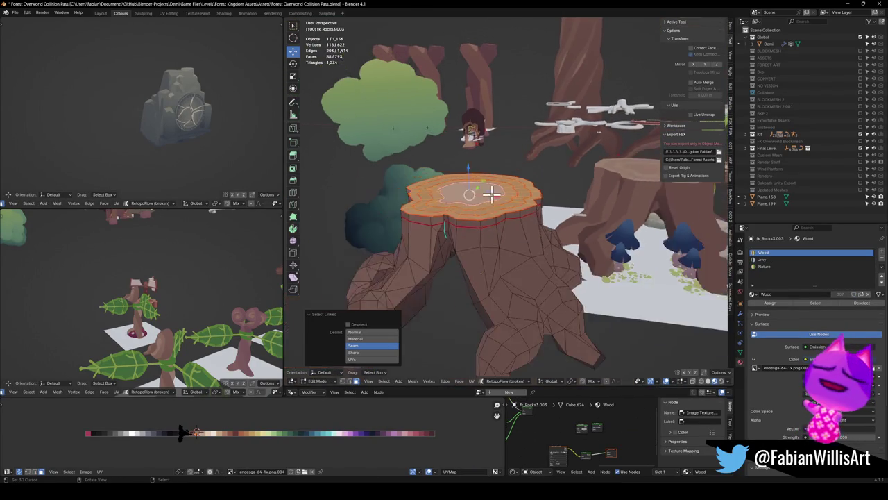
pyautogui.moveTo(479, 188); pyautogui.dragTo(499, 183, button='middle')
pyautogui.press('g')
pyautogui.press('z')
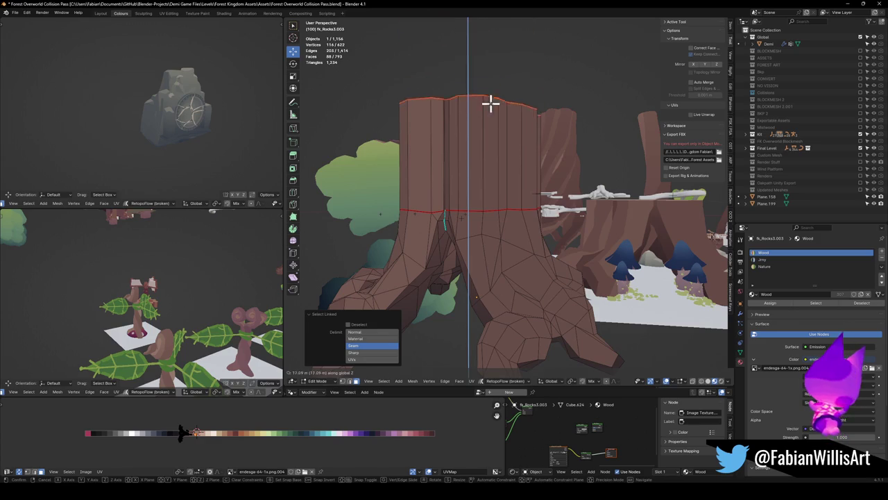
pyautogui.scroll(-3, 498, 180)
# Extrude the top loop upward three times into a tall trunk.
pyautogui.press('e')
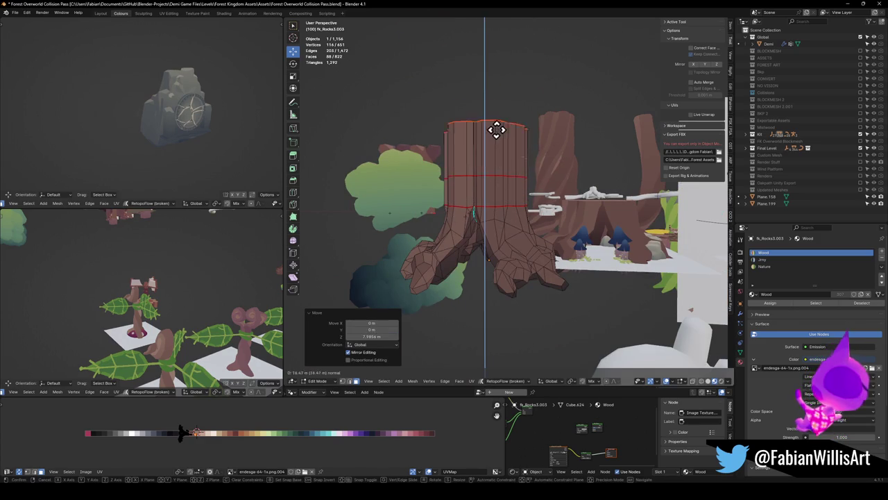
pyautogui.click(497, 113)
pyautogui.press('e')
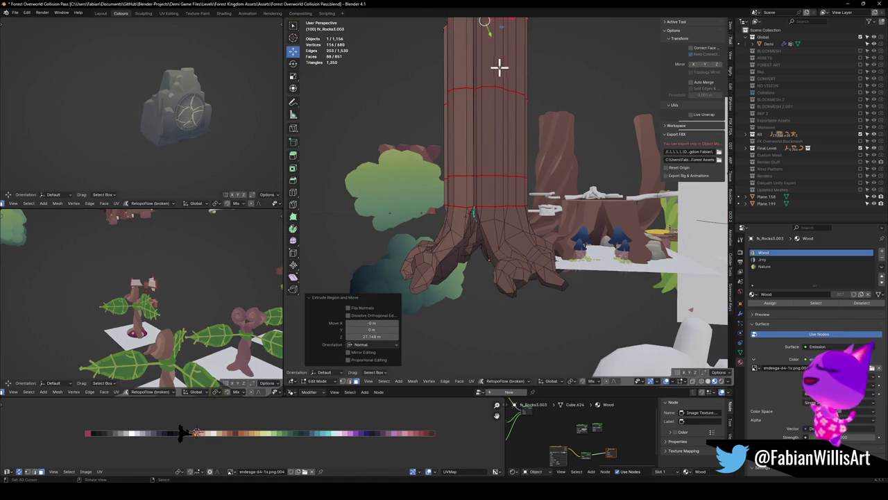
pyautogui.click(497, 56)
pyautogui.moveTo(497, 55); pyautogui.dragTo(538, 188, button='middle')
pyautogui.press('e')
pyautogui.click(522, 99)
pyautogui.moveTo(522, 99)
pyautogui.mouseDown(button='middle')
pyautogui.moveTo(516, 129)
pyautogui.moveTo(531, 104)
pyautogui.mouseUp(button='middle')
# Twist the trunk's top loop around Z with proportional editing so the bark spirals.
pyautogui.press('r')
pyautogui.press('z')
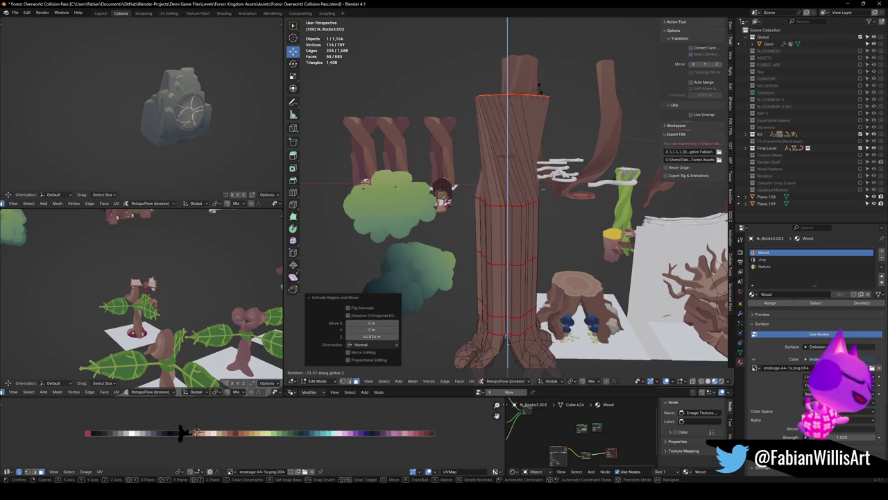
pyautogui.press('o')
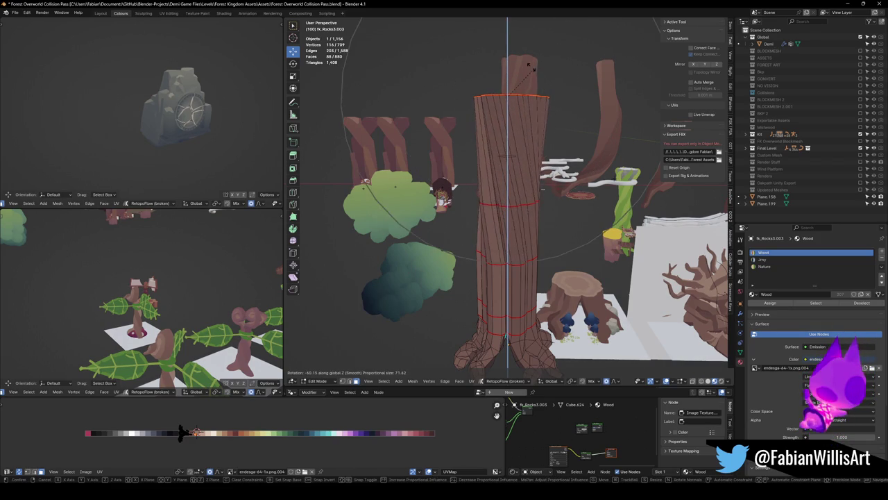
pyautogui.scroll(-8, 485, 42)
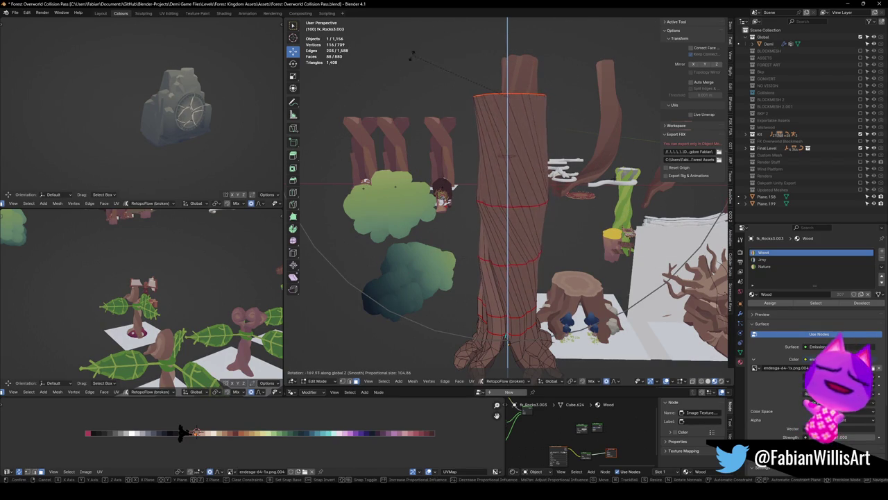
pyautogui.click(411, 81)
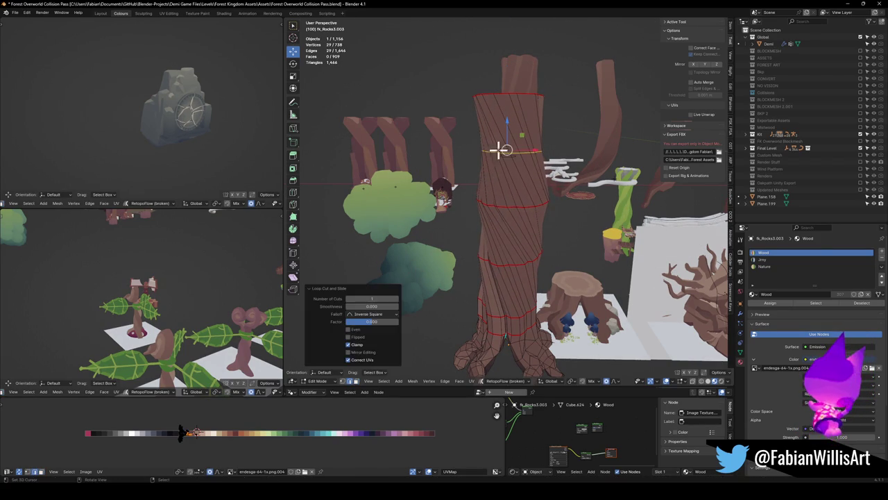
# Add two more edge loops around the trunk, one higher and one lower.
pyautogui.hotkey('ctrl', 'r')
pyautogui.click(499, 239)
pyautogui.hotkey('ctrl', 'r')
pyautogui.click(538, 282)
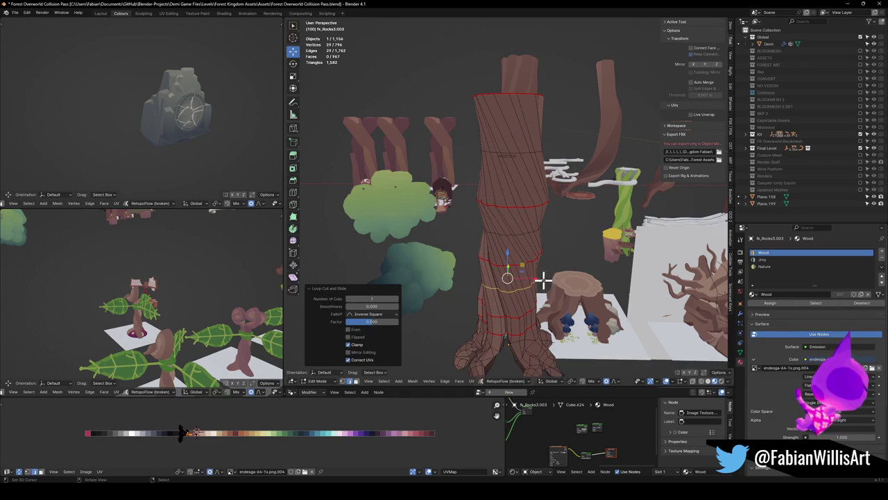
pyautogui.hotkey('alt', 'a')
pyautogui.moveTo(540, 238); pyautogui.dragTo(524, 211, button='middle')
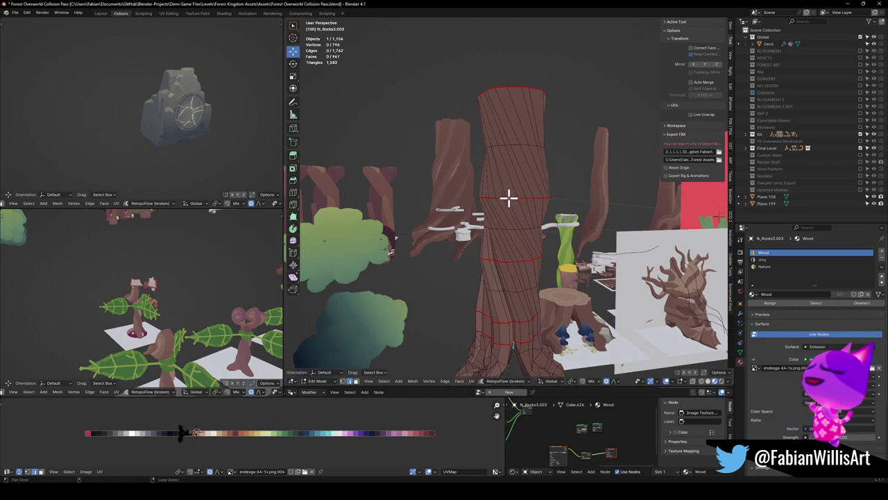
# Scale an edge loop and bevel it into a narrow band with Ctrl+B.
pyautogui.press('s')
pyautogui.click(548, 197)
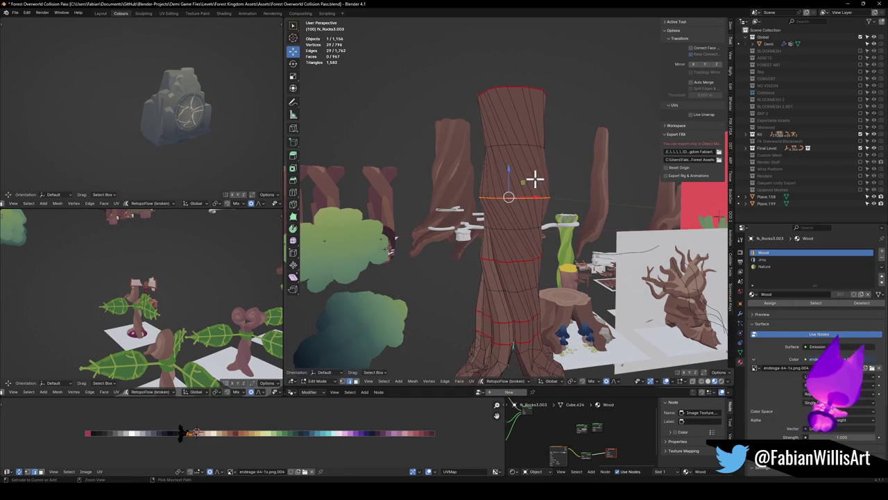
pyautogui.hotkey('ctrl', 'b')
pyautogui.click(532, 149)
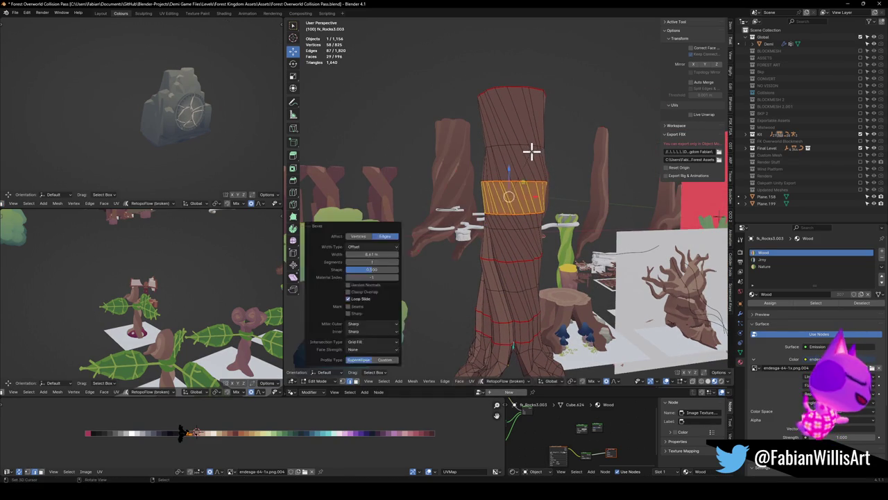
pyautogui.hotkey('alt', 'a')
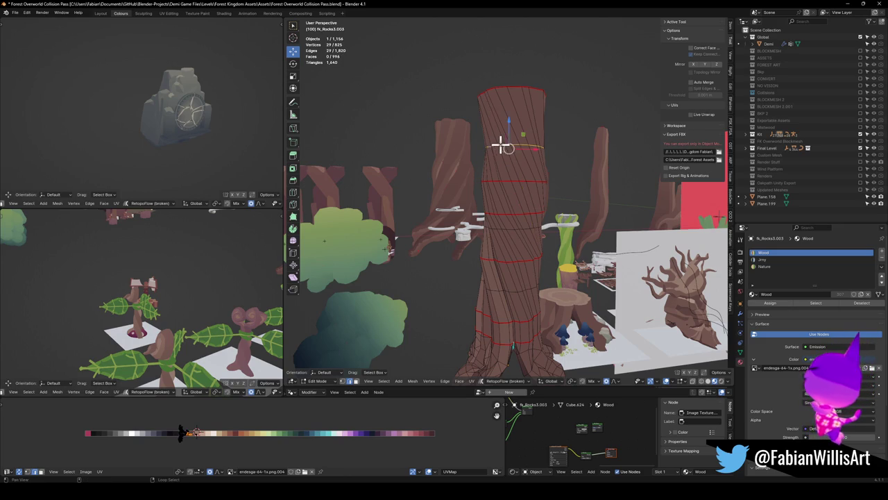
# Reposition edge loops, moving and sliding them up along the trunk.
pyautogui.press('s')
pyautogui.click(534, 150)
pyautogui.hotkey('alt', 'a')
pyautogui.press('g')
pyautogui.click(509, 201)
pyautogui.hotkey('alt', 'a')
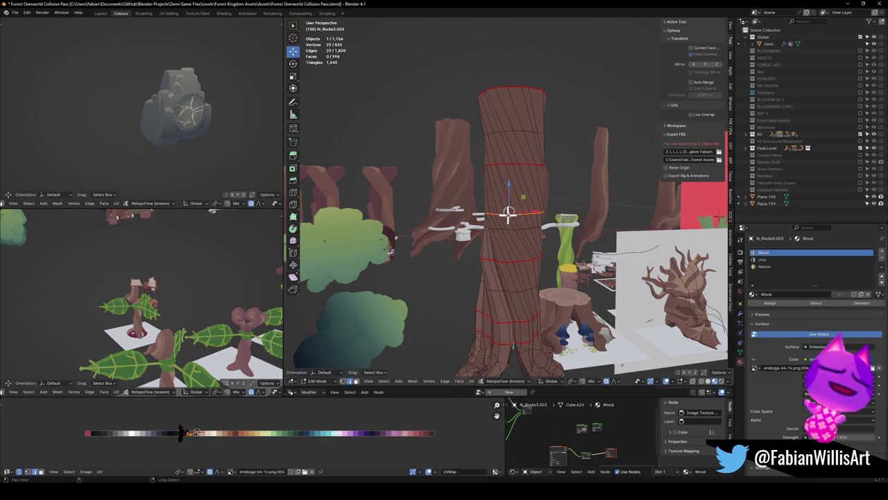
pyautogui.press('g')
pyautogui.press('g')
pyautogui.click(541, 209)
pyautogui.hotkey('alt', 'a')
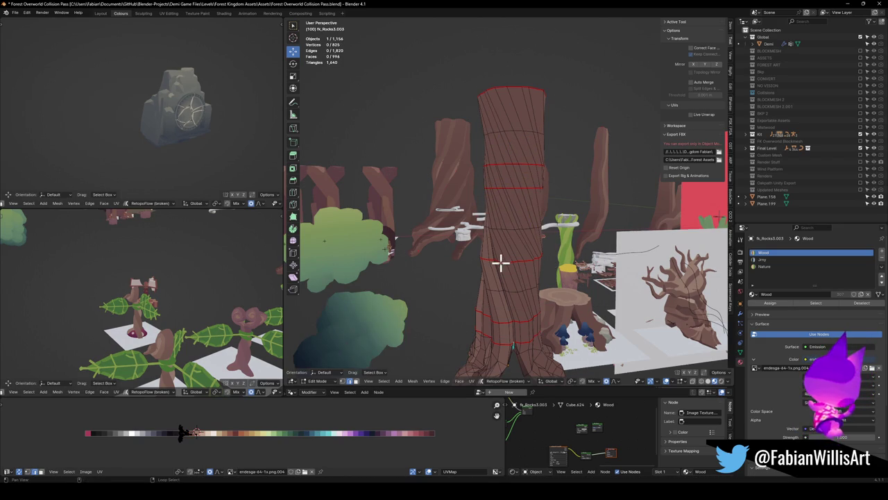
# Slide two more loops down the trunk, then return to Object Mode.
pyautogui.press('g')
pyautogui.press('g')
pyautogui.click(521, 263)
pyautogui.hotkey('alt', 'a')
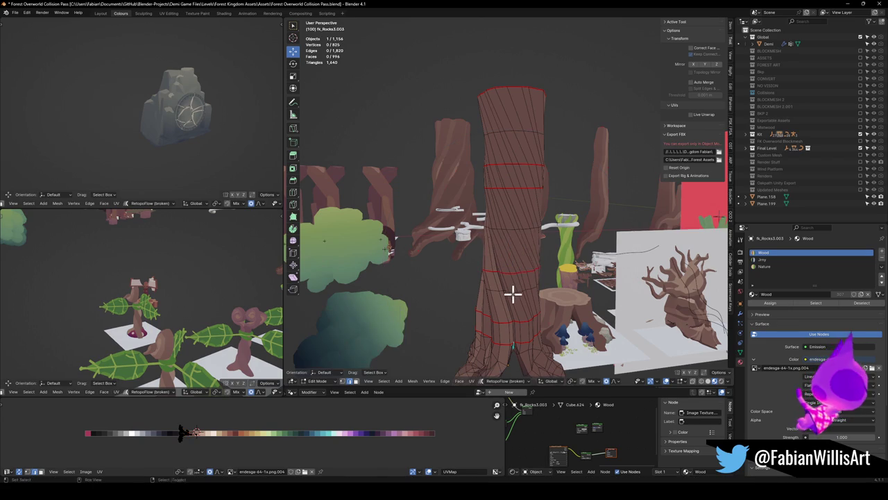
pyautogui.hotkey('alt', 'a')
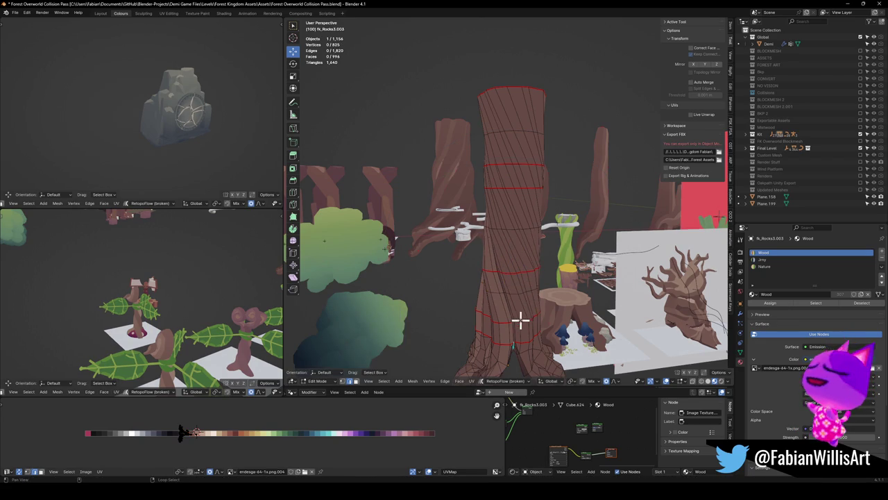
pyautogui.press('g')
pyautogui.press('g')
pyautogui.click(519, 291)
pyautogui.hotkey('alt', 'a')
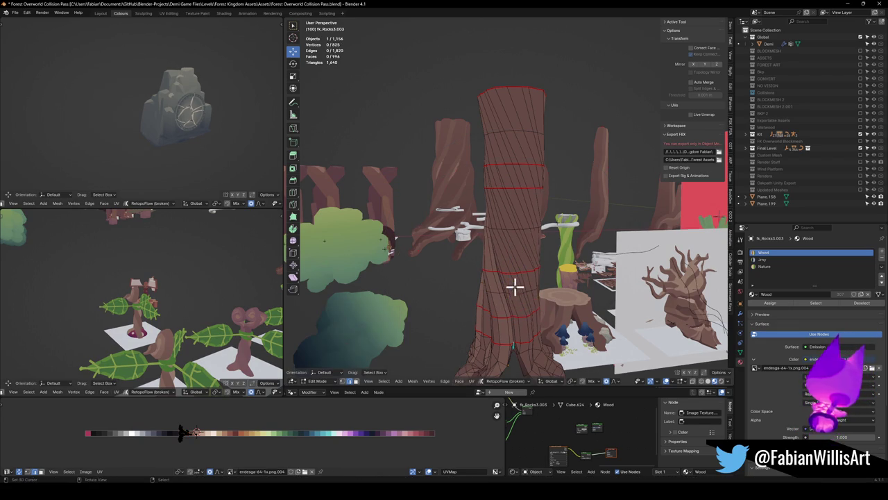
pyautogui.press('Tab')
pyautogui.moveTo(525, 242)
pyautogui.mouseDown(button='middle')
pyautogui.moveTo(535, 198)
pyautogui.moveTo(632, 211)
pyautogui.moveTo(520, 201)
pyautogui.moveTo(487, 207)
pyautogui.moveTo(548, 200)
pyautogui.moveTo(462, 214)
pyautogui.moveTo(492, 233)
pyautogui.moveTo(537, 201)
pyautogui.moveTo(506, 212)
pyautogui.moveTo(500, 176)
pyautogui.mouseUp(button='middle')
# Select the trunk's top cap in Edit Mode and set proportional falloff to Sharp.
pyautogui.hotkey('alt', 'a')
pyautogui.click(537, 201)
pyautogui.press('Tab')
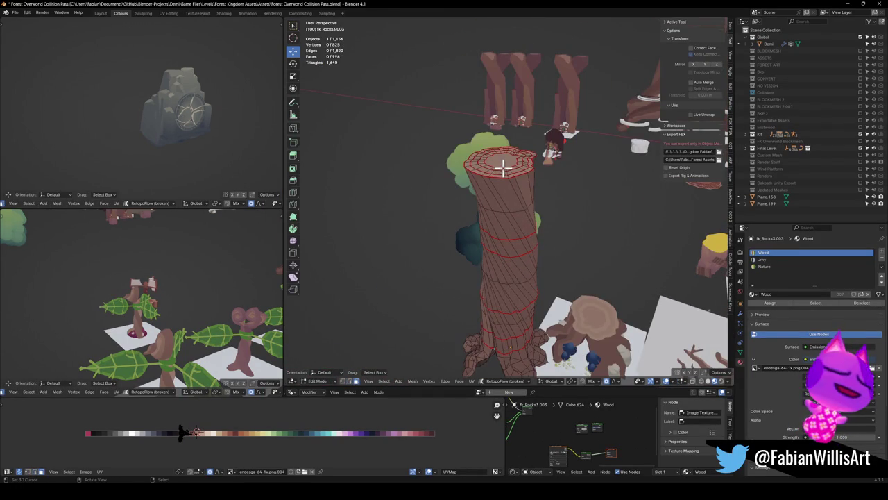
pyautogui.press('l')
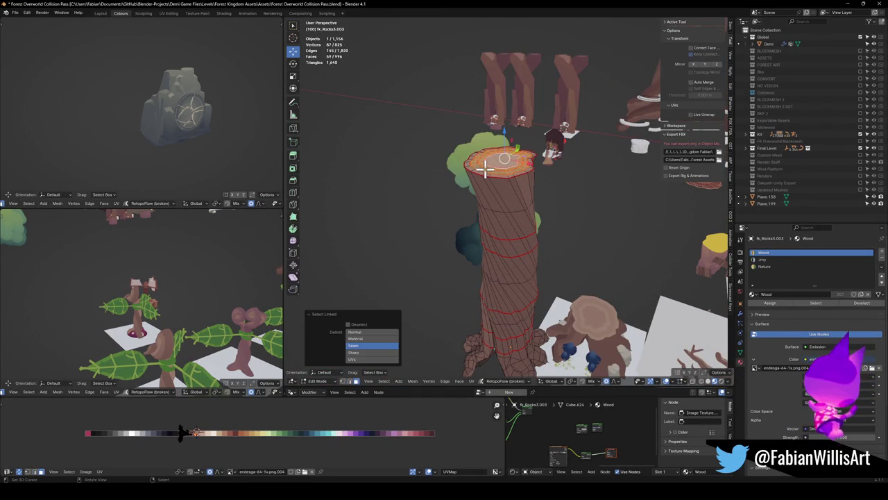
pyautogui.moveTo(495, 202); pyautogui.dragTo(566, 169, button='middle')
pyautogui.press('s')
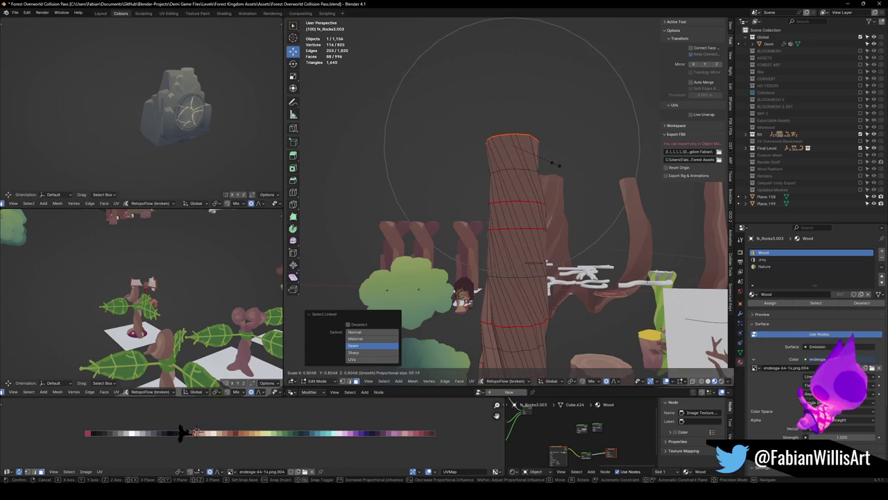
pyautogui.rightClick(553, 162)
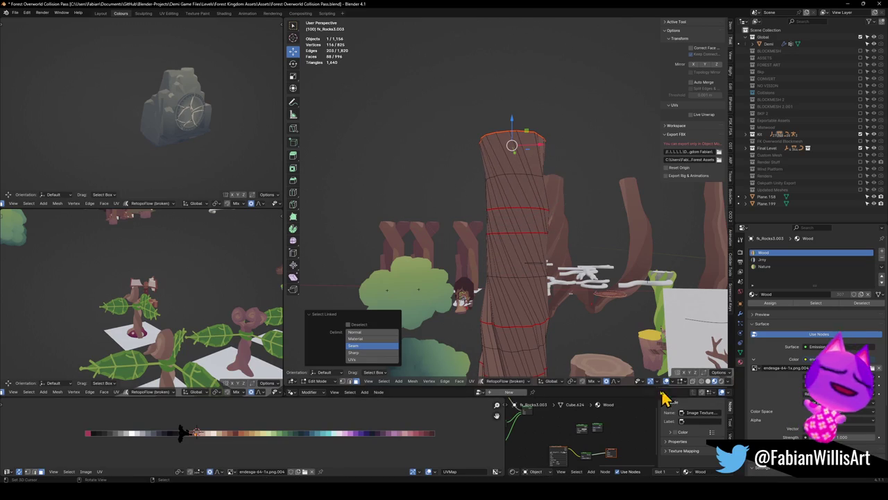
pyautogui.click(614, 381)
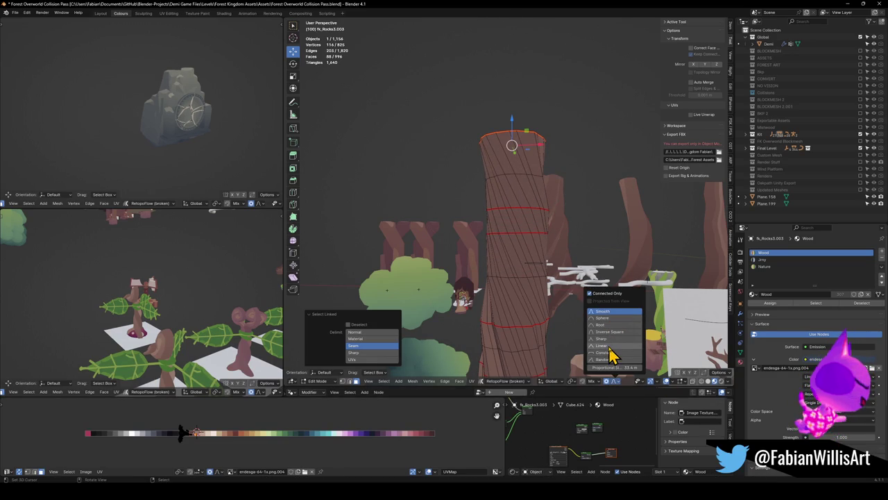
pyautogui.click(617, 339)
# Scale the trunk top with sharp falloff, raise it on Z, and rotate it into a bend.
pyautogui.moveTo(563, 254); pyautogui.dragTo(585, 174, button='middle')
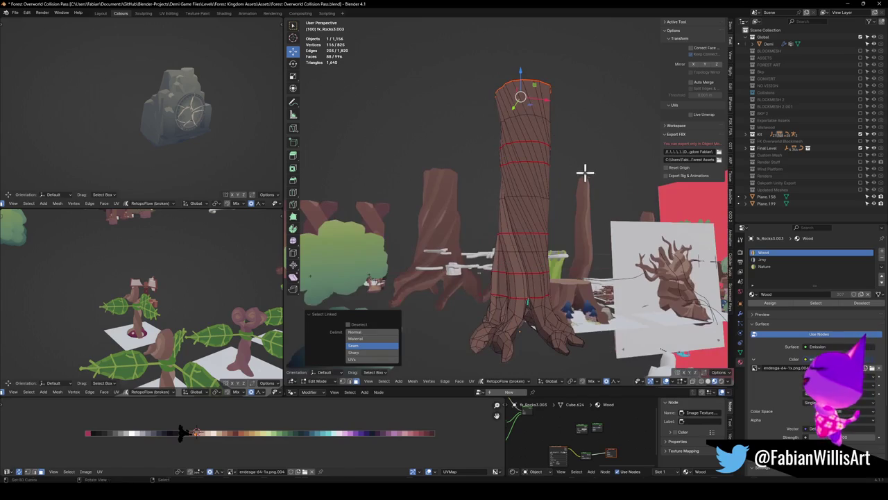
pyautogui.press('s')
pyautogui.scroll(-6, 552, 140)
pyautogui.click(551, 141)
pyautogui.moveTo(548, 143)
pyautogui.mouseDown(button='middle')
pyautogui.moveTo(535, 159)
pyautogui.moveTo(559, 132)
pyautogui.mouseUp(button='middle')
pyautogui.press('g')
pyautogui.press('z')
pyautogui.click(541, 148)
pyautogui.press('r')
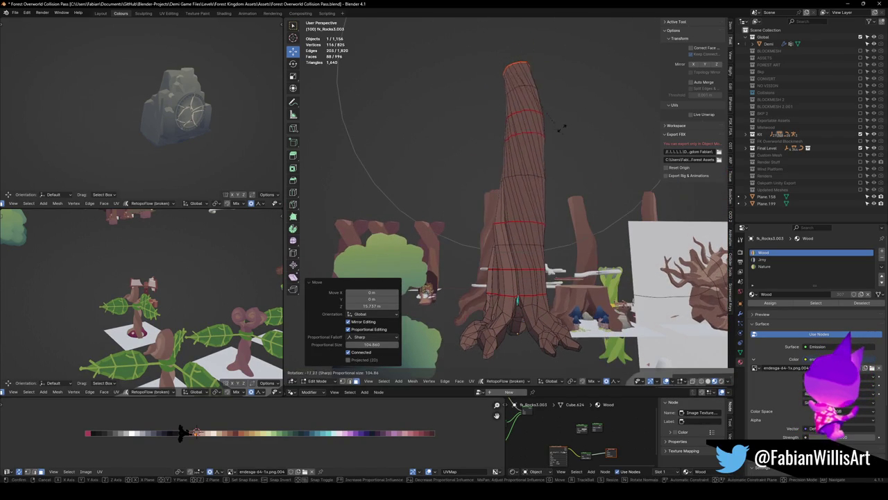
pyautogui.scroll(3, 552, 82)
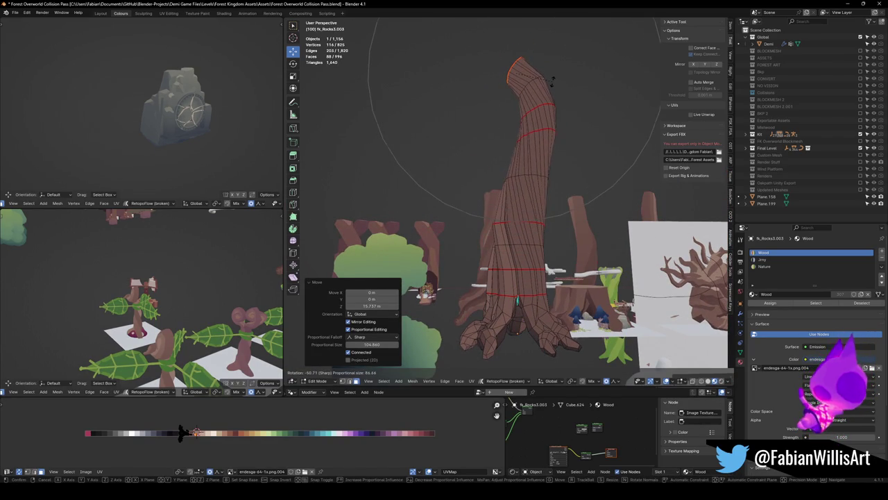
pyautogui.click(521, 80)
# Extrude a new section from the top and raise it on Z.
pyautogui.moveTo(519, 79); pyautogui.dragTo(505, 72, button='middle')
pyautogui.press('g')
pyautogui.press('z')
pyautogui.press('z')
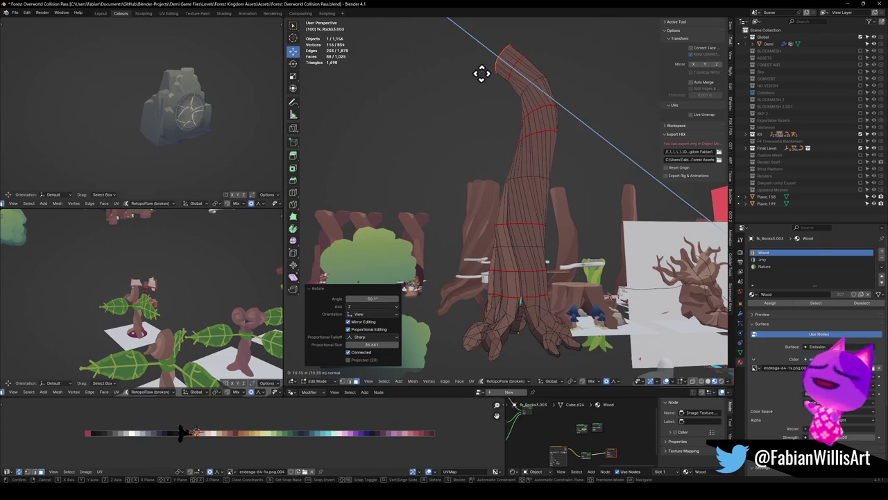
pyautogui.click(481, 73)
pyautogui.press('g')
pyautogui.press('z')
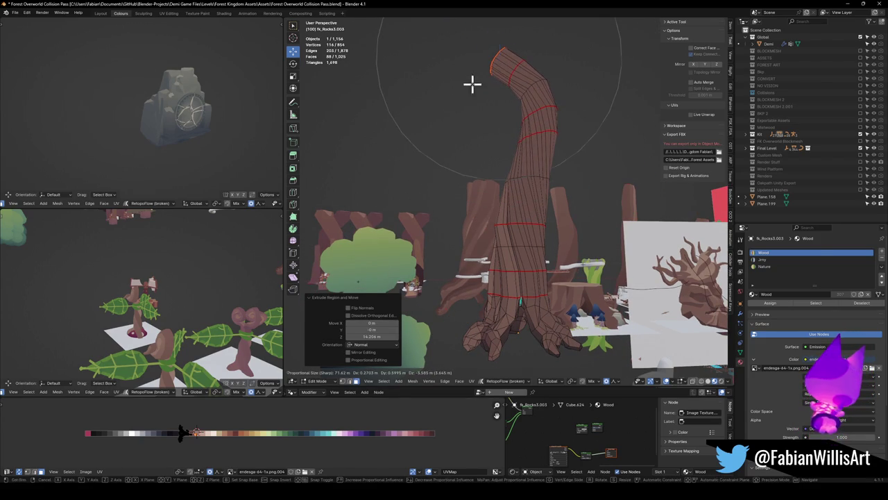
pyautogui.click(452, 77)
# Rotate the new top to curve it, shrink the tip, and exit Edit Mode.
pyautogui.press('r')
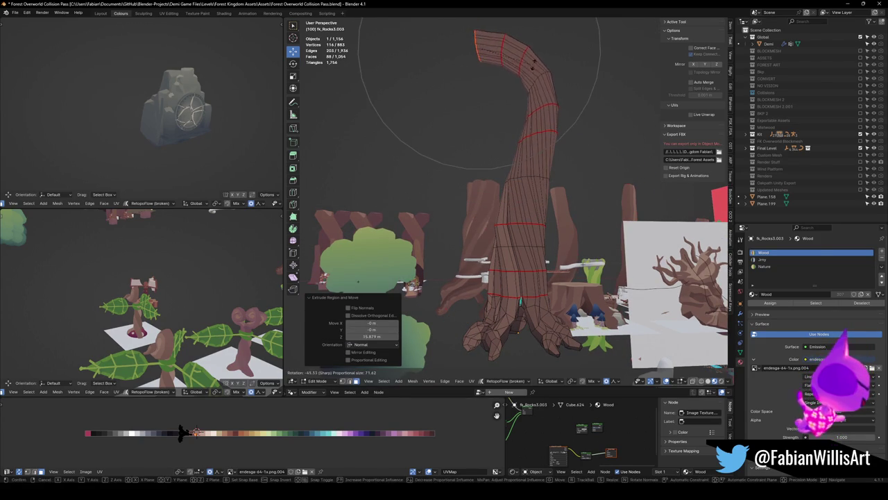
pyautogui.scroll(4, 499, 43)
pyautogui.click(495, 55)
pyautogui.press('s')
pyautogui.click(504, 45)
pyautogui.moveTo(504, 45)
pyautogui.mouseDown(button='middle')
pyautogui.moveTo(495, 111)
pyautogui.moveTo(559, 173)
pyautogui.moveTo(715, 176)
pyautogui.moveTo(576, 173)
pyautogui.moveTo(585, 182)
pyautogui.moveTo(575, 188)
pyautogui.mouseUp(button='middle')
pyautogui.press('Tab')
pyautogui.press('Tab')
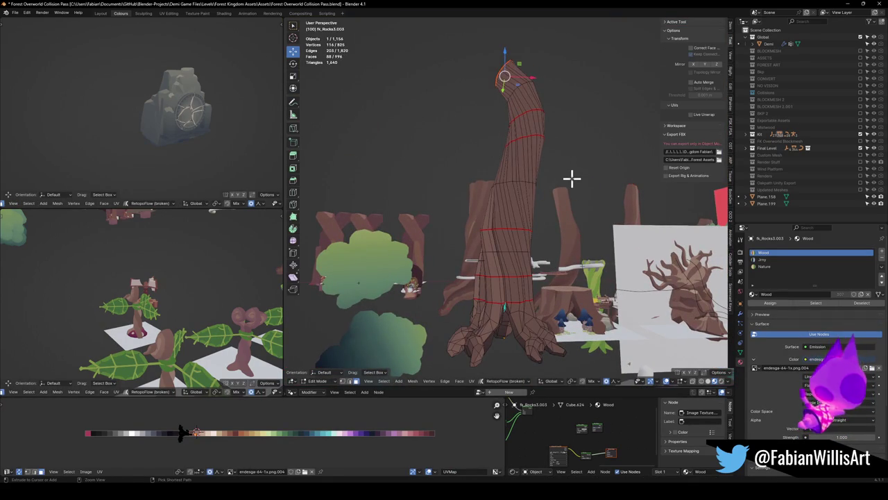
# Undo the bent top and raise the tree top straight up on Z instead.
pyautogui.hotkey('ctrl', 'z')
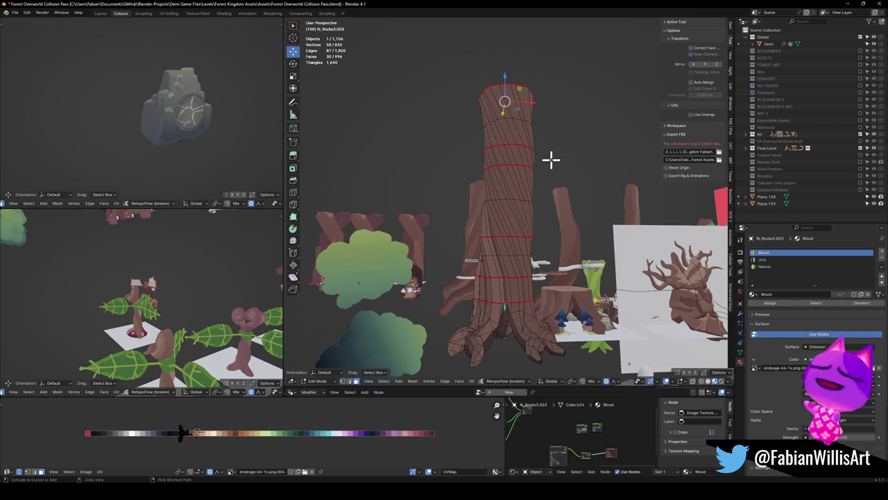
pyautogui.hotkey('ctrl', 'shift', 'z')
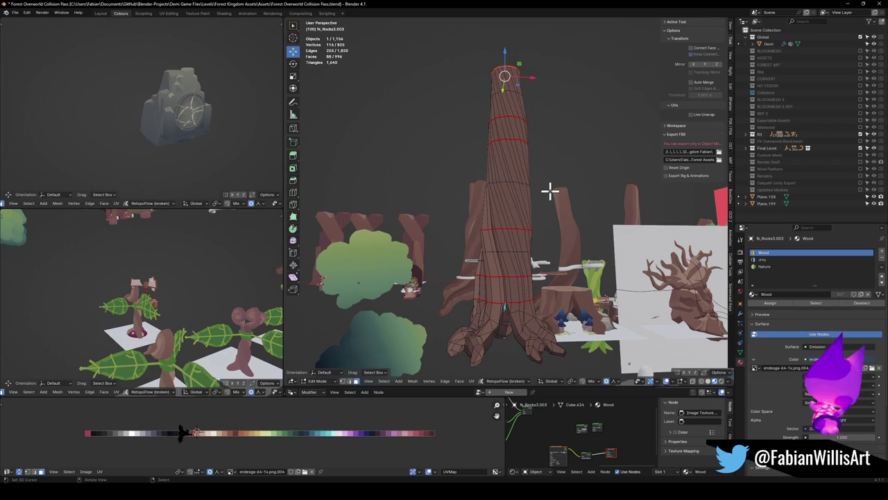
pyautogui.moveTo(550, 190); pyautogui.dragTo(545, 188, button='middle')
pyautogui.hotkey('ctrl', 'z')
pyautogui.press('g')
pyautogui.press('z')
pyautogui.click(522, 121)
# Scale the top, extrude a new ring, and scale it up wider.
pyautogui.press('s')
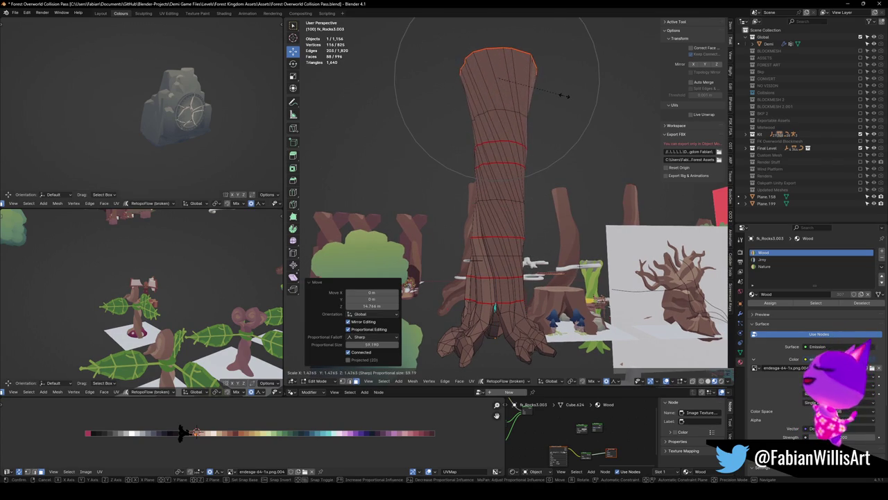
pyautogui.click(559, 97)
pyautogui.press('e')
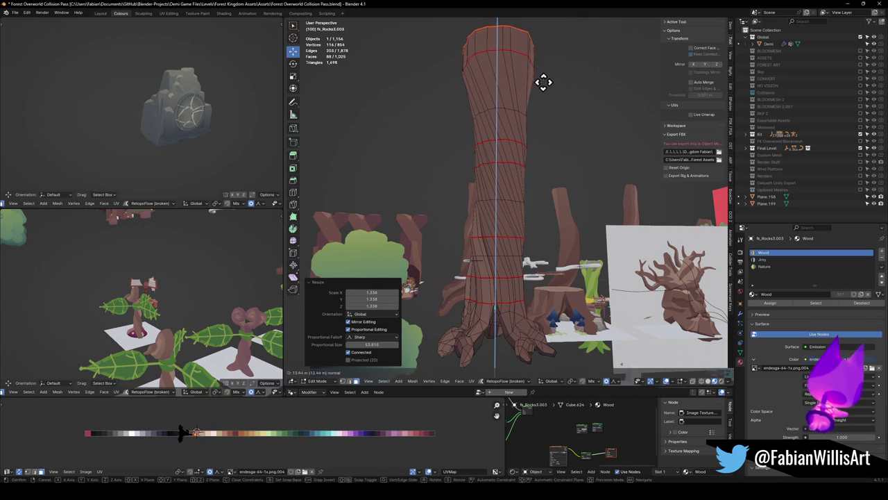
pyautogui.click(541, 84)
pyautogui.press('s')
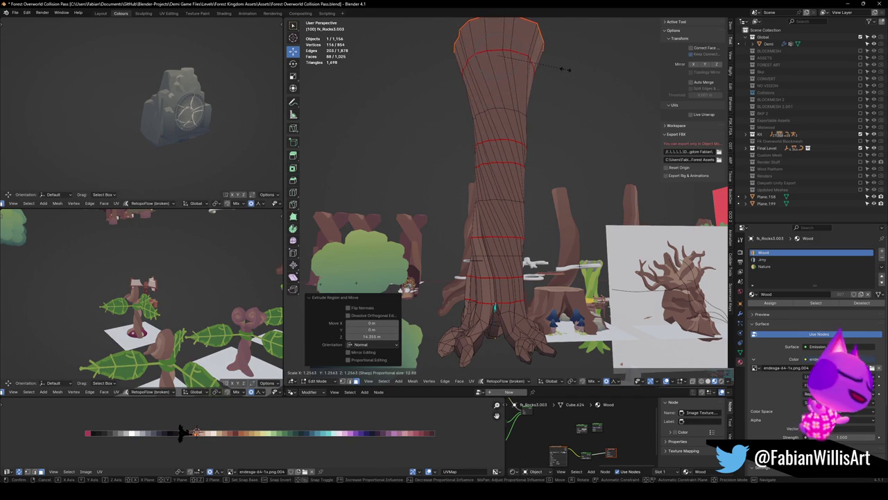
pyautogui.click(566, 70)
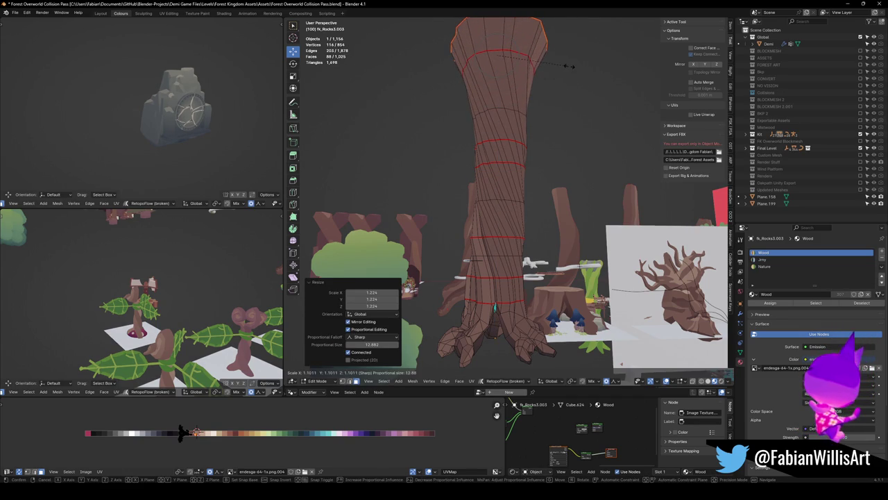
pyautogui.click(535, 93)
pyautogui.moveTo(535, 93); pyautogui.dragTo(543, 85, button='middle')
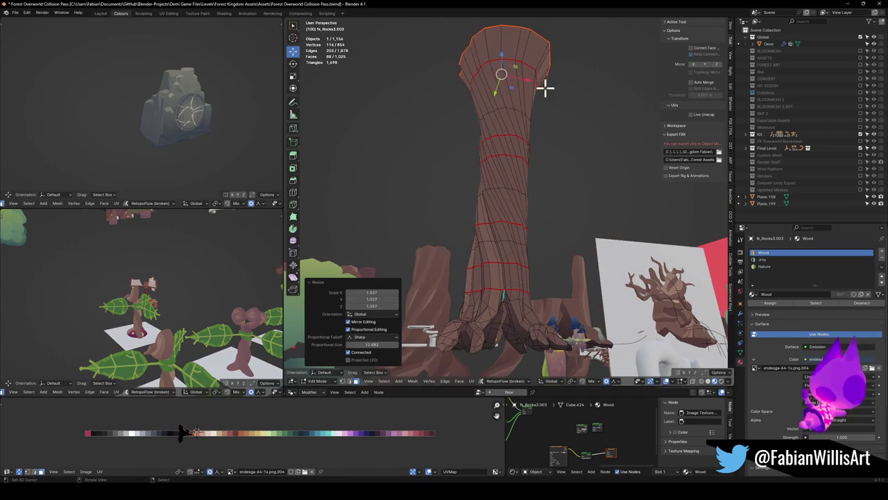
# Lower the trunk top along Z with proportional editing.
pyautogui.press('Tab')
pyautogui.moveTo(548, 123)
pyautogui.mouseDown(button='middle')
pyautogui.moveTo(534, 137)
pyautogui.moveTo(474, 139)
pyautogui.moveTo(496, 153)
pyautogui.moveTo(569, 145)
pyautogui.moveTo(553, 173)
pyautogui.moveTo(603, 158)
pyautogui.moveTo(485, 138)
pyautogui.mouseUp(button='middle')
pyautogui.press('Tab')
pyautogui.moveTo(561, 143); pyautogui.dragTo(557, 107, button='middle')
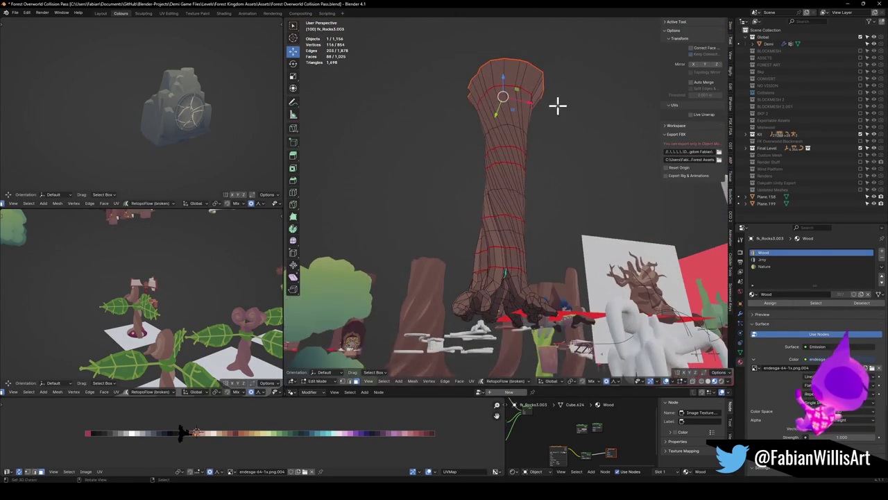
pyautogui.press('g')
pyautogui.press('z')
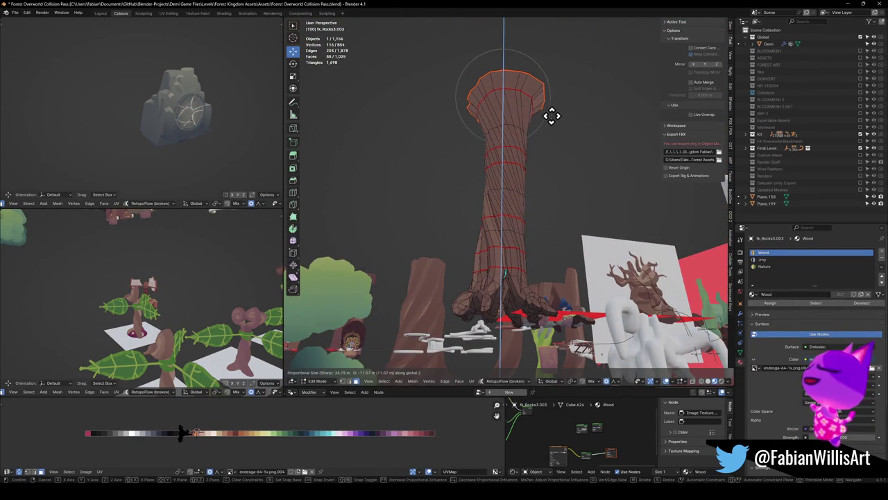
pyautogui.click(557, 115)
# Scale the trunk top outward with soft proportional falloff and check the shape.
pyautogui.moveTo(553, 122)
pyautogui.mouseDown(button='middle')
pyautogui.moveTo(456, 145)
pyautogui.moveTo(522, 172)
pyautogui.moveTo(549, 148)
pyautogui.moveTo(534, 153)
pyautogui.mouseUp(button='middle')
pyautogui.press('s')
pyautogui.click(533, 132)
pyautogui.press('Tab')
pyautogui.moveTo(532, 190)
pyautogui.mouseDown(button='middle')
pyautogui.moveTo(585, 184)
pyautogui.moveTo(533, 143)
pyautogui.moveTo(560, 198)
pyautogui.mouseUp(button='middle')
# Shift the top ring sideways in the XY plane from Top Ortho view.
pyautogui.press('Tab')
pyautogui.press('g')
pyautogui.hotkey('shift', 'z')
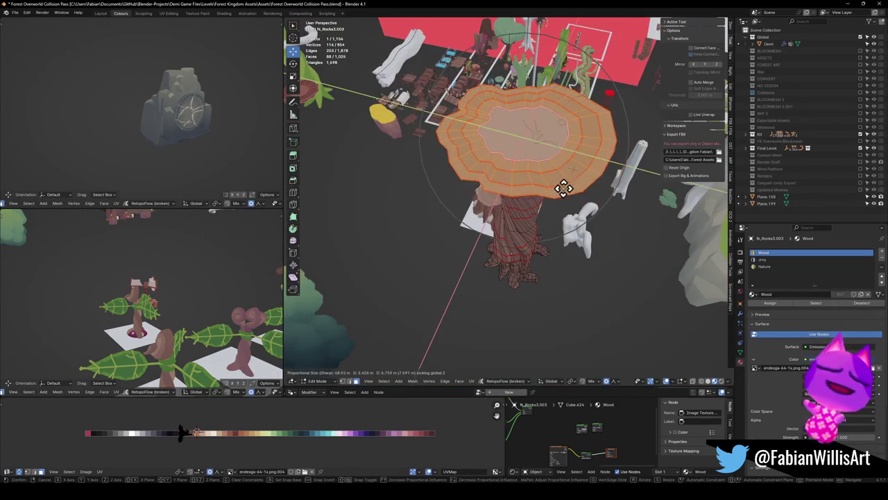
pyautogui.press('KP_7')
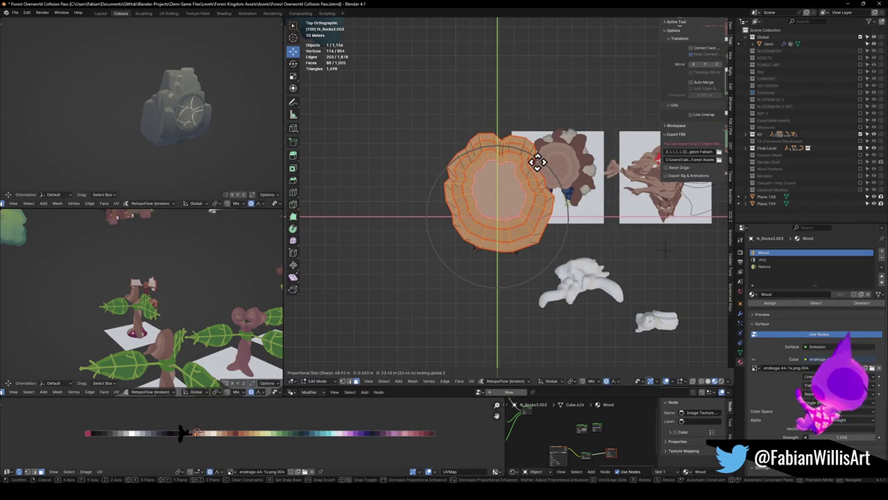
pyautogui.click(537, 165)
pyautogui.moveTo(537, 165)
pyautogui.mouseDown(button='middle')
pyautogui.moveTo(546, 120)
pyautogui.moveTo(587, 113)
pyautogui.moveTo(548, 154)
pyautogui.moveTo(568, 138)
pyautogui.mouseUp(button='middle')
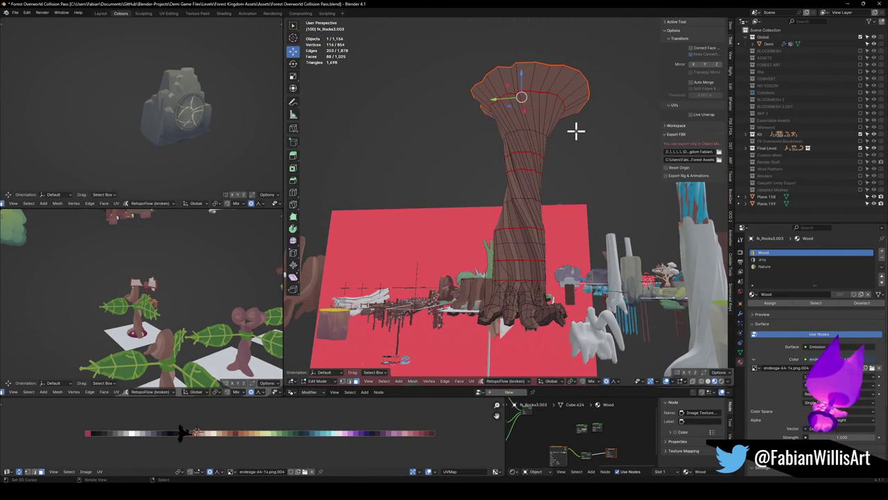
# Isolate the trunk in a Right Ortho view and proportionally shift its flared top along Y.
pyautogui.press('KP_Divide')
pyautogui.press('KP_3')
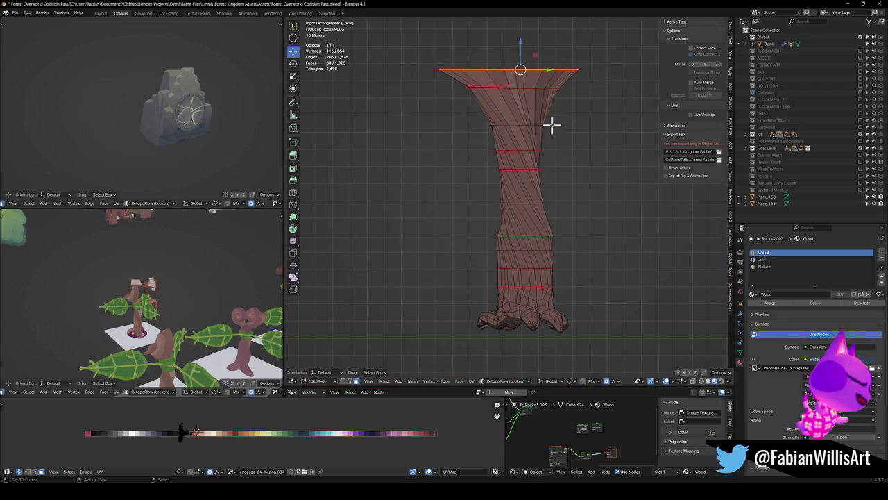
pyautogui.press('g')
pyautogui.press('x')
pyautogui.press('y')
pyautogui.scroll(-4, 576, 114)
pyautogui.scroll(-3, 577, 113)
pyautogui.scroll(-3, 577, 115)
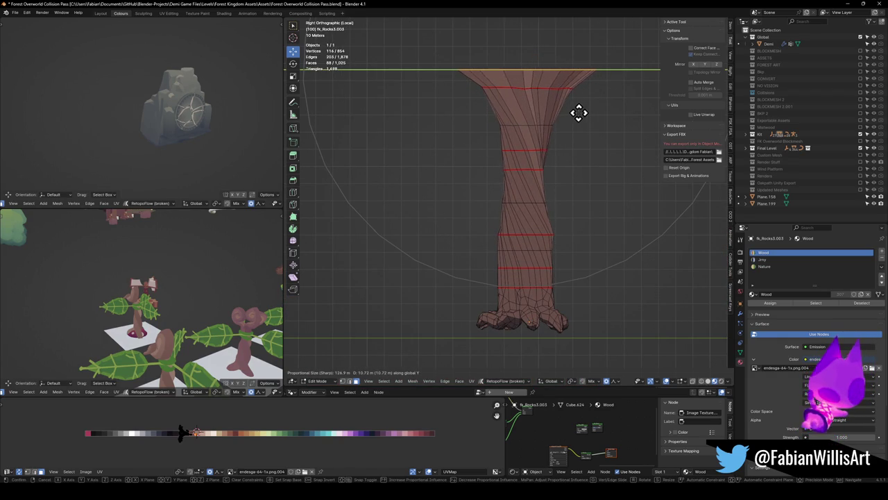
pyautogui.click(578, 113)
# Move the lower trunk edge loops to more even heights, repositioning a higher loop instead of the first.
pyautogui.hotkey('alt', 'a')
pyautogui.press('g')
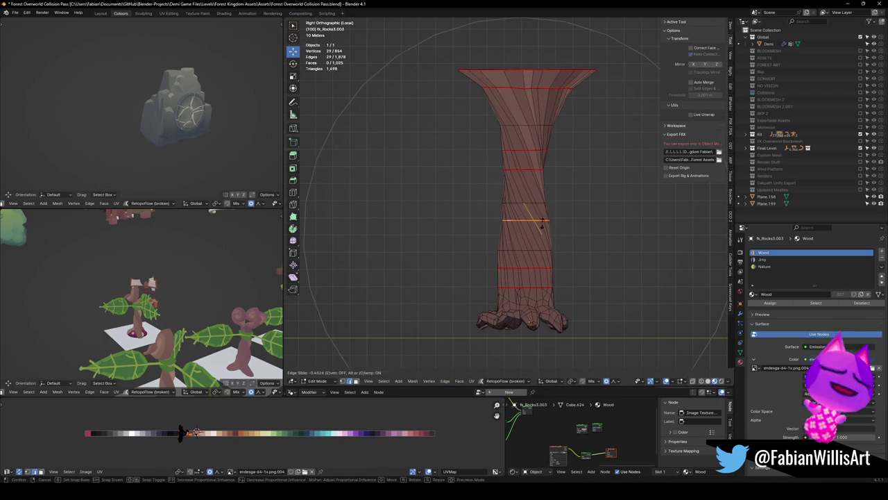
pyautogui.click(539, 222)
pyautogui.hotkey('alt', 'a')
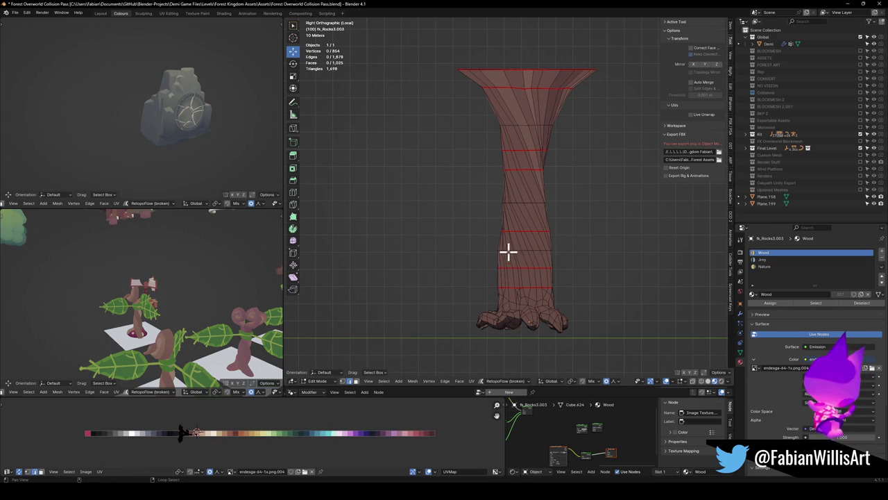
pyautogui.scroll(1, 549, 243)
pyautogui.scroll(2, 549, 190)
pyautogui.scroll(2, 527, 296)
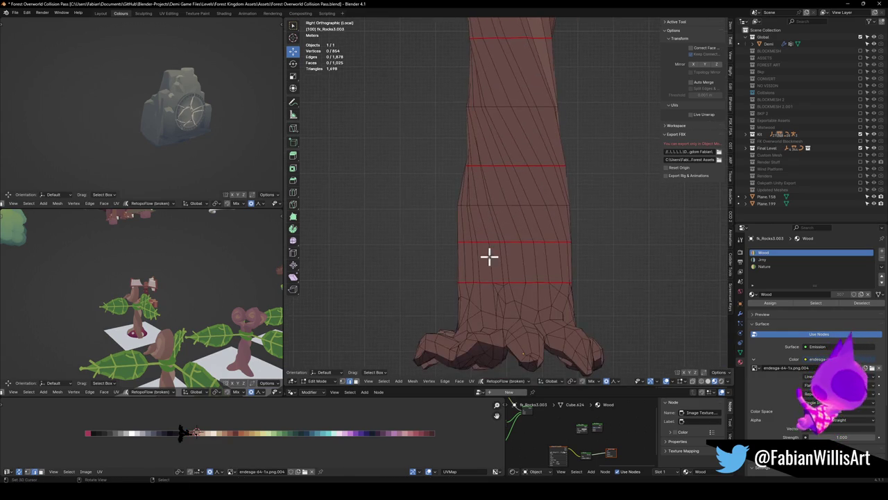
pyautogui.keyDown('alt'); pyautogui.click(481, 243); pyautogui.keyUp('alt')
pyautogui.press('g')
pyautogui.press('Escape')
pyautogui.keyDown('alt'); pyautogui.click(501, 206); pyautogui.keyUp('alt')
pyautogui.press('g')
pyautogui.click(524, 203)
pyautogui.hotkey('alt', 'a')
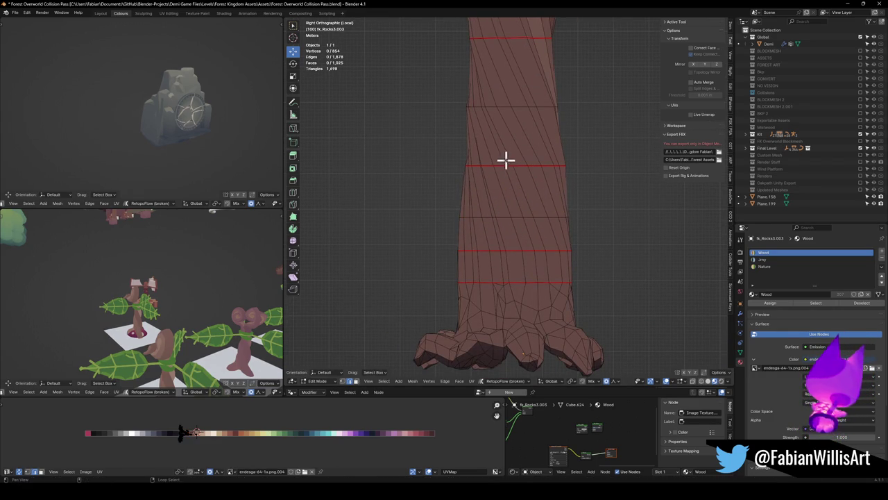
# Raise the middle trunk edge loops slightly to even out their spacing.
pyautogui.keyDown('alt'); pyautogui.click(488, 165); pyautogui.keyUp('alt')
pyautogui.press('g')
pyautogui.click(511, 179)
pyautogui.hotkey('alt', 'a')
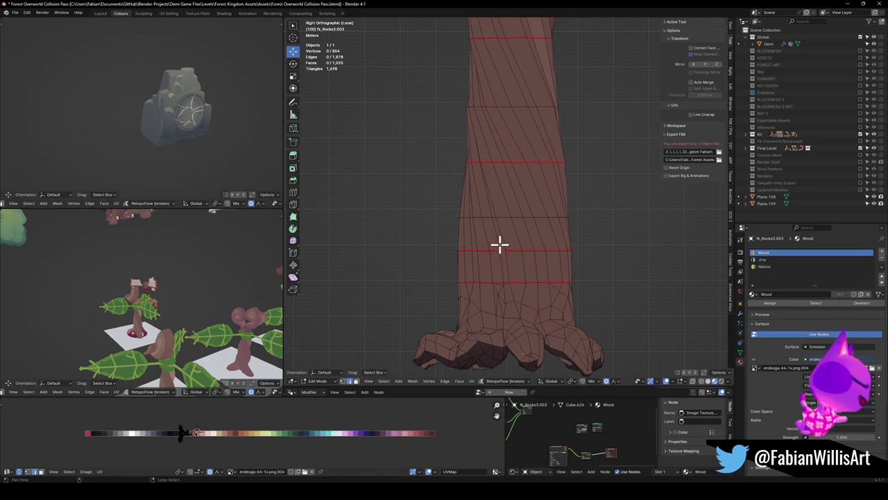
pyautogui.press('g')
pyautogui.click(511, 225)
pyautogui.hotkey('alt', 'a')
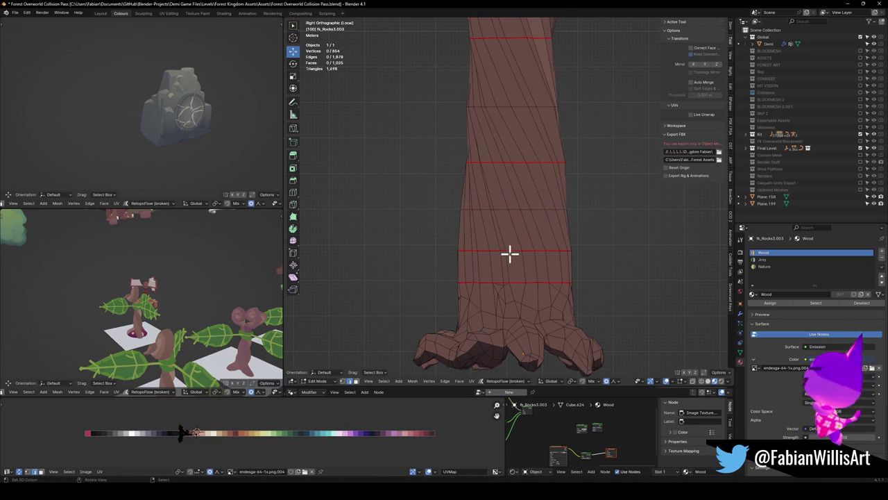
pyautogui.press('g')
pyautogui.click(541, 247)
pyautogui.hotkey('alt', 'a')
# Pan down the trunk and nudge further edge loops up or down for even spacing.
pyautogui.keyDown('shift'); pyautogui.moveTo(517, 156); pyautogui.dragTo(509, 220, button='middle'); pyautogui.keyUp('shift')
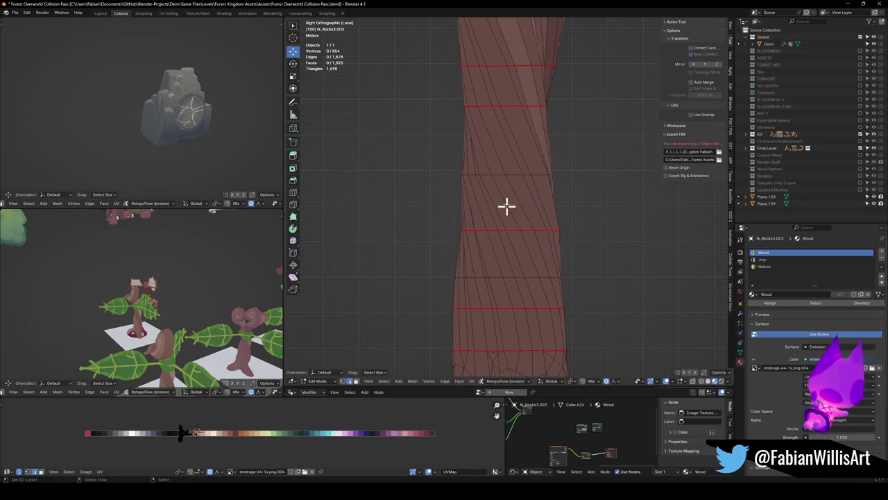
pyautogui.keyDown('alt'); pyautogui.click(499, 173); pyautogui.keyUp('alt')
pyautogui.press('g')
pyautogui.click(511, 211)
pyautogui.hotkey('alt', 'a')
pyautogui.press('g')
pyautogui.click(525, 217)
pyautogui.hotkey('alt', 'a')
pyautogui.press('g')
pyautogui.click(541, 125)
# Adjust the upper-trunk edge loops, lowering one slightly and raising another.
pyautogui.keyDown('shift'); pyautogui.moveTo(541, 125); pyautogui.dragTo(502, 224, button='middle'); pyautogui.keyUp('shift')
pyautogui.hotkey('alt', 'a')
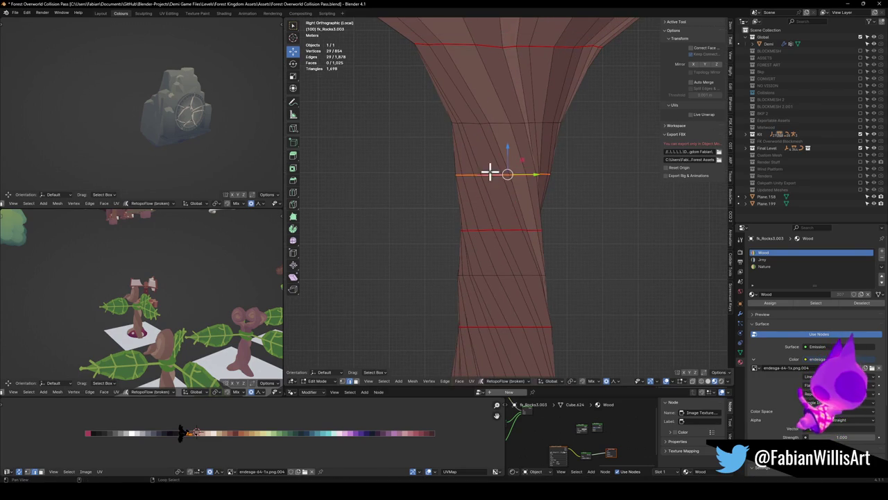
pyautogui.keyDown('alt'); pyautogui.click(490, 171); pyautogui.keyUp('alt')
pyautogui.press('g')
pyautogui.click(503, 179)
pyautogui.hotkey('alt', 'a')
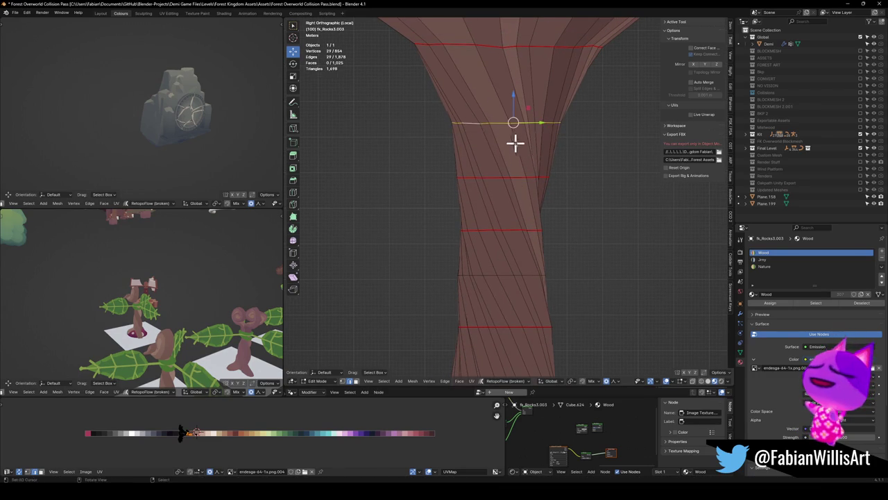
pyautogui.press('g')
pyautogui.click(497, 124)
pyautogui.hotkey('alt', 'a')
pyautogui.scroll(-1, 500, 122)
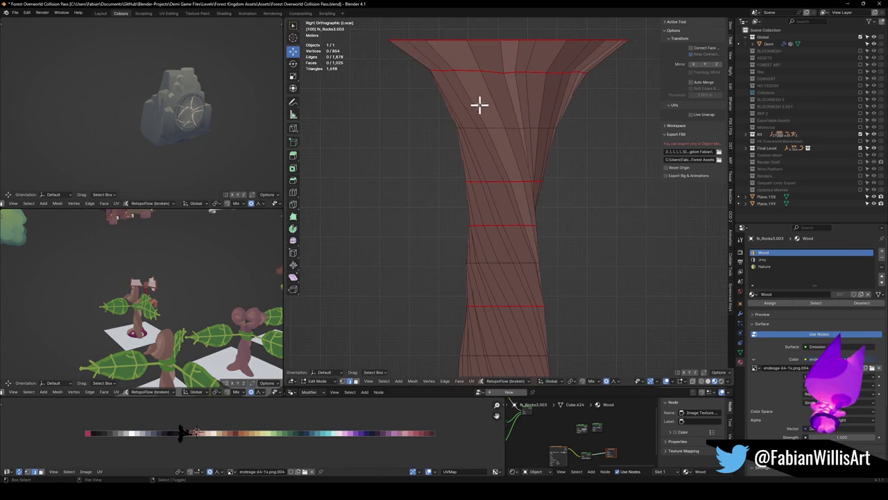
# Slide the edge loop beneath the flared top upward, then return to Object Mode.
pyautogui.press('g')
pyautogui.press('g')
pyautogui.click(481, 86)
pyautogui.press('g')
pyautogui.press('g')
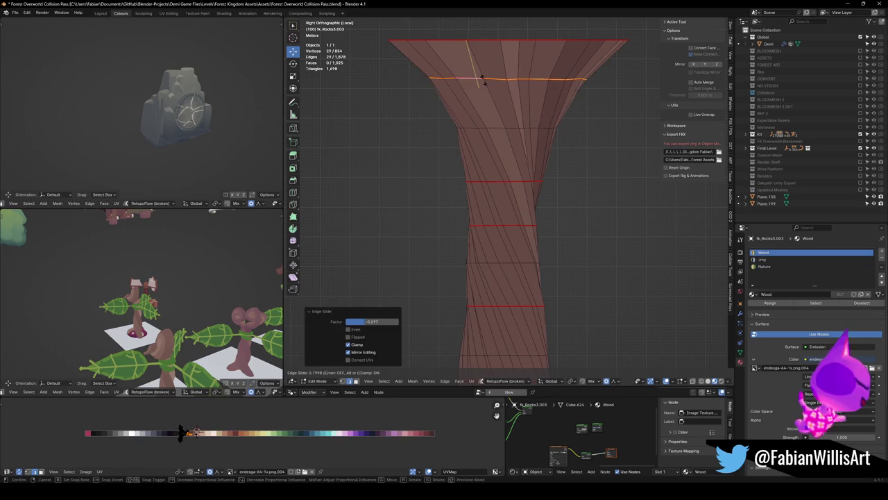
pyautogui.click(484, 81)
pyautogui.hotkey('alt', 'a')
pyautogui.scroll(-2, 484, 139)
pyautogui.keyDown('shift'); pyautogui.scroll(-2, 479, 190); pyautogui.keyUp('shift')
pyautogui.scroll(2, 530, 261)
pyautogui.moveTo(478, 264)
pyautogui.mouseDown(button='middle')
pyautogui.moveTo(555, 259)
pyautogui.moveTo(545, 242)
pyautogui.moveTo(506, 242)
pyautogui.moveTo(602, 239)
pyautogui.mouseUp(button='middle')
pyautogui.scroll(-3, 555, 259)
pyautogui.press('Tab')
# Exit Local View to restore the full forest scene and orbit around the tree.
pyautogui.moveTo(559, 219)
pyautogui.mouseDown(button='middle')
pyautogui.moveTo(476, 202)
pyautogui.moveTo(581, 214)
pyautogui.moveTo(472, 192)
pyautogui.mouseUp(button='middle')
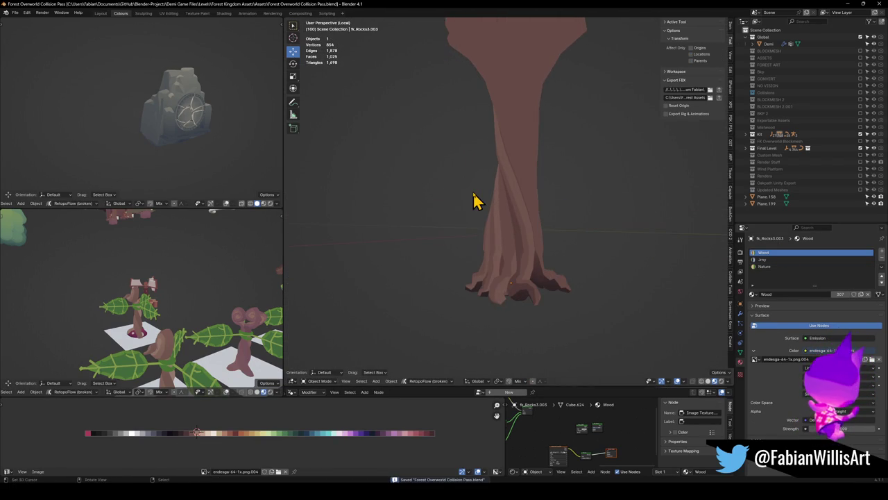
pyautogui.press('KP_Divide')
pyautogui.moveTo(506, 173)
pyautogui.mouseDown(button='middle')
pyautogui.moveTo(481, 196)
pyautogui.moveTo(511, 182)
pyautogui.mouseUp(button='middle')
pyautogui.press('Tab')
pyautogui.moveTo(522, 130)
pyautogui.mouseDown(button='middle')
pyautogui.moveTo(514, 145)
pyautogui.moveTo(521, 119)
pyautogui.moveTo(514, 37)
pyautogui.moveTo(495, 123)
pyautogui.mouseUp(button='middle')
pyautogui.press('Tab')
# Orbit the scene, checking the Forest_SacredStone_00 model and the Background object.
pyautogui.moveTo(485, 222)
pyautogui.mouseDown(button='middle')
pyautogui.moveTo(511, 215)
pyautogui.moveTo(452, 188)
pyautogui.moveTo(452, 220)
pyautogui.moveTo(474, 217)
pyautogui.mouseUp(button='middle')
pyautogui.scroll(3, 528, 236)
pyautogui.click(617, 127)
pyautogui.scroll(4, 615, 134)
pyautogui.moveTo(539, 206)
pyautogui.mouseDown(button='middle')
pyautogui.moveTo(547, 192)
pyautogui.moveTo(534, 201)
pyautogui.moveTo(527, 190)
pyautogui.mouseUp(button='middle')
pyautogui.scroll(-3, 535, 222)
pyautogui.moveTo(535, 222); pyautogui.dragTo(443, 227, button='middle')
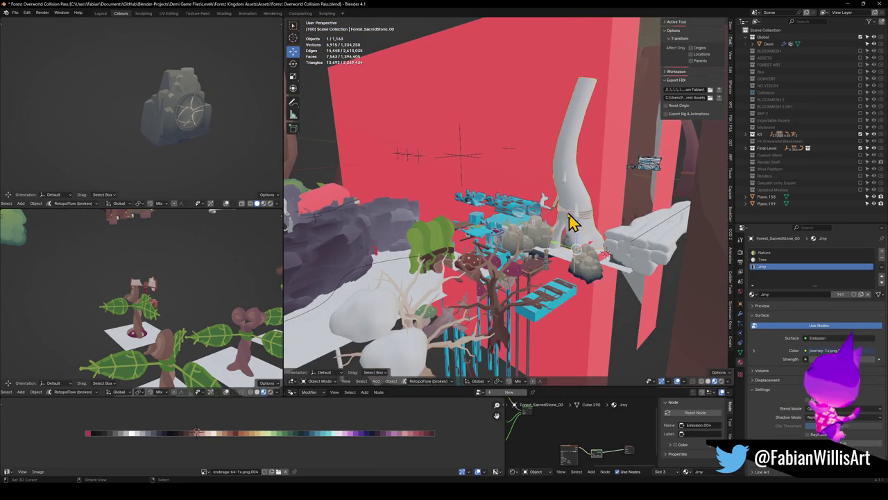
pyautogui.moveTo(570, 220); pyautogui.dragTo(575, 222, button='middle')
pyautogui.scroll(3, 555, 222)
pyautogui.scroll(2, 527, 208)
pyautogui.click(527, 208)
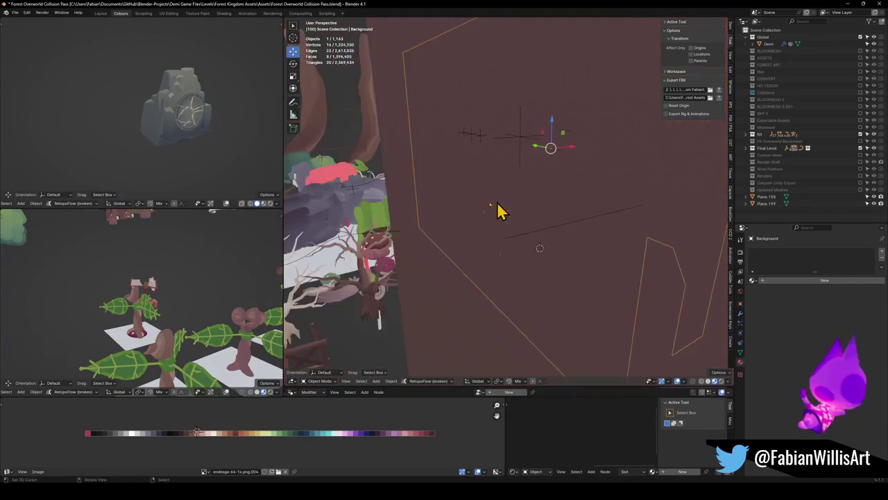
pyautogui.scroll(-5, 405, 201)
pyautogui.moveTo(404, 201)
pyautogui.mouseDown(button='middle')
pyautogui.moveTo(470, 204)
pyautogui.moveTo(481, 183)
pyautogui.moveTo(521, 187)
pyautogui.moveTo(468, 202)
pyautogui.moveTo(503, 200)
pyautogui.mouseUp(button='middle')
# Select the big tree trunk and enter Edit Mode with nothing selected.
pyautogui.click(415, 162)
pyautogui.scroll(3, 475, 194)
pyautogui.press('Tab')
pyautogui.scroll(3, 492, 224)
pyautogui.press('a')
pyautogui.hotkey('alt', 'a')
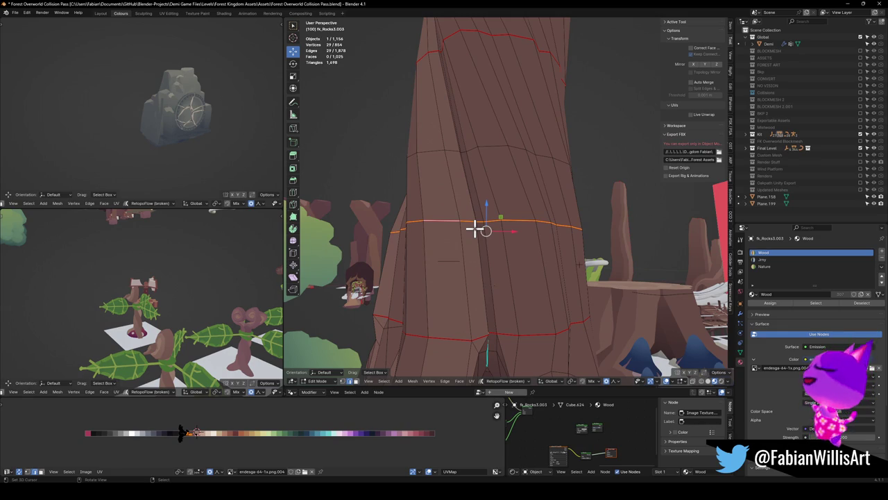
# Leave Edit Mode, orbit to show the roots and stump, and save the file.
pyautogui.press('Tab')
pyautogui.scroll(-4, 485, 215)
pyautogui.moveTo(495, 209)
pyautogui.mouseDown(button='middle')
pyautogui.moveTo(503, 218)
pyautogui.moveTo(402, 198)
pyautogui.mouseUp(button='middle')
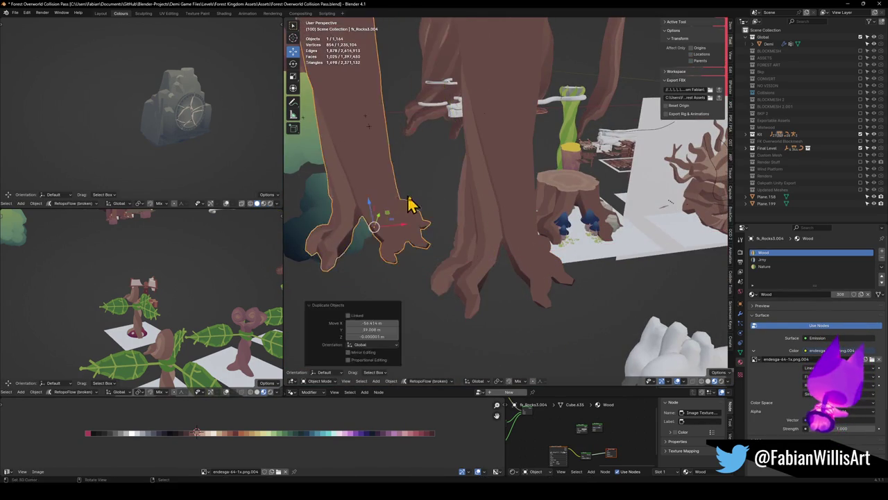
pyautogui.hotkey('ctrl', 's')
# Bevel a trunk edge loop into a two-segment band and select its new middle loop.
pyautogui.click(492, 208)
pyautogui.scroll(4, 492, 208)
pyautogui.press('Tab')
pyautogui.keyDown('alt'); pyautogui.click(531, 192); pyautogui.keyUp('alt')
pyautogui.moveTo(531, 192); pyautogui.dragTo(505, 202, button='middle')
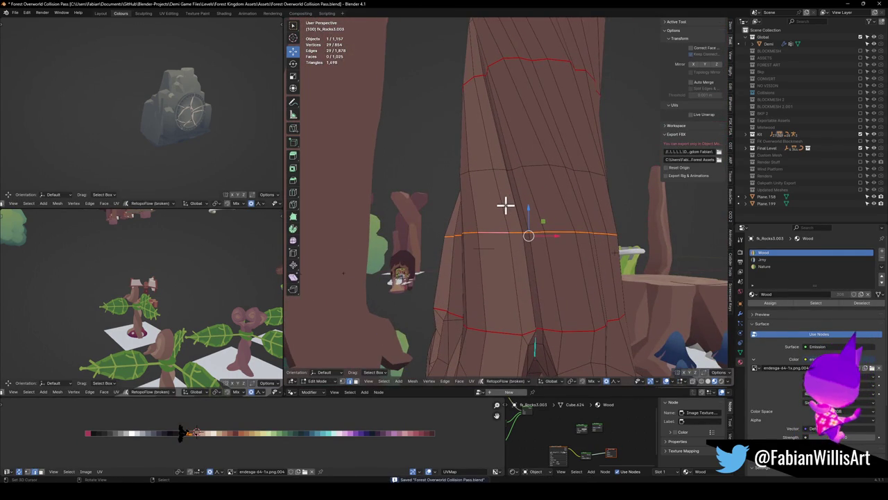
pyautogui.scroll(1, 549, 203)
pyautogui.click(547, 205)
pyautogui.scroll(3, 527, 218)
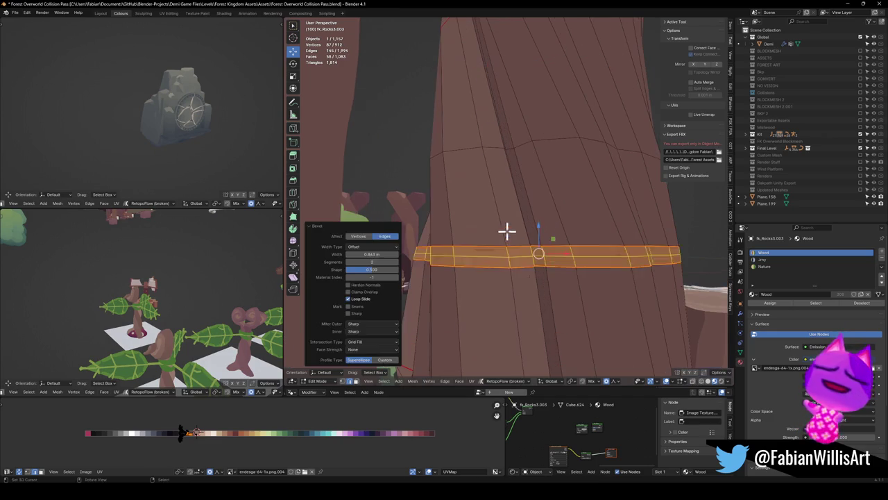
pyautogui.keyDown('alt'); pyautogui.click(479, 254); pyautogui.keyUp('alt')
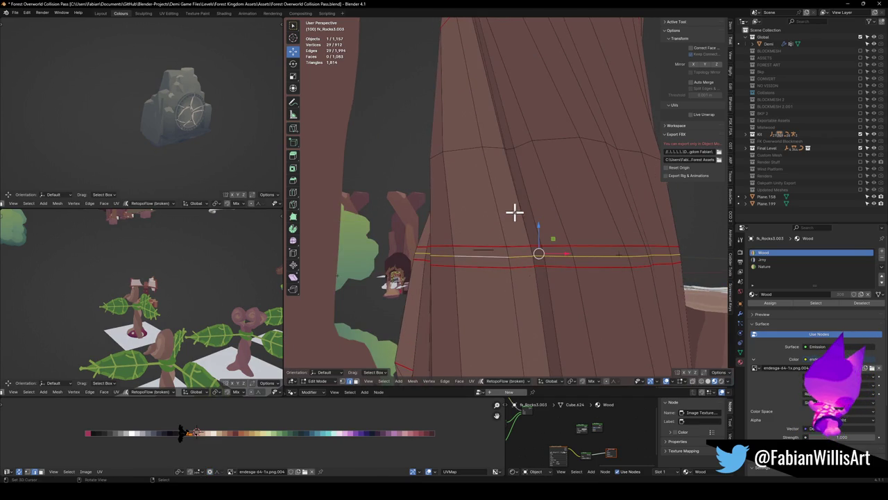
# Slide the band's middle loop along the trunk surface after abandoning an outward push.
pyautogui.hotkey('alt', 's')
pyautogui.press('Escape')
pyautogui.press('g')
pyautogui.press('z')
pyautogui.press('z')
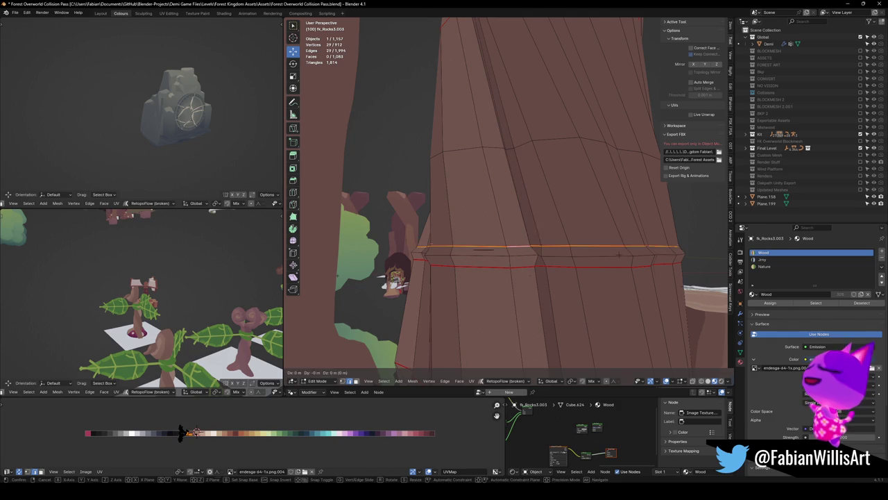
pyautogui.press('Escape')
pyautogui.press('g')
pyautogui.press('g')
pyautogui.click(531, 263)
# Select the band's two face rings and slide their UVs along the palette texture.
pyautogui.press('3')
pyautogui.keyDown('alt'); pyautogui.click(569, 256); pyautogui.keyUp('alt')
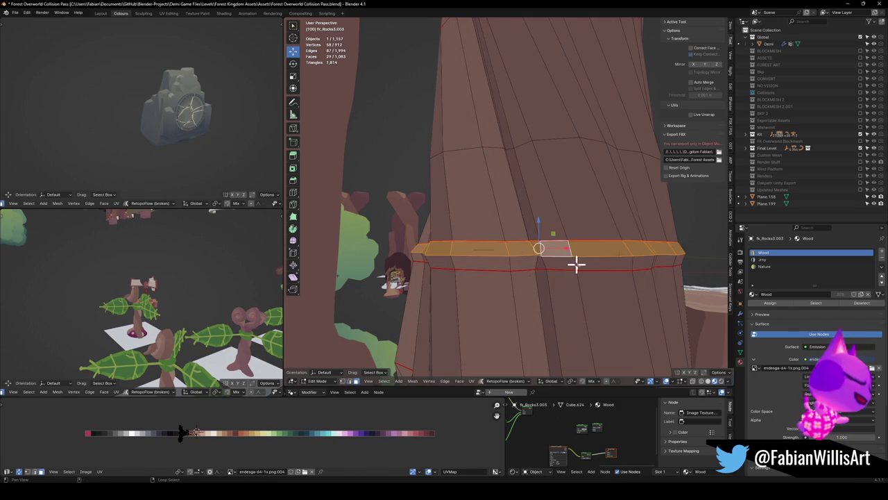
pyautogui.keyDown('alt'); pyautogui.keyDown('shift'); pyautogui.click(565, 263); pyautogui.keyUp('shift'); pyautogui.keyUp('alt')
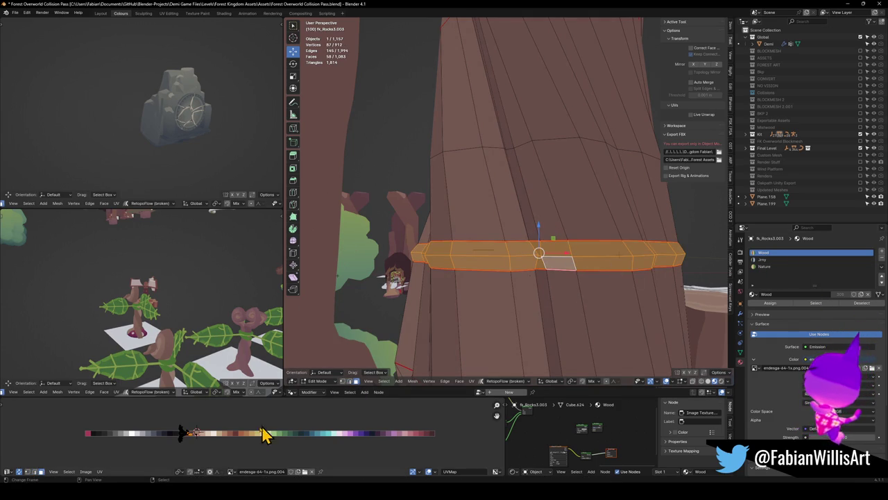
pyautogui.moveTo(258, 433); pyautogui.dragTo(292, 441)
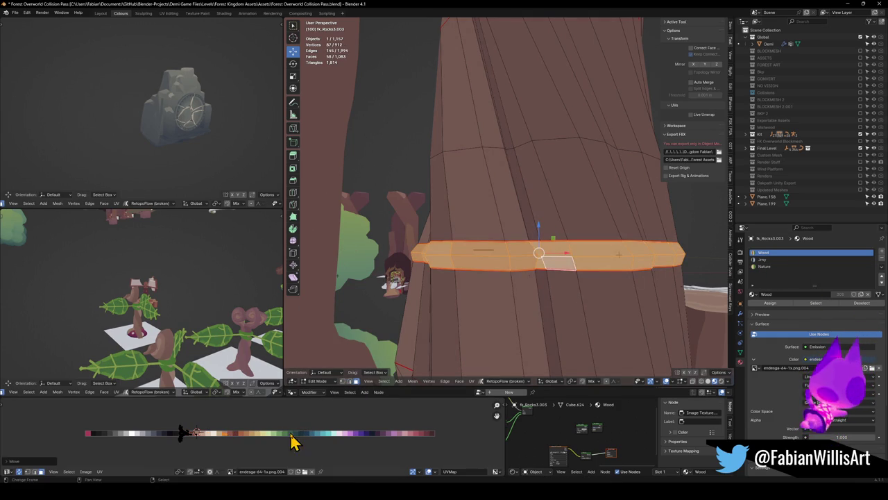
pyautogui.moveTo(162, 119)
pyautogui.mouseDown(button='middle')
pyautogui.moveTo(172, 93)
pyautogui.moveTo(150, 233)
pyautogui.mouseUp(button='middle')
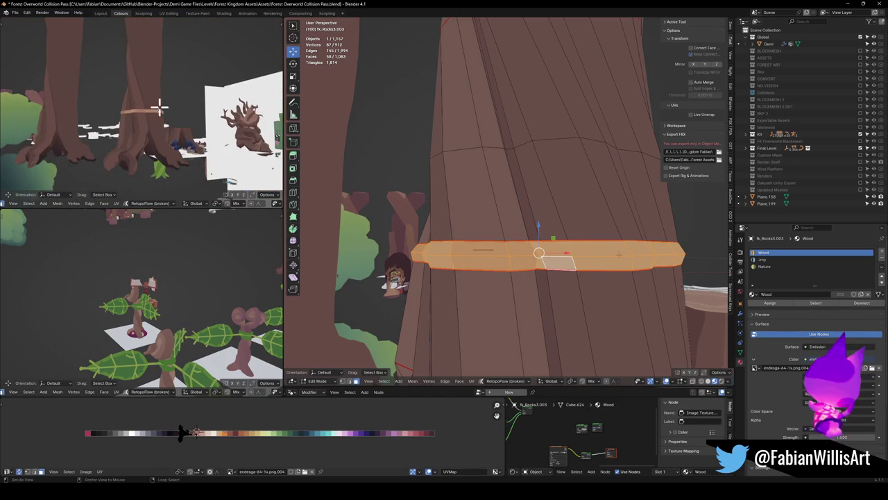
# Shrink the band's UVs and shift them horizontally onto the pale cream palette colour.
pyautogui.press('s')
pyautogui.click(225, 435)
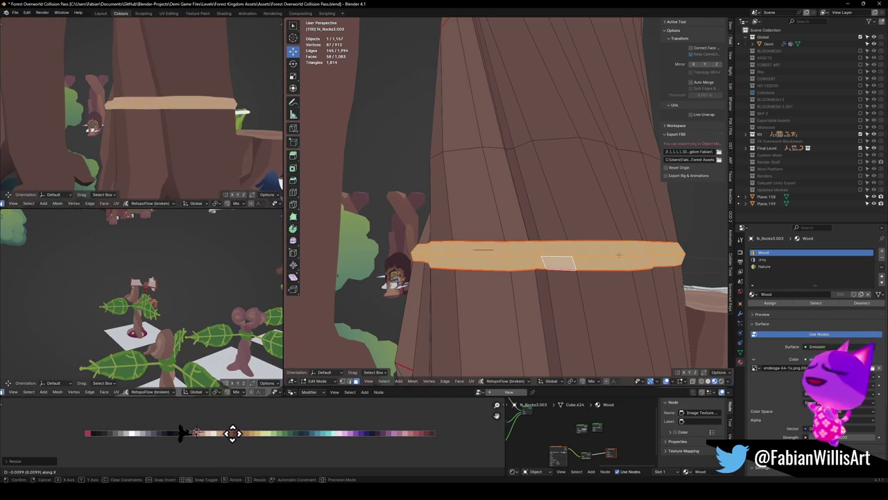
pyautogui.hotkey('alt', 'a')
pyautogui.keyDown('alt'); pyautogui.click(503, 252); pyautogui.keyUp('alt')
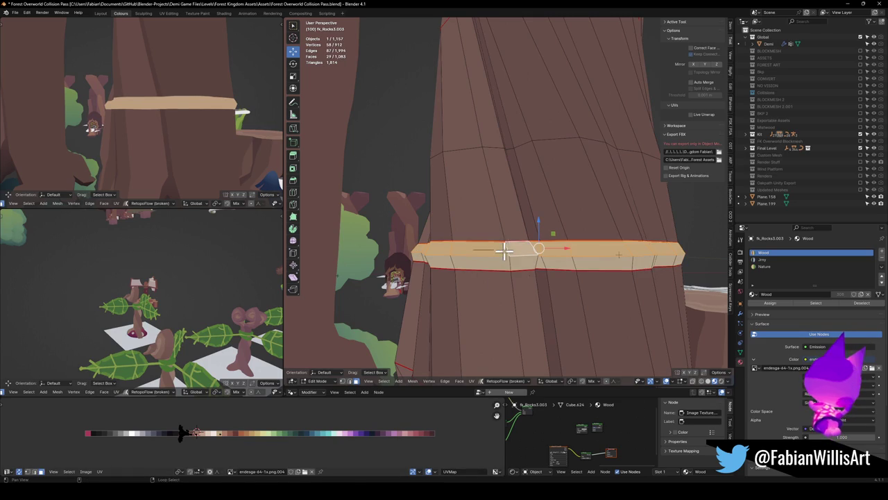
pyautogui.press('g')
pyautogui.press('x')
pyautogui.click(238, 445)
# Add a loop cut around the trunk just above the band.
pyautogui.moveTo(202, 139); pyautogui.dragTo(193, 125, button='middle')
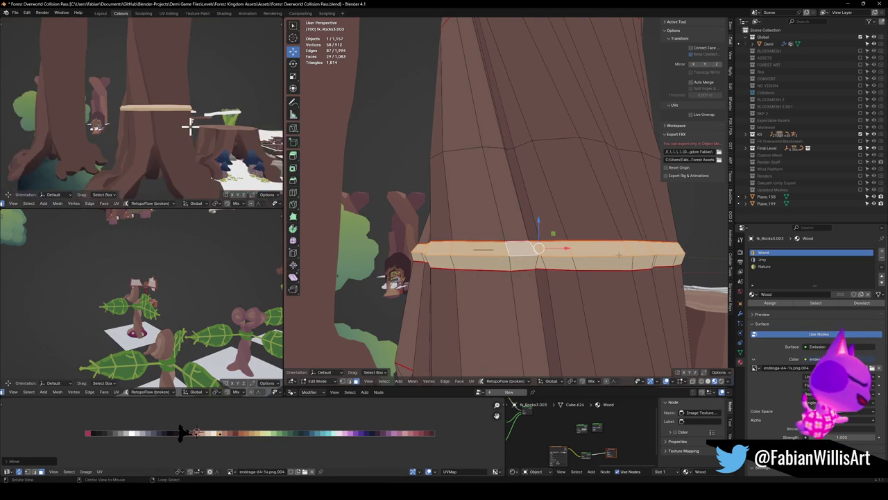
pyautogui.hotkey('alt', 'a')
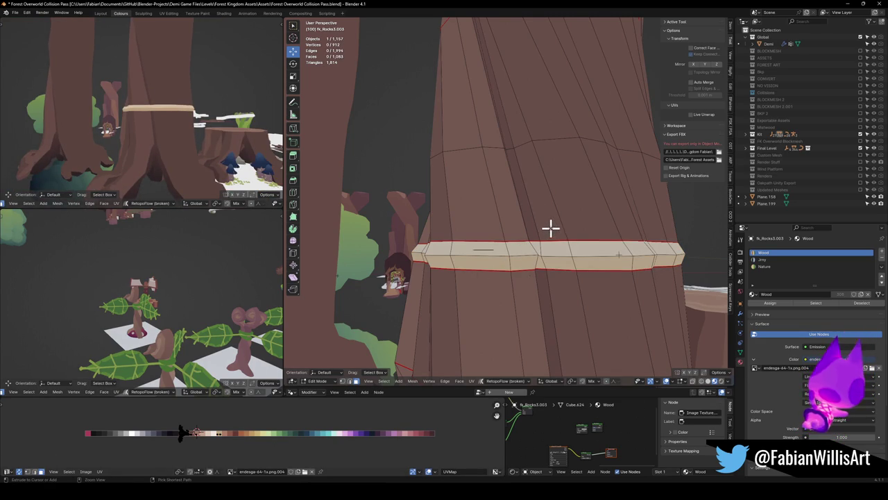
pyautogui.hotkey('ctrl', 'r')
pyautogui.click(541, 223)
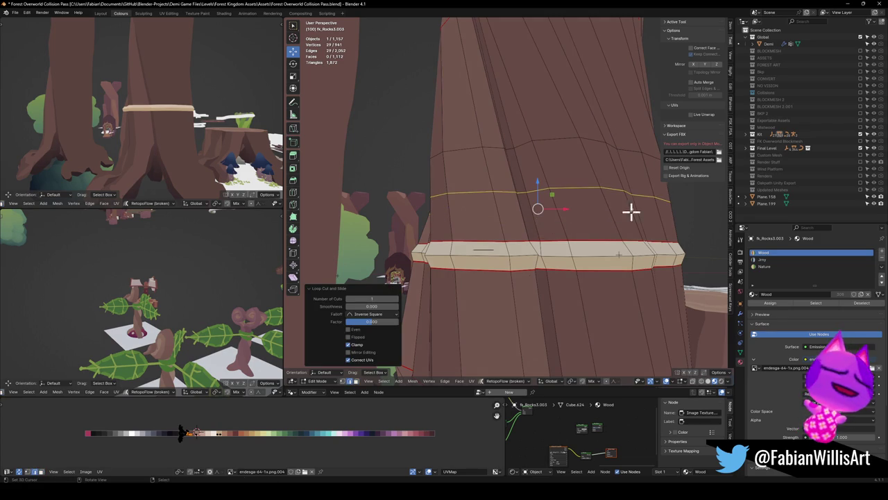
# Place the new edge loop and isolate the trunk in local view.
pyautogui.click(634, 243)
pyautogui.moveTo(630, 233)
pyautogui.mouseDown(button='middle')
pyautogui.moveTo(585, 246)
pyautogui.moveTo(595, 241)
pyautogui.moveTo(549, 241)
pyautogui.moveTo(534, 229)
pyautogui.mouseUp(button='middle')
pyautogui.hotkey('ctrl', 'r')
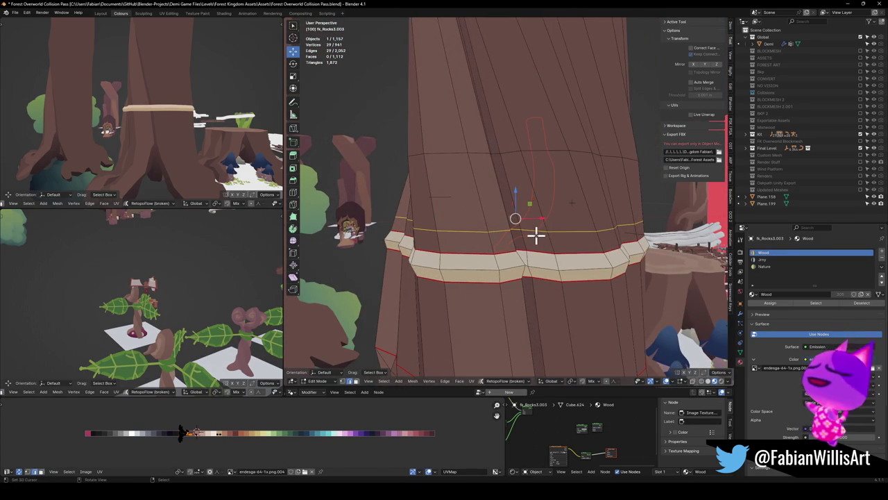
pyautogui.press('KP_Divide')
pyautogui.scroll(5, 585, 248)
pyautogui.scroll(-2, 535, 233)
pyautogui.scroll(3, 538, 227)
pyautogui.scroll(2, 545, 230)
pyautogui.scroll(-1, 516, 248)
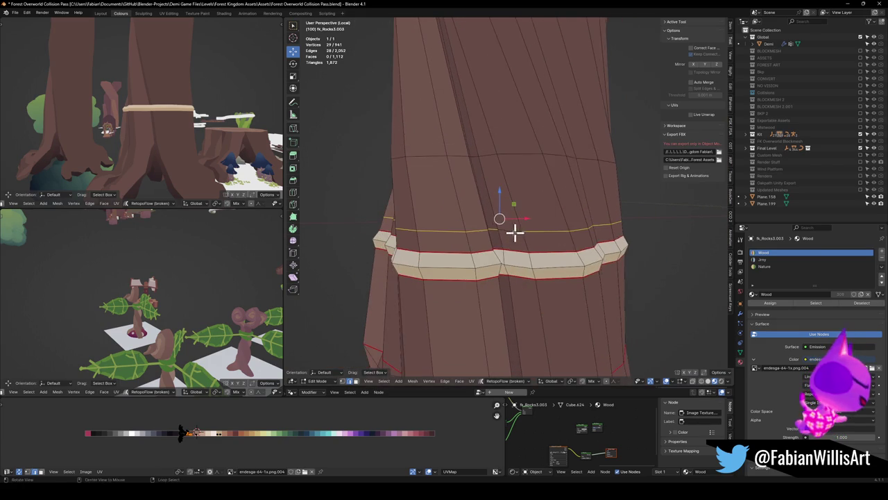
pyautogui.moveTo(520, 232); pyautogui.dragTo(518, 235, button='middle')
pyautogui.moveTo(370, 233)
pyautogui.mouseDown(button='middle')
pyautogui.moveTo(464, 228)
pyautogui.moveTo(320, 230)
pyautogui.moveTo(548, 235)
pyautogui.moveTo(497, 231)
pyautogui.mouseUp(button='middle')
pyautogui.scroll(2, 570, 238)
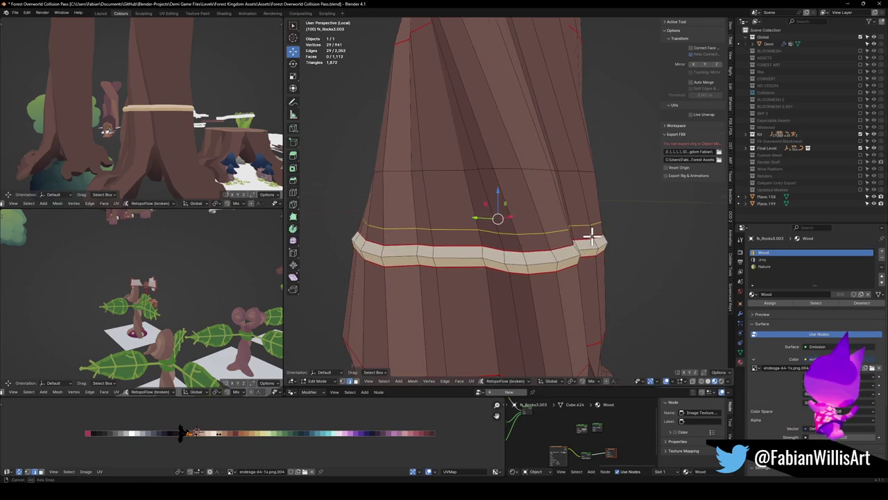
pyautogui.moveTo(593, 237); pyautogui.dragTo(578, 236, button='middle')
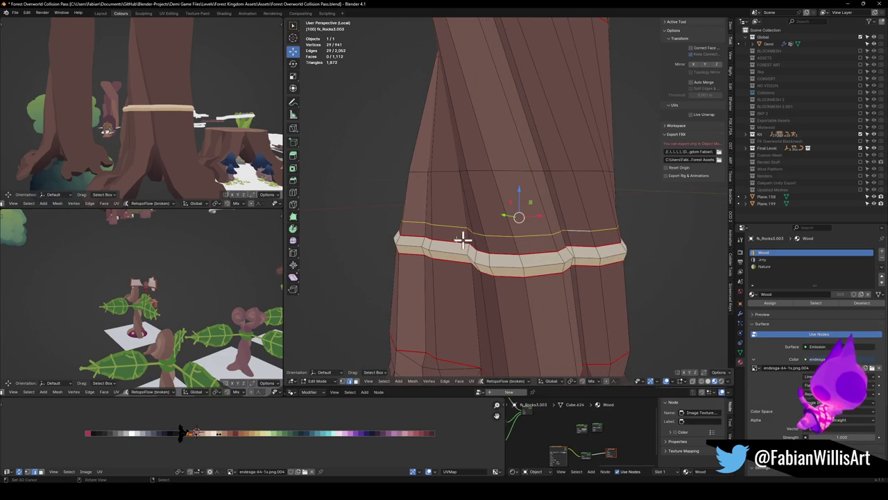
# Slide the edge loop above the band and bevel it into a thin strip.
pyautogui.keyDown('ctrl'); pyautogui.click(407, 228); pyautogui.keyUp('ctrl')
pyautogui.moveTo(421, 222)
pyautogui.mouseDown(button='middle')
pyautogui.moveTo(499, 218)
pyautogui.moveTo(440, 232)
pyautogui.mouseUp(button='middle')
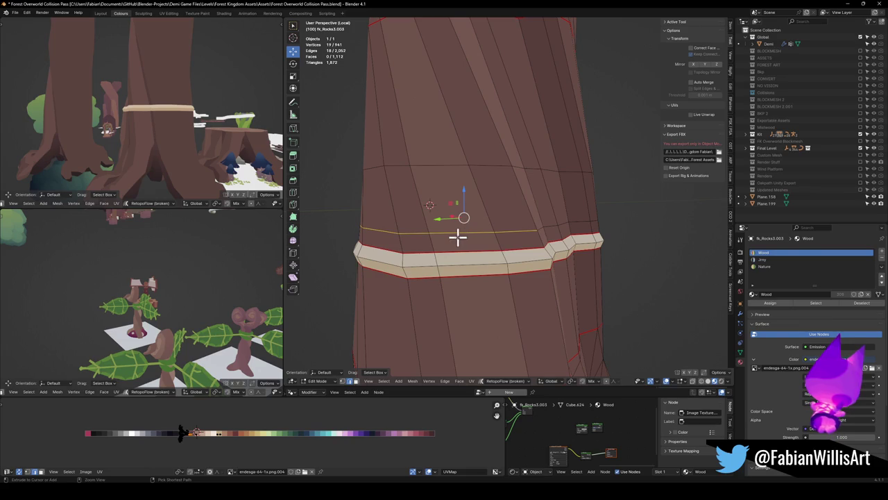
pyautogui.moveTo(526, 231); pyautogui.dragTo(460, 228, button='middle')
pyautogui.hotkey('alt', 'a')
pyautogui.keyDown('ctrl'); pyautogui.click(535, 235); pyautogui.keyUp('ctrl')
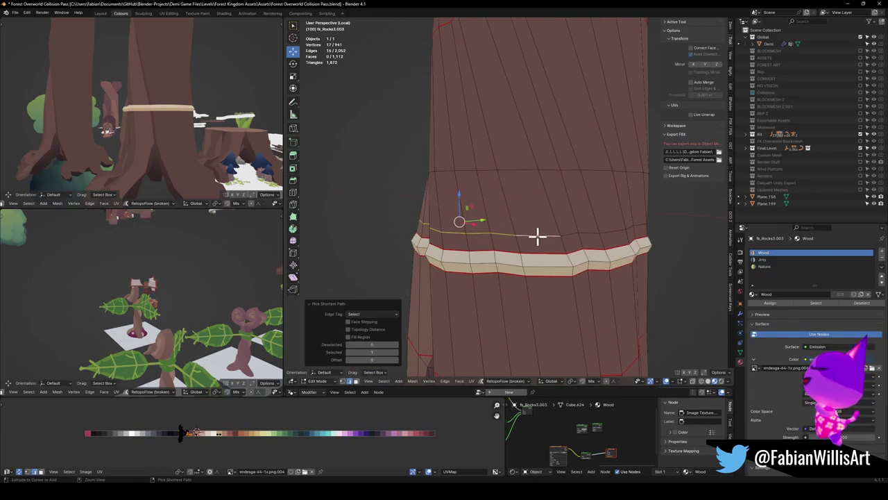
pyautogui.moveTo(560, 235)
pyautogui.mouseDown(button='middle')
pyautogui.moveTo(523, 233)
pyautogui.moveTo(532, 234)
pyautogui.mouseUp(button='middle')
pyautogui.keyDown('alt'); pyautogui.click(516, 232); pyautogui.keyUp('alt')
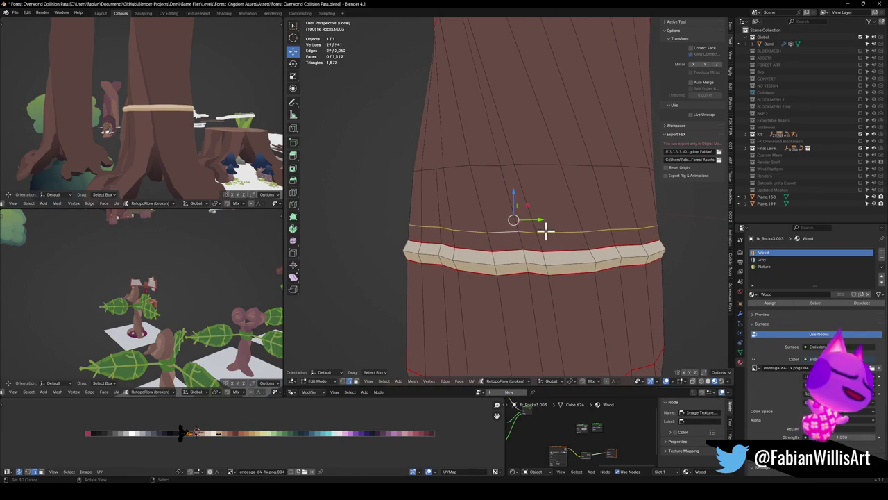
pyautogui.press('g')
pyautogui.press('g')
pyautogui.click(549, 218)
pyautogui.hotkey('ctrl', 'b')
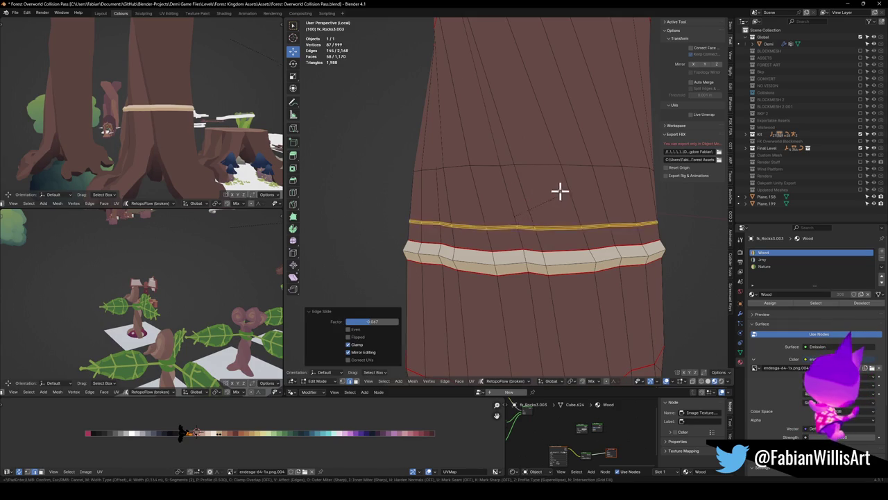
pyautogui.click(613, 159)
pyautogui.moveTo(568, 185)
pyautogui.mouseDown(button='middle')
pyautogui.moveTo(525, 212)
pyautogui.moveTo(443, 229)
pyautogui.mouseUp(button='middle')
# Select an edge path along the top of the band.
pyautogui.hotkey('alt', 'a')
pyautogui.moveTo(558, 226); pyautogui.dragTo(504, 228, button='middle')
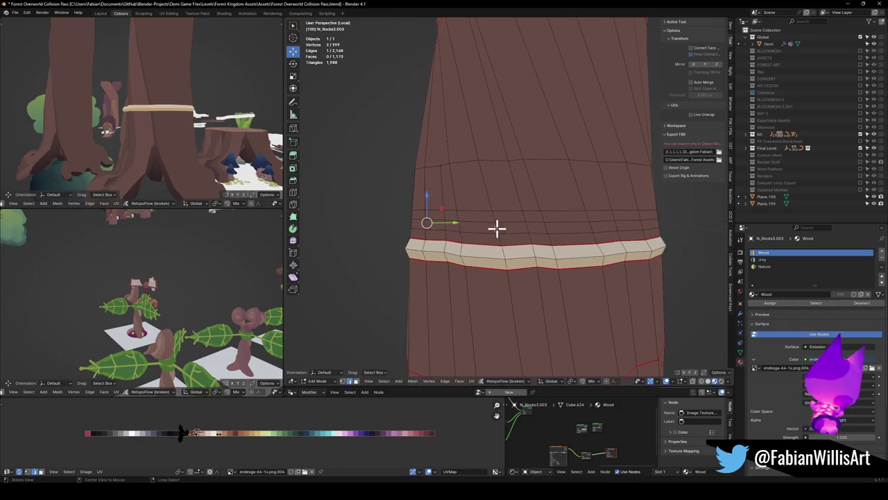
pyautogui.keyDown('ctrl'); pyautogui.click(548, 232); pyautogui.keyUp('ctrl')
pyautogui.scroll(-4, 555, 236)
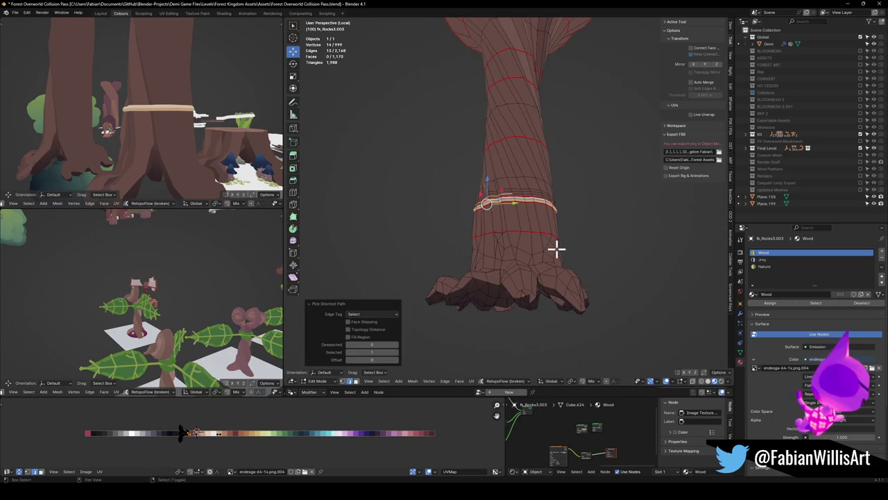
pyautogui.scroll(3, 474, 230)
pyautogui.scroll(2, 562, 230)
pyautogui.moveTo(563, 229)
pyautogui.mouseDown(button='middle')
pyautogui.moveTo(462, 232)
pyautogui.moveTo(505, 229)
pyautogui.moveTo(496, 208)
pyautogui.moveTo(513, 208)
pyautogui.mouseUp(button='middle')
pyautogui.hotkey('alt', 'a')
pyautogui.moveTo(414, 204)
pyautogui.mouseDown(button='middle')
pyautogui.moveTo(525, 232)
pyautogui.moveTo(440, 213)
pyautogui.mouseUp(button='middle')
pyautogui.click(525, 232)
pyautogui.keyDown('ctrl'); pyautogui.click(375, 206); pyautogui.keyUp('ctrl')
pyautogui.moveTo(376, 206)
pyautogui.mouseDown(button='middle')
pyautogui.moveTo(420, 214)
pyautogui.moveTo(456, 243)
pyautogui.moveTo(428, 228)
pyautogui.moveTo(514, 227)
pyautogui.mouseUp(button='middle')
# Slide those edges onto the band edge with Auto Merge on so they merge.
pyautogui.press('g')
pyautogui.press('g')
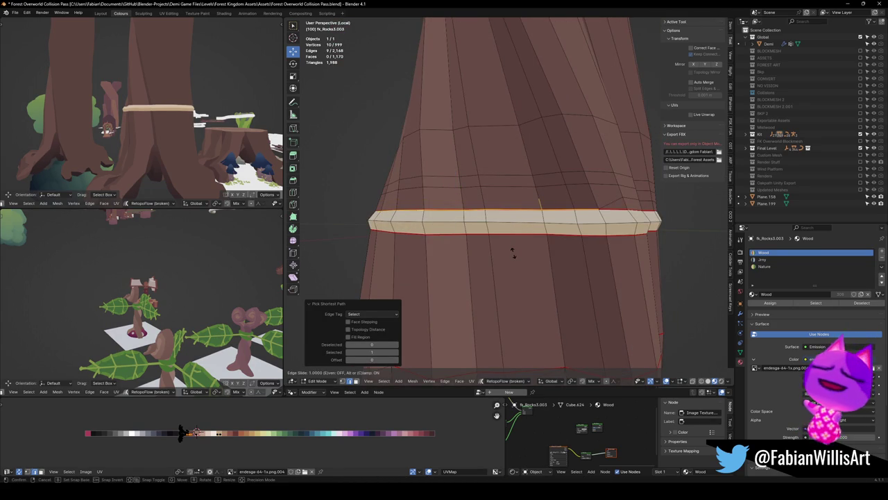
pyautogui.click(512, 253)
pyautogui.click(691, 82)
pyautogui.moveTo(645, 326); pyautogui.dragTo(512, 238, button='middle')
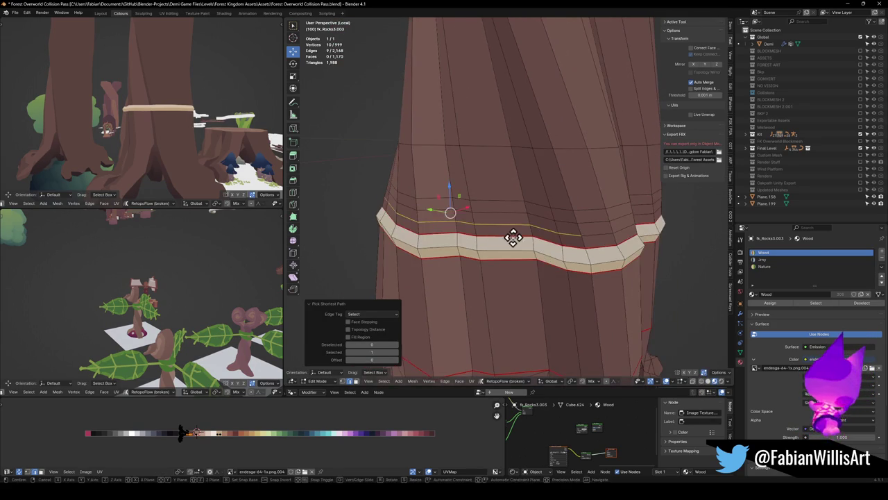
pyautogui.click(512, 238)
# Slide a vertex along its edge and select the two face rows above the band.
pyautogui.moveTo(502, 273)
pyautogui.mouseDown(button='middle')
pyautogui.moveTo(501, 254)
pyautogui.moveTo(470, 244)
pyautogui.mouseUp(button='middle')
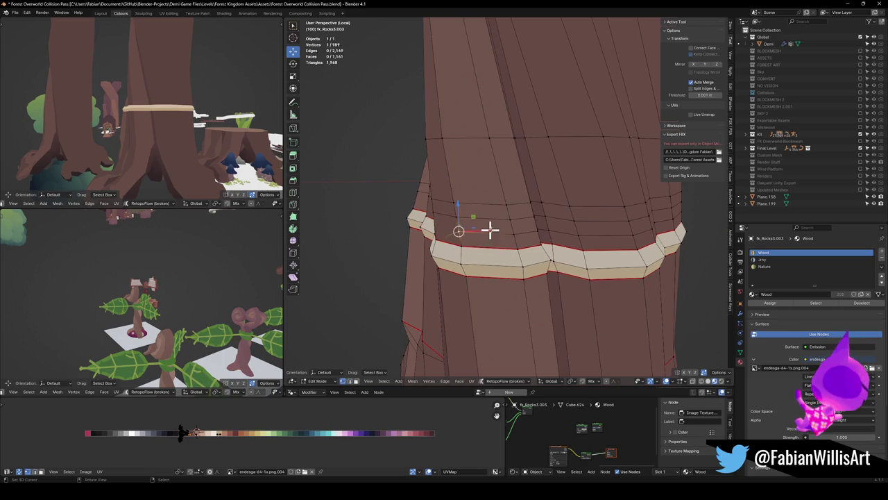
pyautogui.press('g')
pyautogui.press('g')
pyautogui.click(512, 234)
pyautogui.keyDown('alt'); pyautogui.click(511, 224); pyautogui.keyUp('alt')
pyautogui.keyDown('alt'); pyautogui.keyDown('shift'); pyautogui.click(491, 222); pyautogui.keyUp('shift'); pyautogui.keyUp('alt')
pyautogui.moveTo(492, 222); pyautogui.dragTo(422, 306, button='middle')
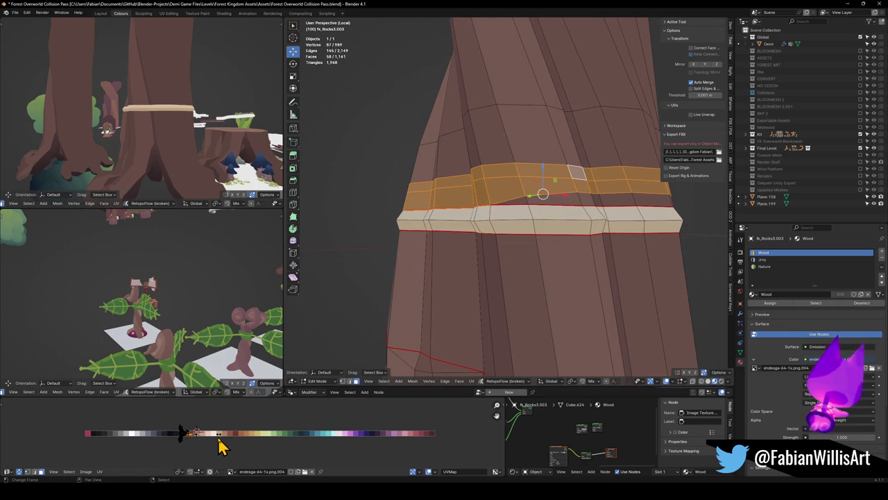
# Shift those faces' UVs to a tan colour, then undo the recolour.
pyautogui.press('g')
pyautogui.click(252, 433)
pyautogui.moveTo(159, 104); pyautogui.dragTo(167, 60, button='middle')
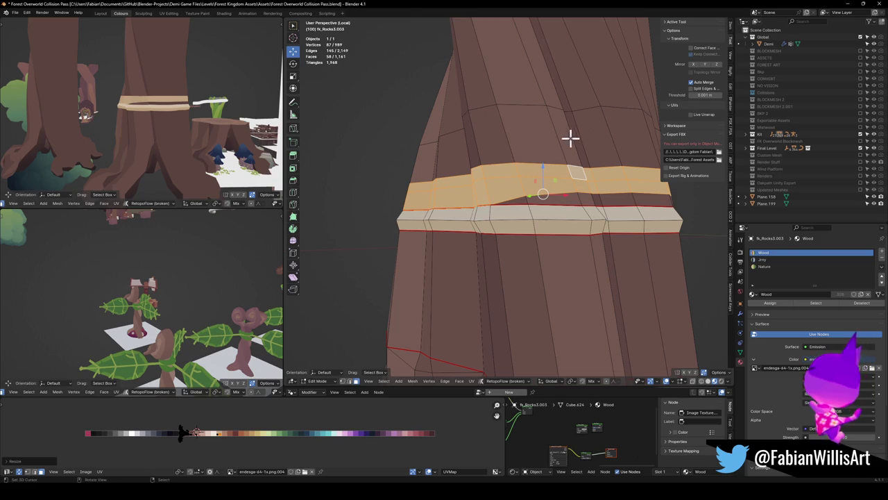
pyautogui.scroll(-1, 568, 145)
pyautogui.hotkey('ctrl', 'z')
pyautogui.hotkey('ctrl', 'z')
pyautogui.hotkey('ctrl', 'z')
pyautogui.hotkey('ctrl', 'z')
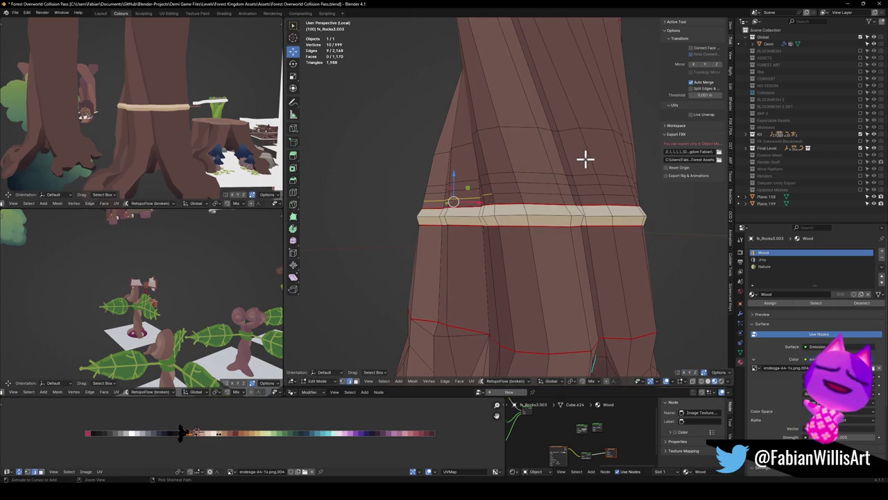
# Select two face loops above the band and shear them diagonally in front view.
pyautogui.keyDown('alt'); pyautogui.click(519, 186); pyautogui.keyUp('alt')
pyautogui.keyDown('alt'); pyautogui.keyDown('shift'); pyautogui.click(512, 173); pyautogui.keyUp('shift'); pyautogui.keyUp('alt')
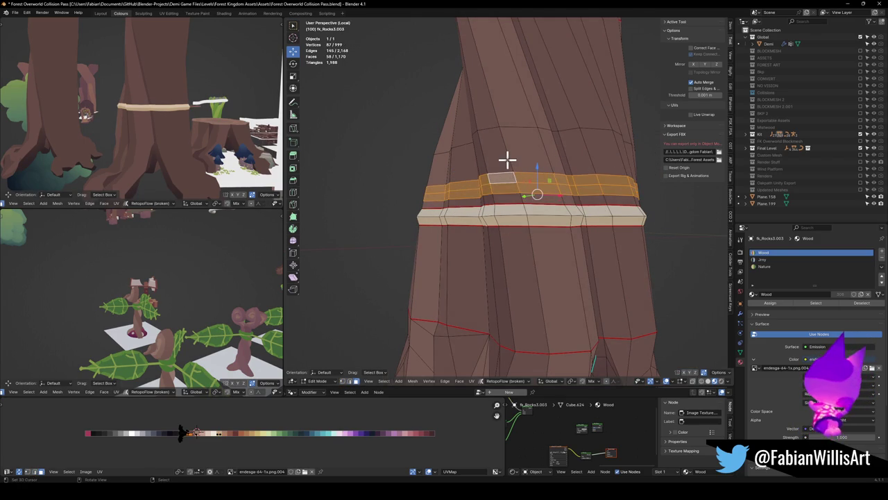
pyautogui.press('KP_1')
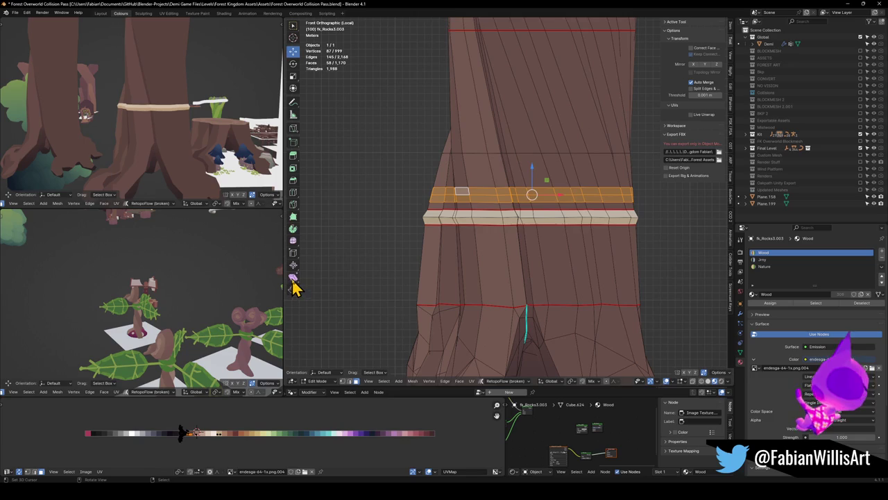
pyautogui.click(292, 278)
pyautogui.moveTo(561, 192)
pyautogui.mouseDown()
pyautogui.moveTo(567, 170)
pyautogui.moveTo(563, 206)
pyautogui.mouseUp()
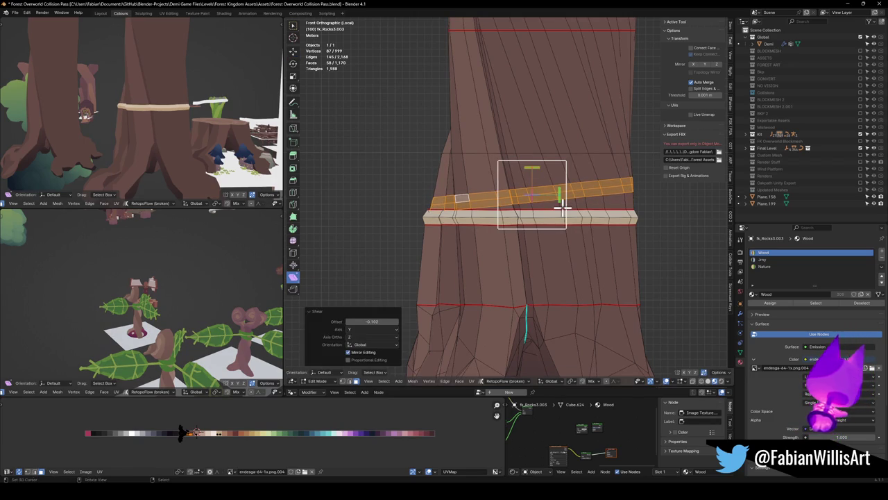
# Slide the strip's UVs along X to a lighter palette colour.
pyautogui.press('g')
pyautogui.press('x')
pyautogui.click(274, 434)
pyautogui.press('s')
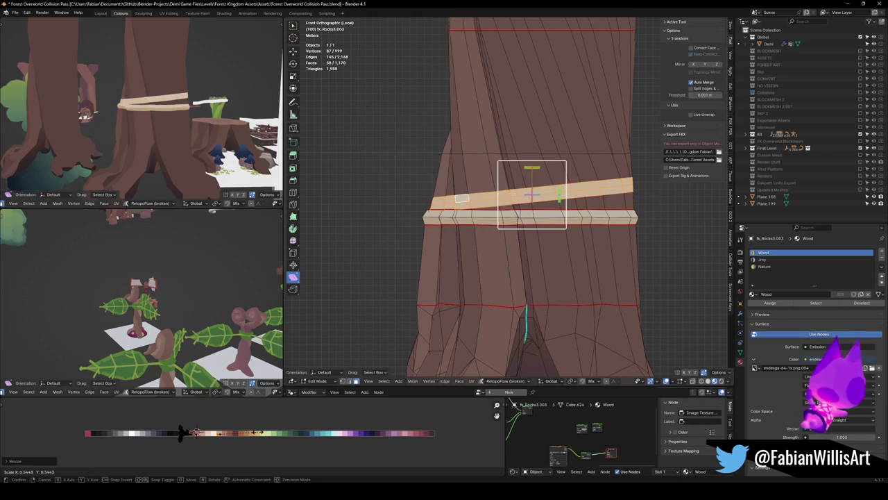
pyautogui.rightClick(266, 432)
pyautogui.hotkey('alt', 'a')
# Fatten the band outward from the trunk with Shrink/Fatten.
pyautogui.keyDown('alt'); pyautogui.click(575, 189); pyautogui.keyUp('alt')
pyautogui.moveTo(575, 189)
pyautogui.mouseDown(button='middle')
pyautogui.moveTo(505, 197)
pyautogui.moveTo(554, 194)
pyautogui.mouseUp(button='middle')
pyautogui.hotkey('alt', 's')
pyautogui.click(592, 173)
# Select the upper band with Ctrl+L and slide its UVs along X to a light tone.
pyautogui.click(460, 215)
pyautogui.hotkey('ctrl', 'l')
pyautogui.press('g')
pyautogui.press('x')
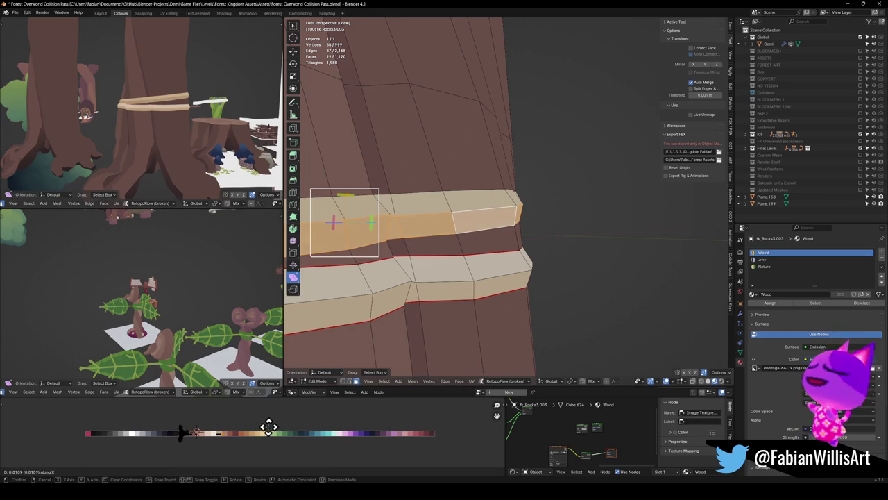
pyautogui.click(251, 421)
pyautogui.hotkey('alt', 'a')
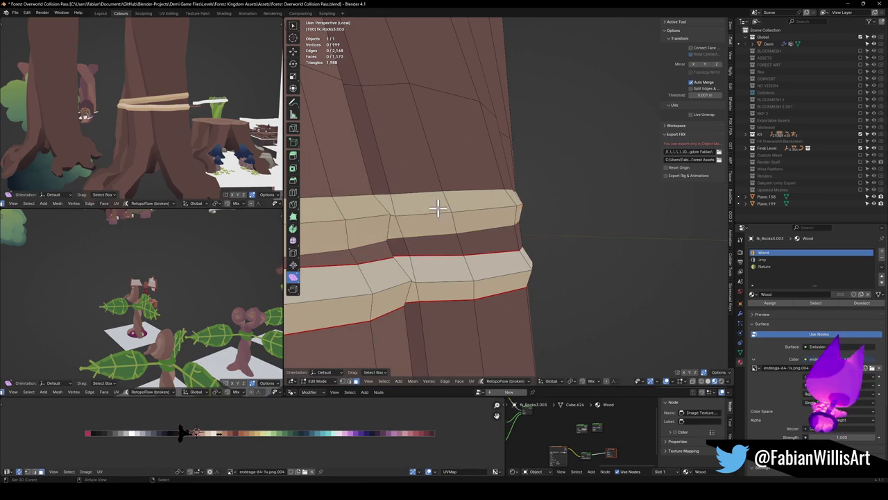
pyautogui.click(437, 208)
pyautogui.hotkey('ctrl', 'l')
pyautogui.press('g')
pyautogui.press('x')
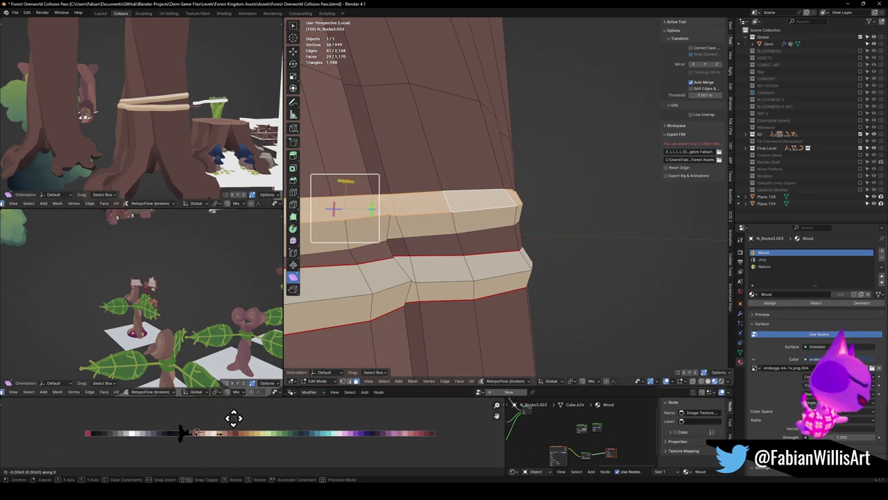
pyautogui.click(232, 417)
pyautogui.moveTo(160, 111); pyautogui.dragTo(153, 103, button='middle')
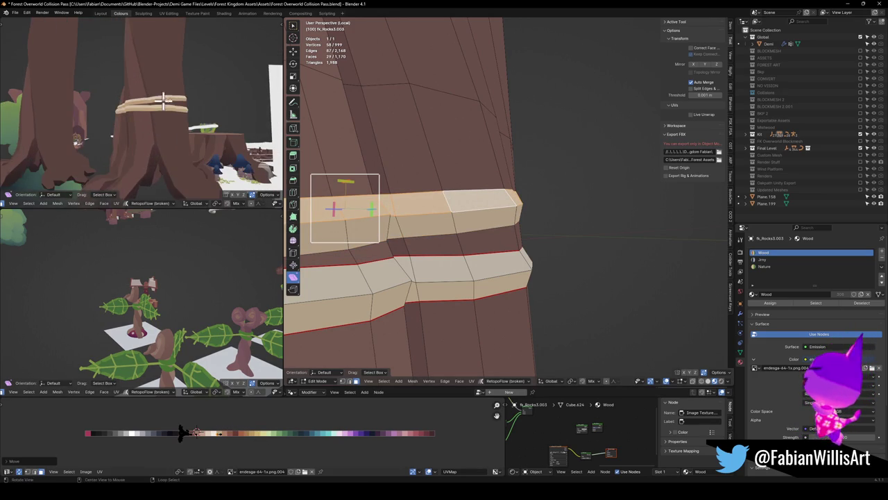
pyautogui.moveTo(367, 120); pyautogui.dragTo(521, 176, button='middle')
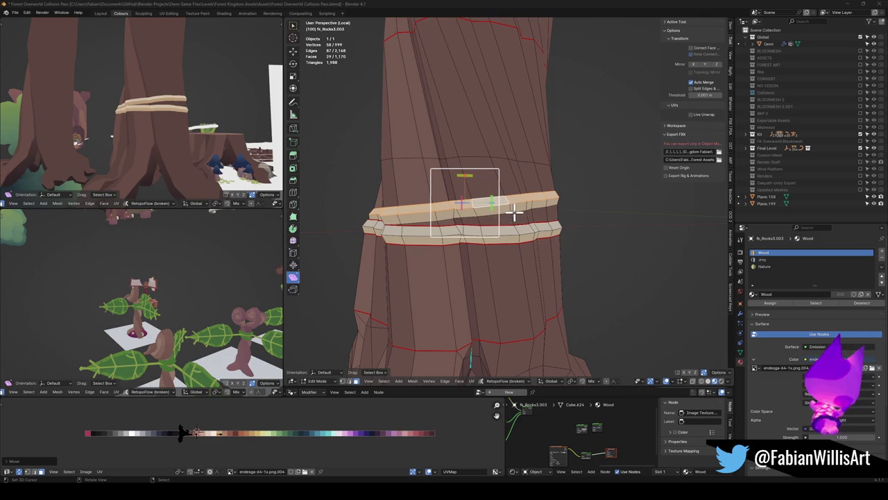
# Zoom out and switch the trunk to Object Mode to view both cream bands.
pyautogui.scroll(-3, 510, 212)
pyautogui.scroll(1, 519, 194)
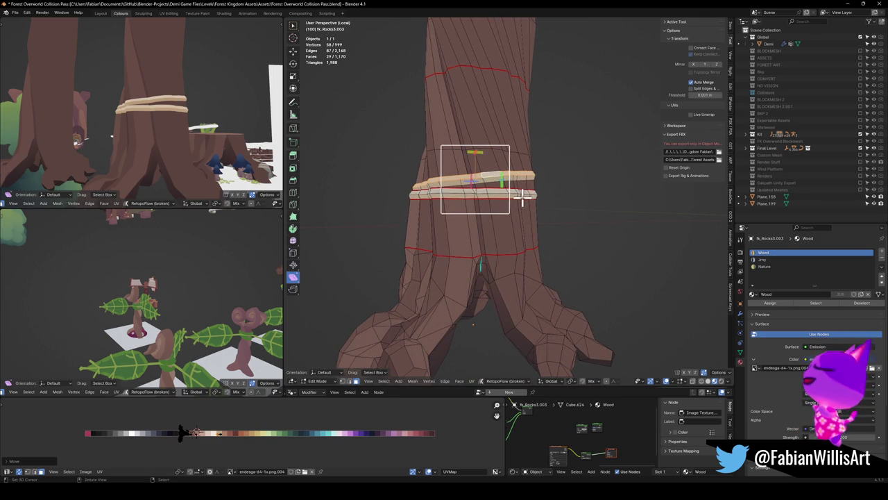
pyautogui.hotkey('ctrl', 'Tab')
pyautogui.click(553, 206)
pyautogui.moveTo(553, 206); pyautogui.dragTo(547, 220, button='middle')
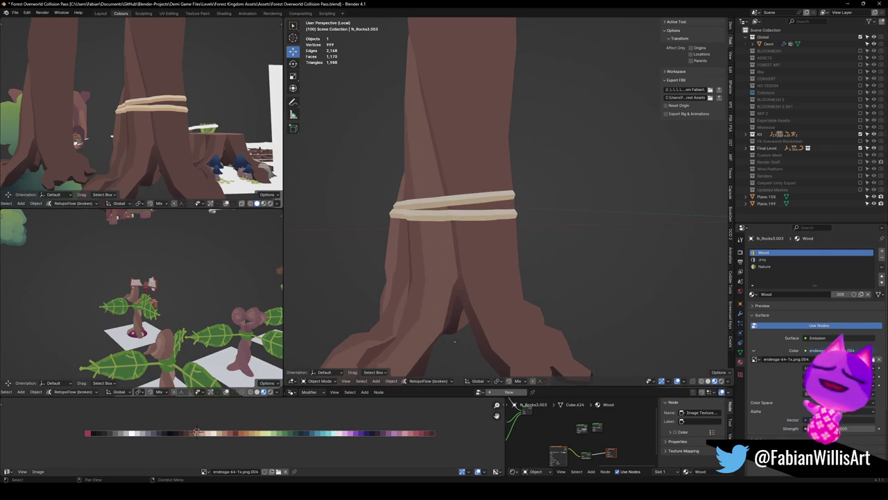
# Draw two annotation guide strokes on the trunk below the bands, then re-enter Edit Mode.
pyautogui.moveTo(485, 228); pyautogui.dragTo(490, 228, button='middle')
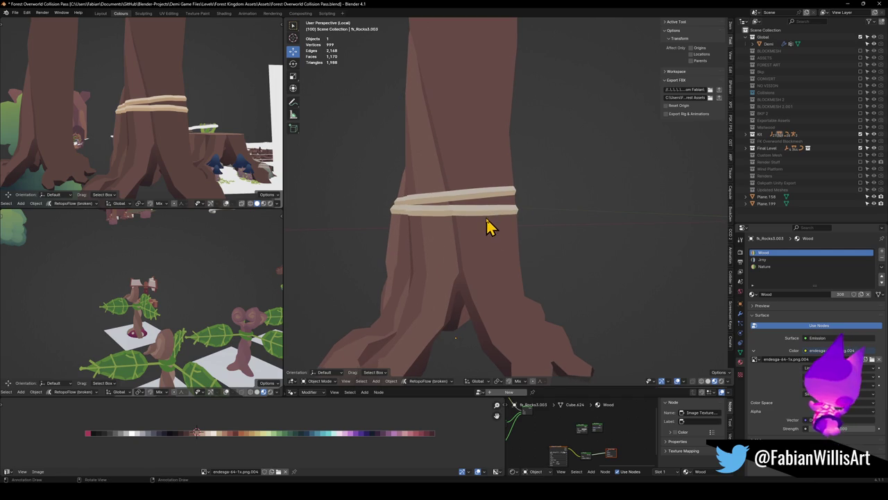
pyautogui.moveTo(484, 218)
pyautogui.mouseDown()
pyautogui.moveTo(480, 248)
pyautogui.moveTo(497, 262)
pyautogui.mouseUp()
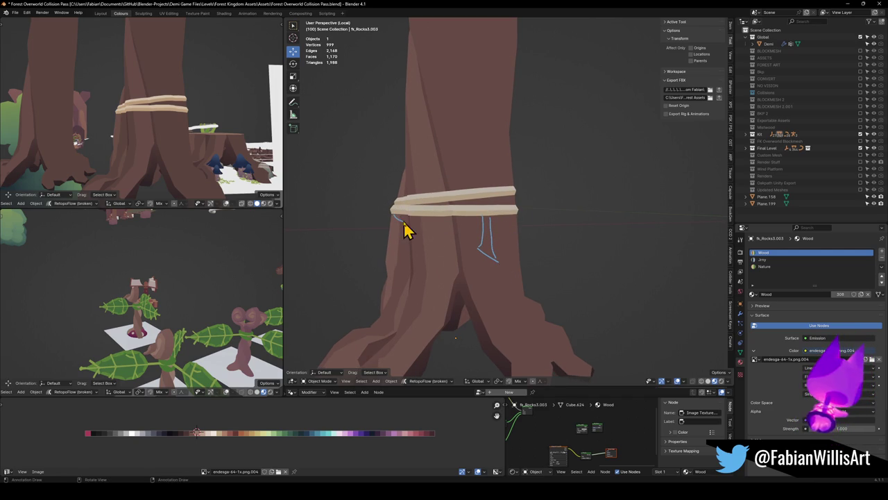
pyautogui.moveTo(398, 222)
pyautogui.mouseDown()
pyautogui.moveTo(396, 238)
pyautogui.moveTo(407, 242)
pyautogui.moveTo(410, 222)
pyautogui.mouseUp()
pyautogui.press('Tab')
pyautogui.rightClick(396, 163)
# Relax the lower rope band's edge loop.
pyautogui.click(407, 167)
pyautogui.keyDown('alt'); pyautogui.click(410, 236); pyautogui.keyUp('alt')
pyautogui.rightClick(410, 237)
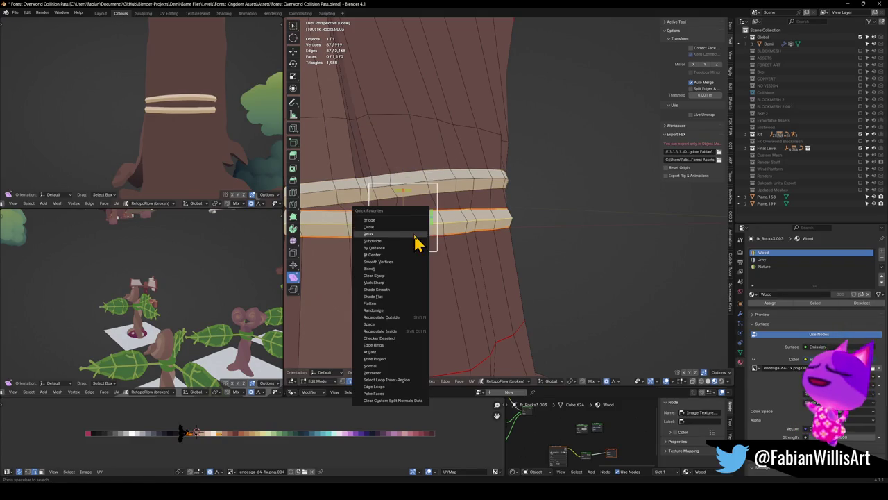
pyautogui.click(406, 238)
pyautogui.moveTo(406, 226); pyautogui.dragTo(461, 192, button='middle')
pyautogui.moveTo(208, 113)
pyautogui.mouseDown(button='middle')
pyautogui.moveTo(241, 125)
pyautogui.moveTo(143, 113)
pyautogui.moveTo(227, 126)
pyautogui.moveTo(222, 97)
pyautogui.moveTo(215, 106)
pyautogui.mouseUp(button='middle')
# Select the upper rope ring, shear it diagonally in front view, and shrink it slightly.
pyautogui.click(406, 187)
pyautogui.press('l')
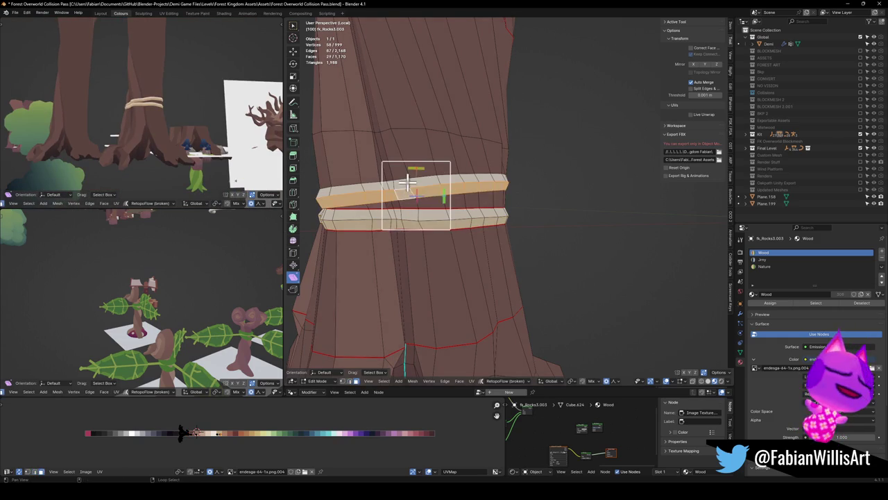
pyautogui.press('KP_1')
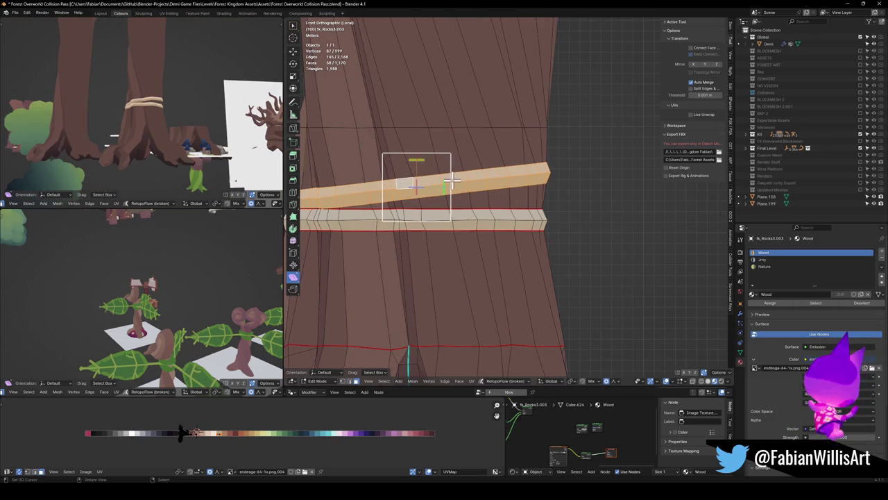
pyautogui.press('s')
pyautogui.click(442, 182)
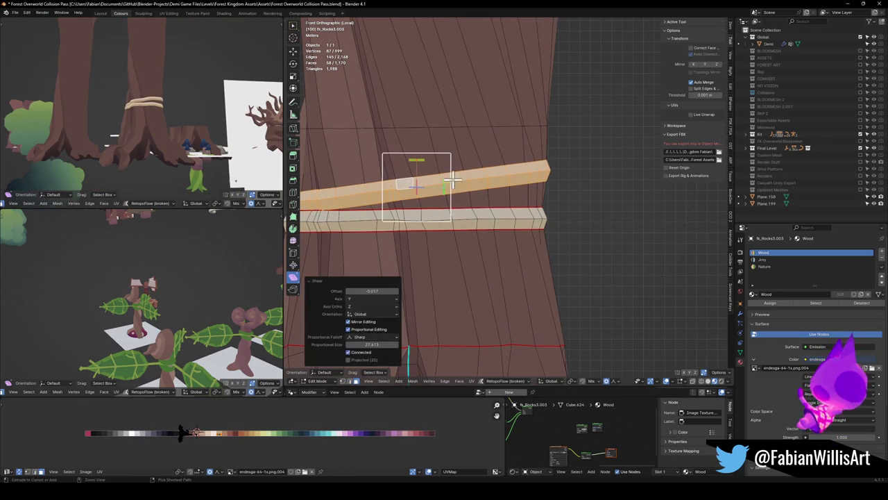
pyautogui.hotkey('ctrl', 'z')
pyautogui.hotkey('shift', 'ctrl', 'alt', 's')
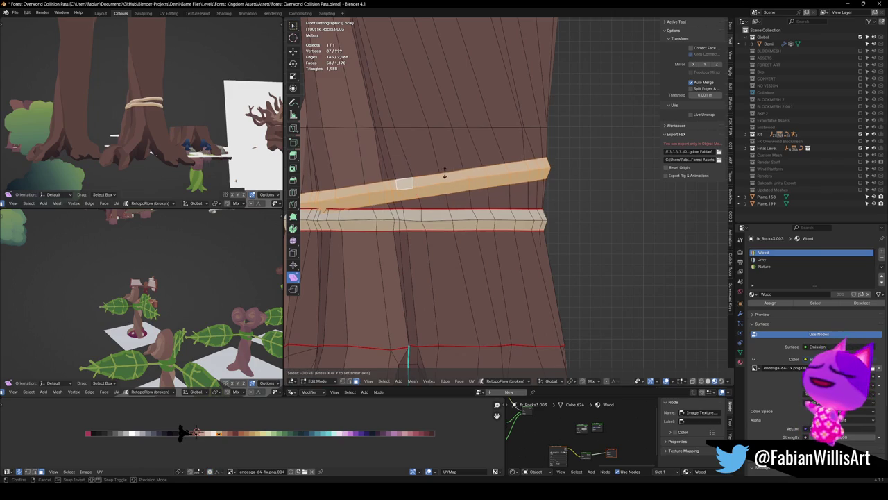
pyautogui.click(442, 179)
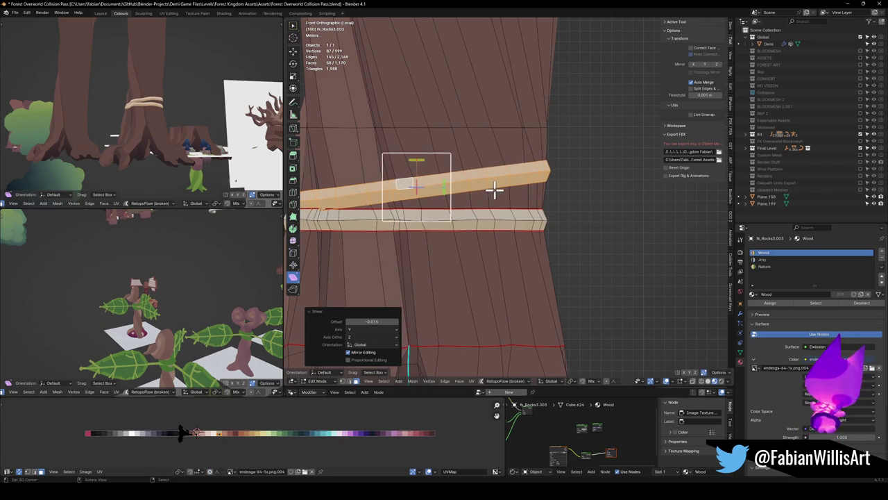
pyautogui.press('s')
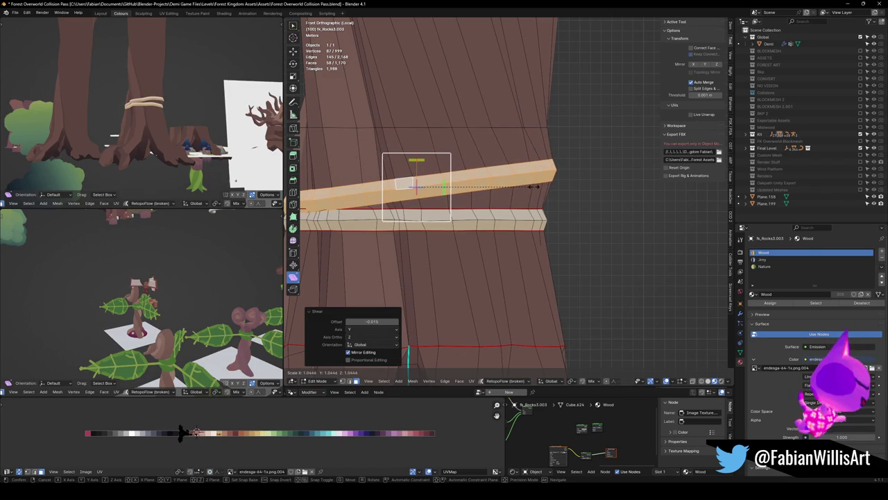
pyautogui.click(525, 187)
# Raise the tilted ring vertically by 0.235 m.
pyautogui.press('g')
pyautogui.press('z')
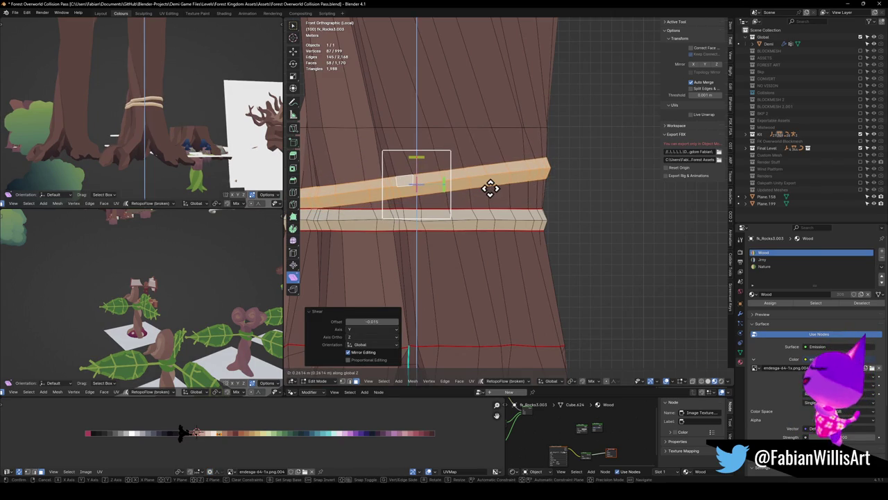
pyautogui.click(426, 182)
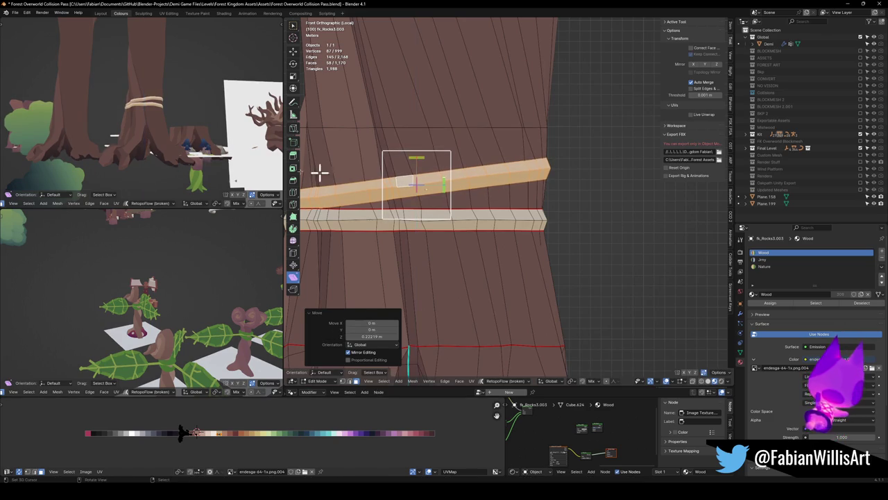
pyautogui.hotkey('ctrl', 'z')
pyautogui.press('g')
pyautogui.press('z')
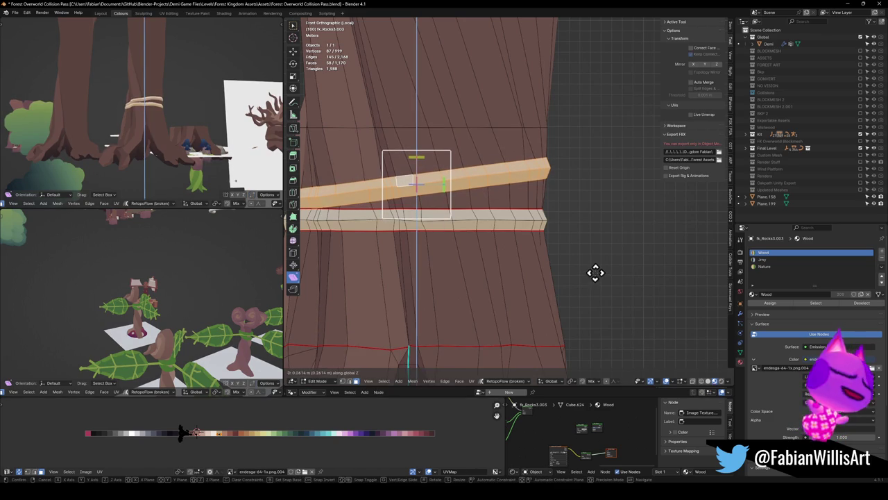
pyautogui.click(594, 276)
pyautogui.moveTo(139, 118); pyautogui.dragTo(277, 114, button='middle')
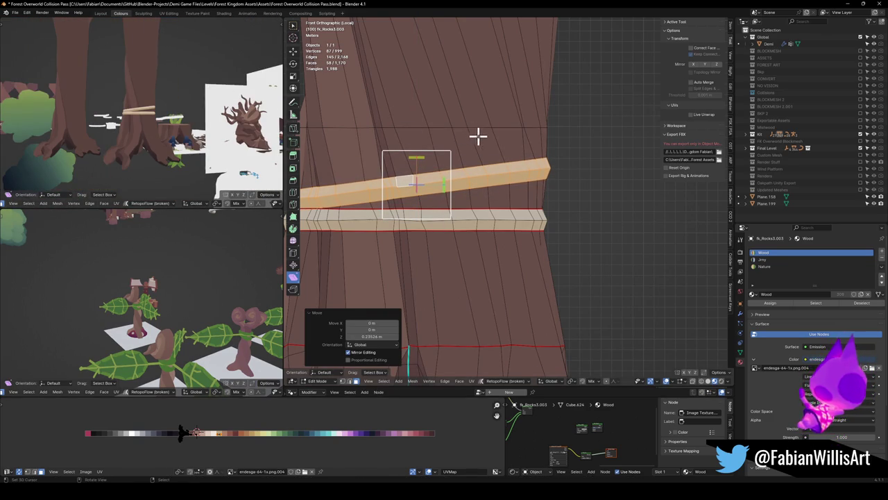
pyautogui.scroll(-3, 476, 132)
# Try a duplicate ring tilted 13.4° and enlarged, then undo it and deselect.
pyautogui.hotkey('shift', 'd')
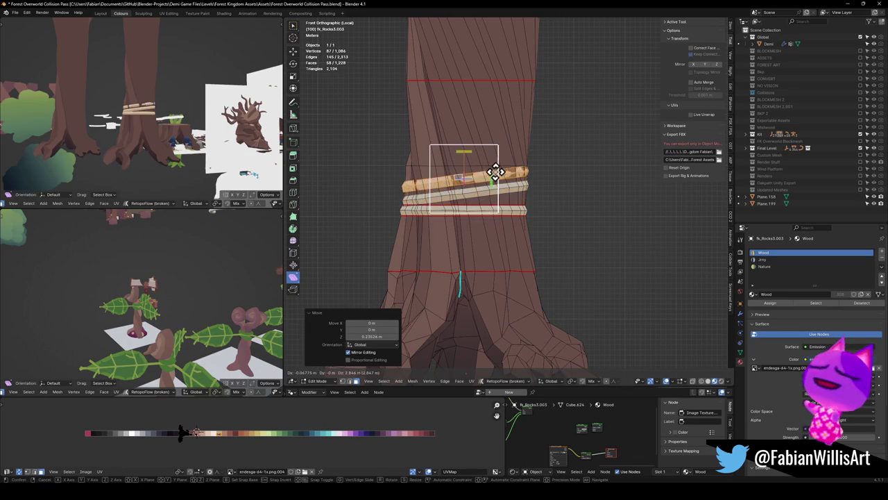
pyautogui.click(521, 176)
pyautogui.press('r')
pyautogui.click(558, 191)
pyautogui.press('s')
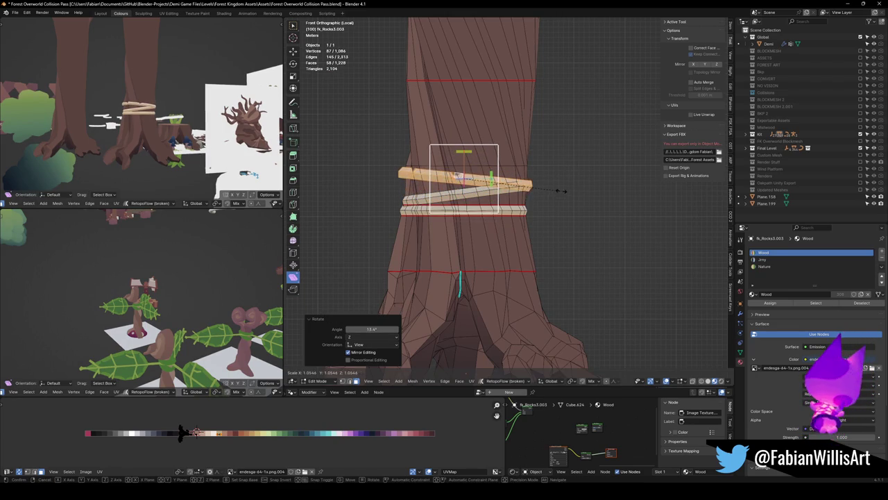
pyautogui.click(563, 187)
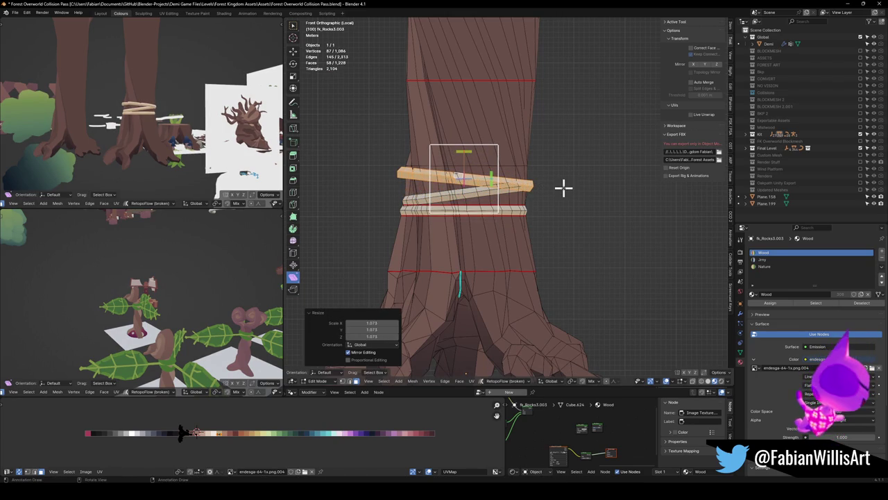
pyautogui.hotkey('ctrl', 'z')
pyautogui.hotkey('ctrl', 'z')
pyautogui.hotkey('ctrl', 'z')
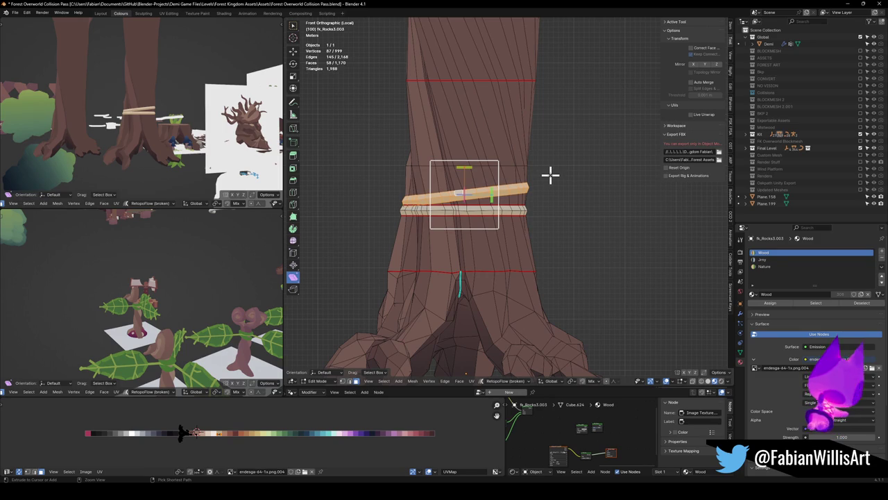
pyautogui.hotkey('alt', 'a')
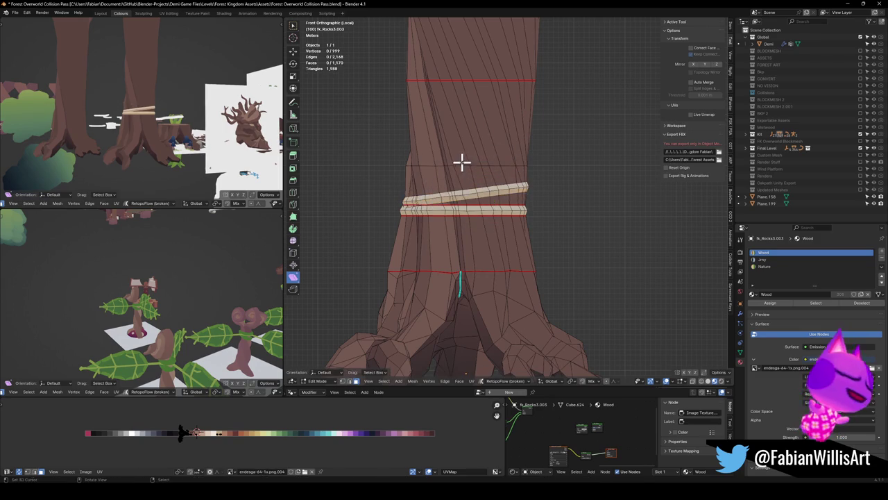
# Bevel the edge loop above the rope bands into a new band and shear it to a tilt.
pyautogui.keyDown('alt'); pyautogui.click(460, 166); pyautogui.keyUp('alt')
pyautogui.hotkey('ctrl', 'b')
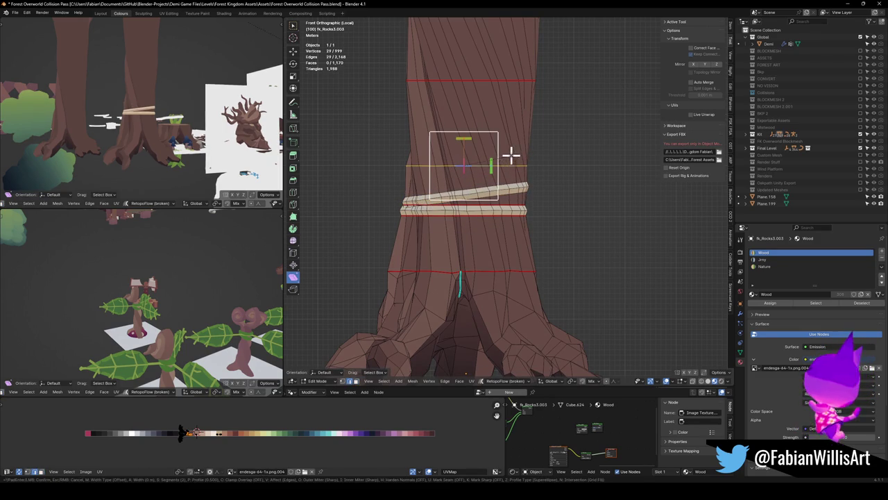
pyautogui.click(558, 132)
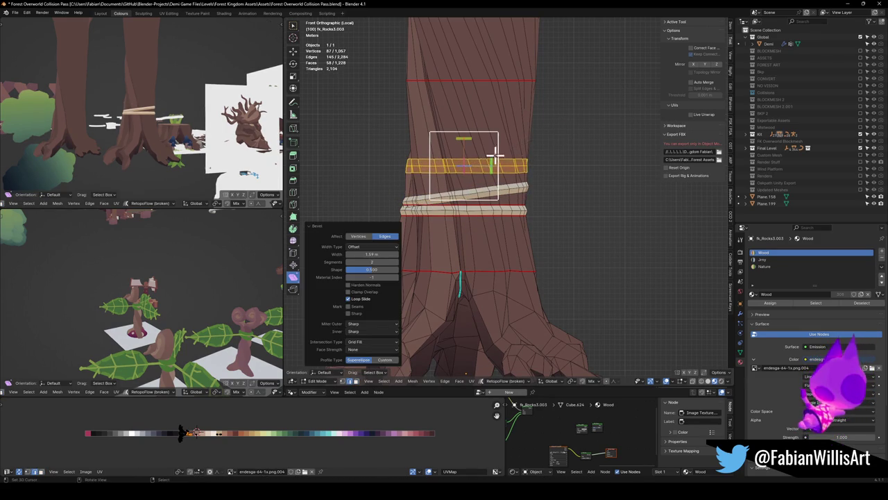
pyautogui.hotkey('shift', 'ctrl', 'alt', 's')
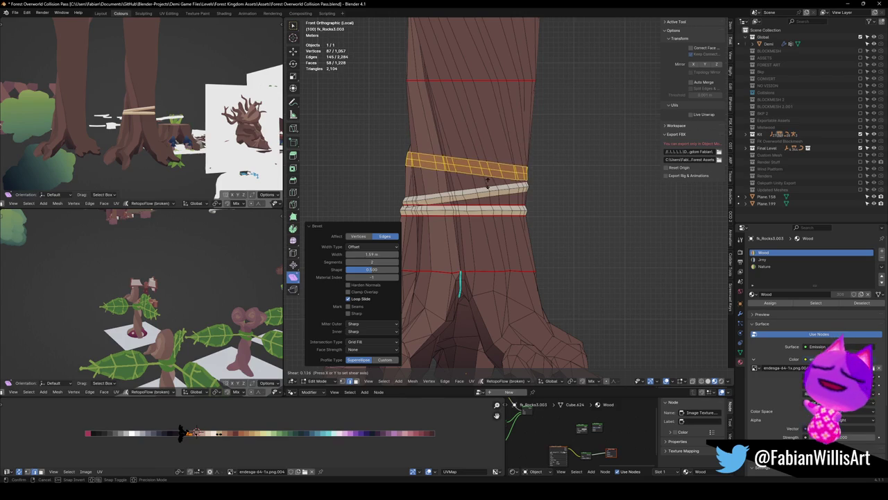
pyautogui.click(520, 182)
pyautogui.press('s')
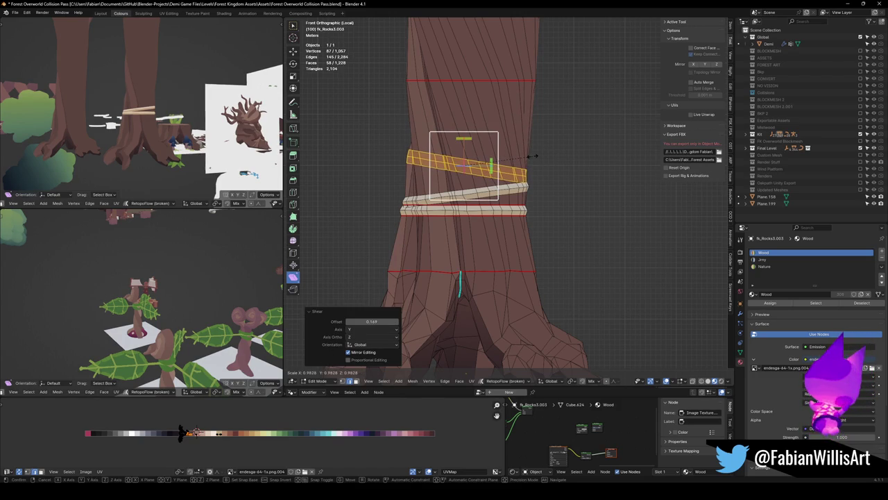
pyautogui.scroll(2, 483, 146)
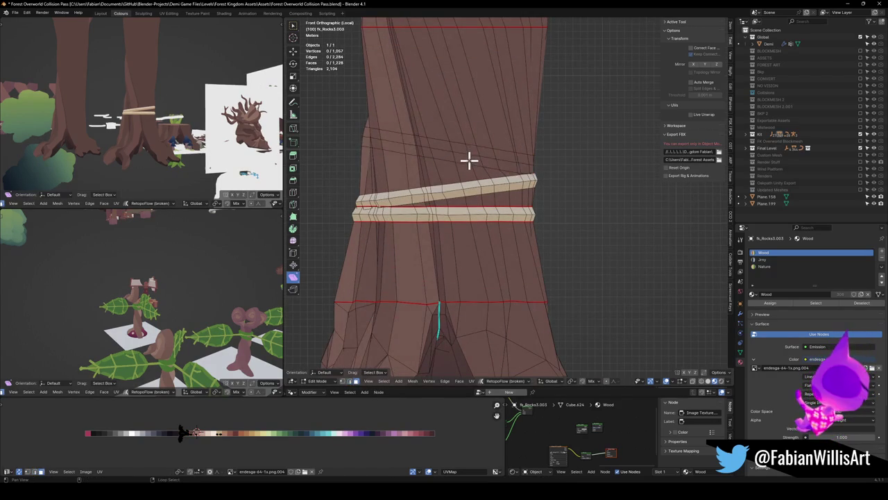
# Give the new band a light peach colour by moving and scaling its UVs on the palette.
pyautogui.keyDown('alt'); pyautogui.click(469, 155); pyautogui.keyUp('alt')
pyautogui.press('g')
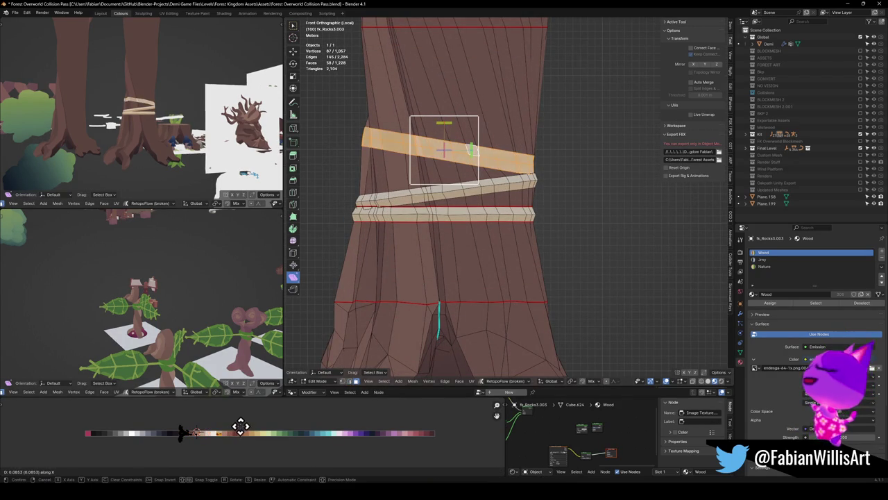
pyautogui.click(239, 425)
pyautogui.press('s')
pyautogui.click(229, 439)
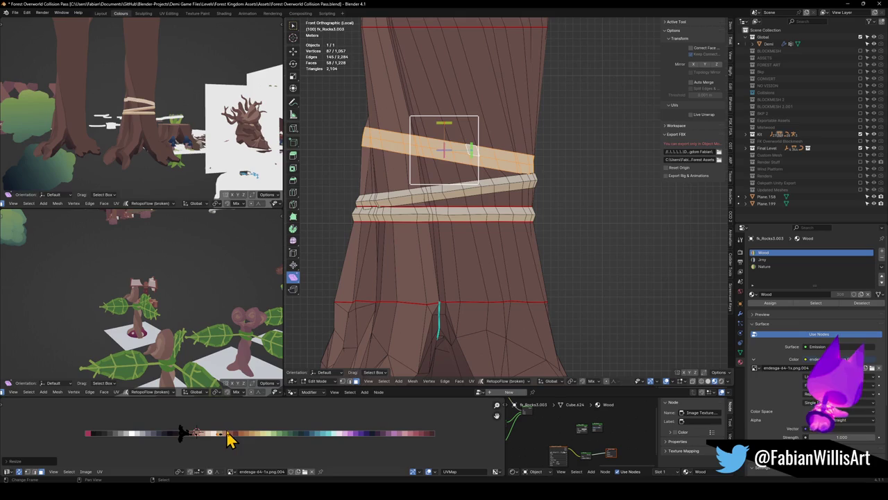
pyautogui.scroll(2, 416, 135)
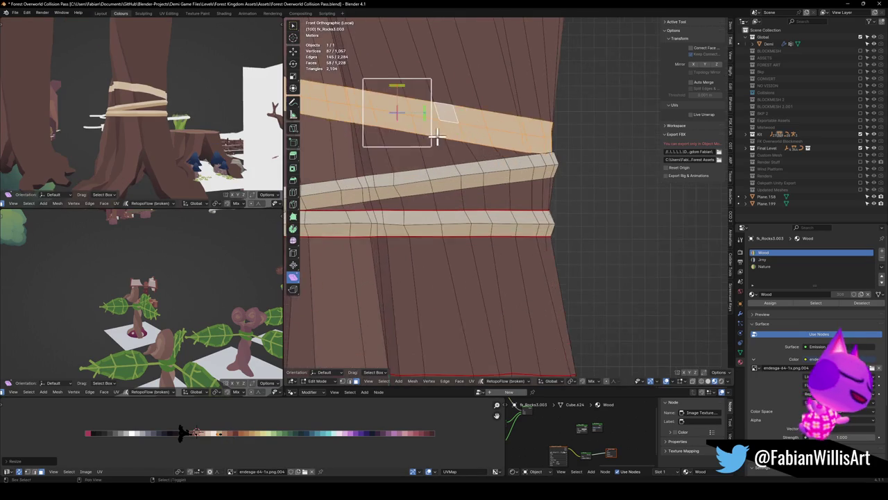
pyautogui.scroll(2, 430, 160)
# Push a top-band loop outward, widen it, and shift the grown band strip into place.
pyautogui.keyDown('alt'); pyautogui.click(473, 187); pyautogui.keyUp('alt')
pyautogui.moveTo(473, 188); pyautogui.dragTo(546, 169, button='middle')
pyautogui.hotkey('alt', 's')
pyautogui.click(549, 169)
pyautogui.press('s')
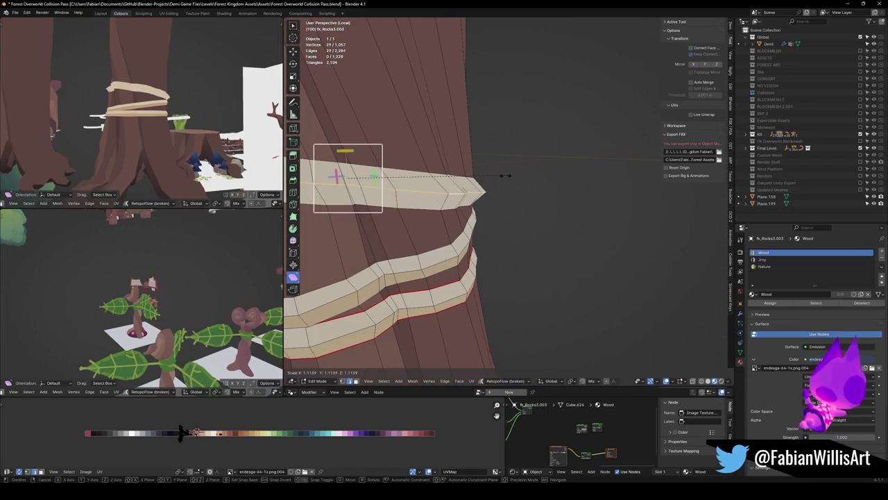
pyautogui.press('Escape')
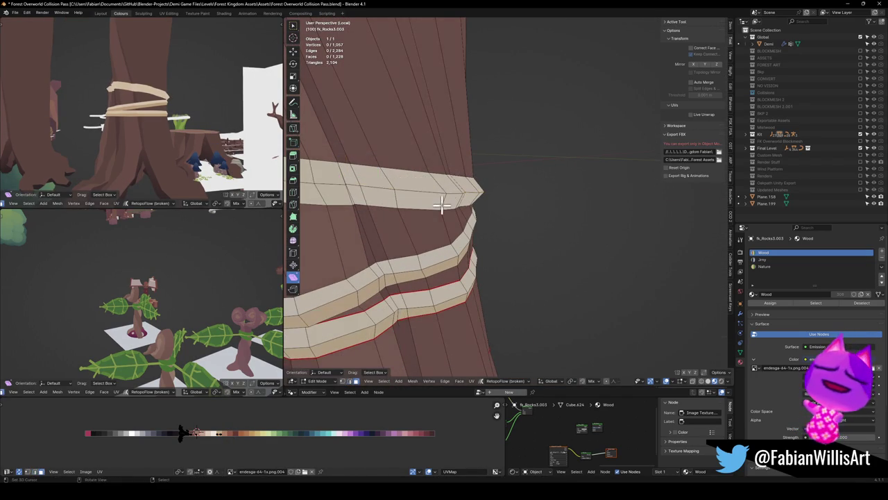
pyautogui.press('ctrl+KP_Add')
pyautogui.press('g')
pyautogui.press('x')
pyautogui.press('Escape')
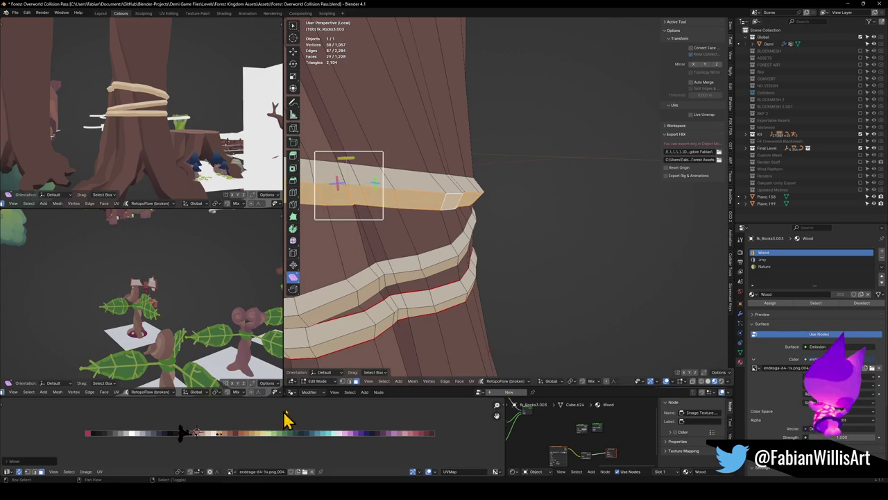
pyautogui.press('g')
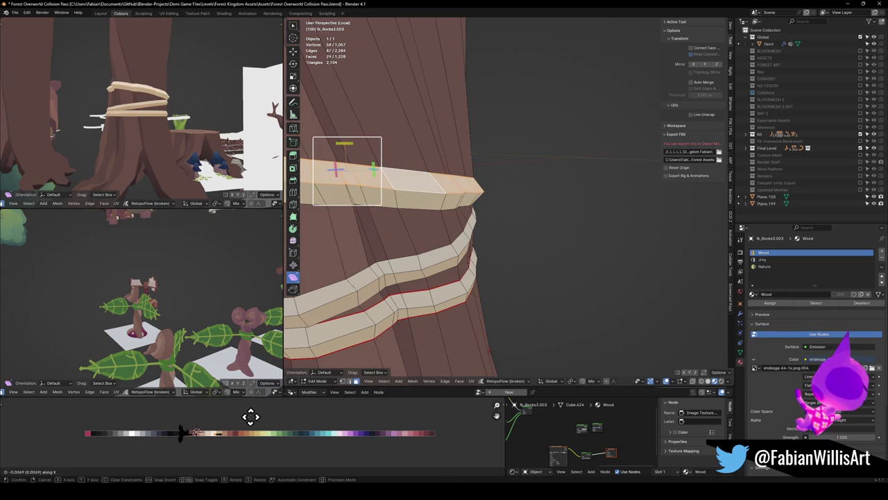
pyautogui.press('Escape')
# Move the upper rope band sideways along X and resize it.
pyautogui.hotkey('alt', 'a')
pyautogui.press('l')
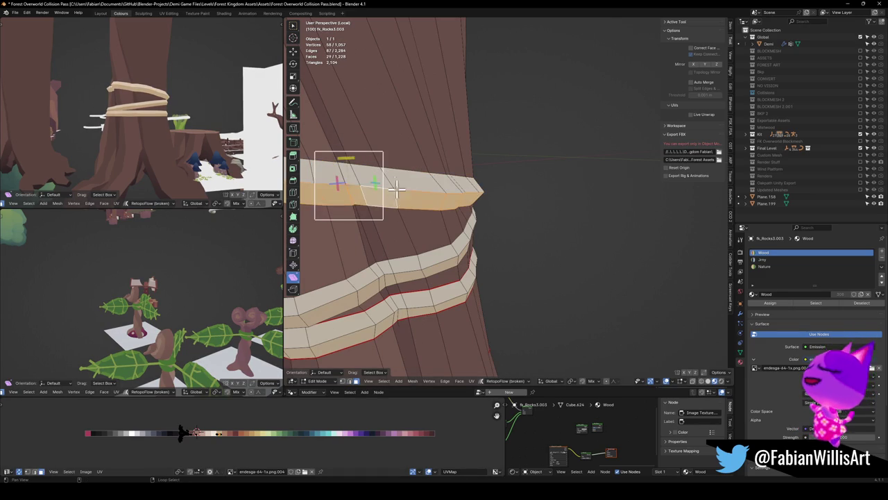
pyautogui.press('g')
pyautogui.press('x')
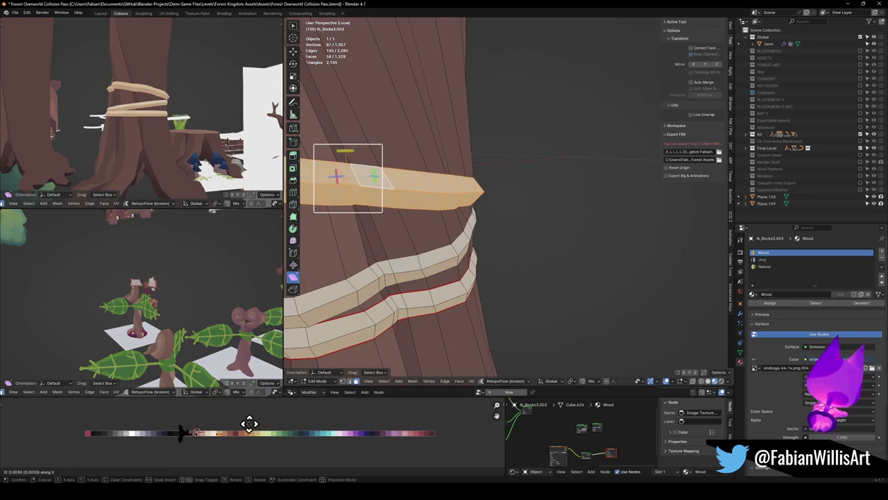
pyautogui.click(236, 425)
pyautogui.press('s')
pyautogui.click(277, 426)
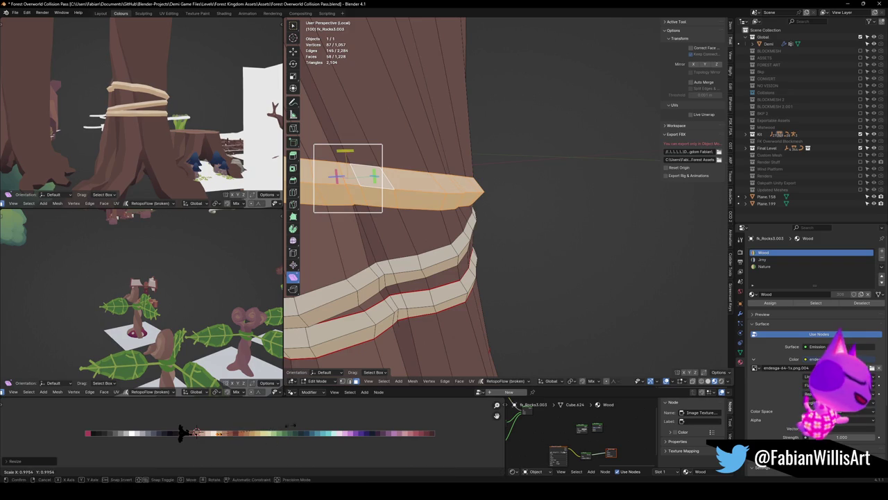
pyautogui.hotkey('alt', 'a')
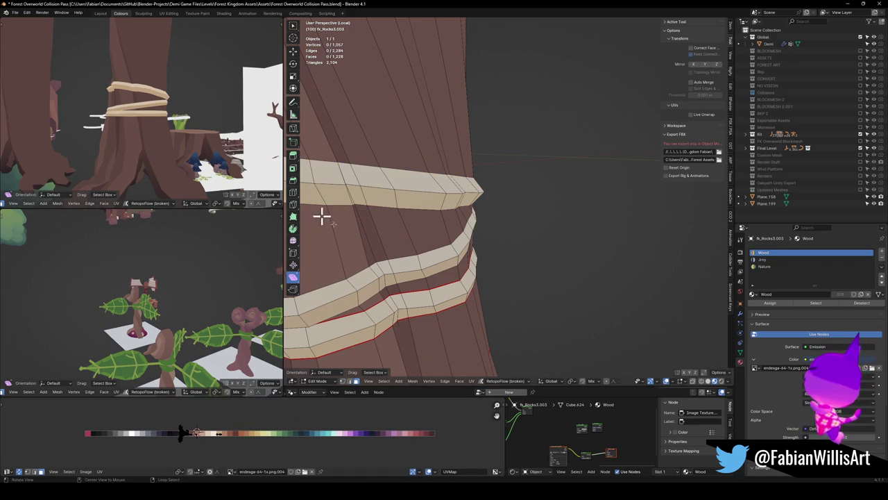
# Relax the upper rope band's vertices to smooth it.
pyautogui.press('l')
pyautogui.hotkey('ctrl', 'l')
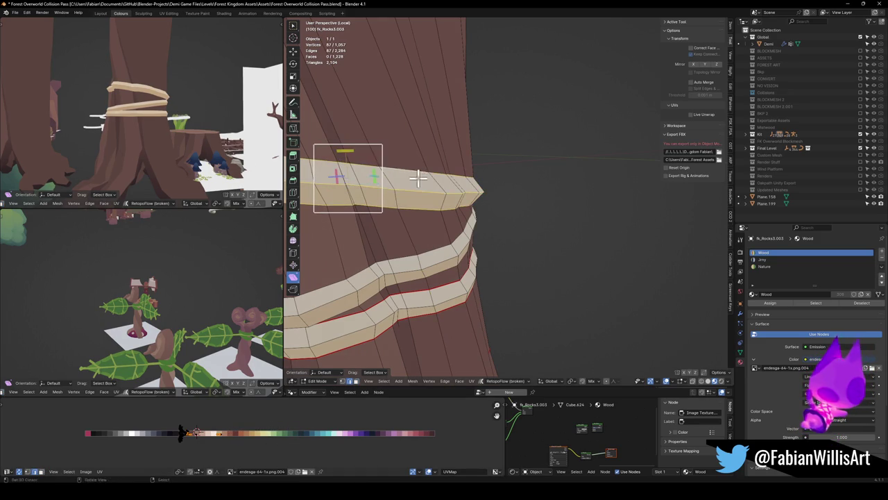
pyautogui.rightClick(421, 185)
pyautogui.click(420, 179)
pyautogui.moveTo(128, 103); pyautogui.dragTo(160, 111, button='middle')
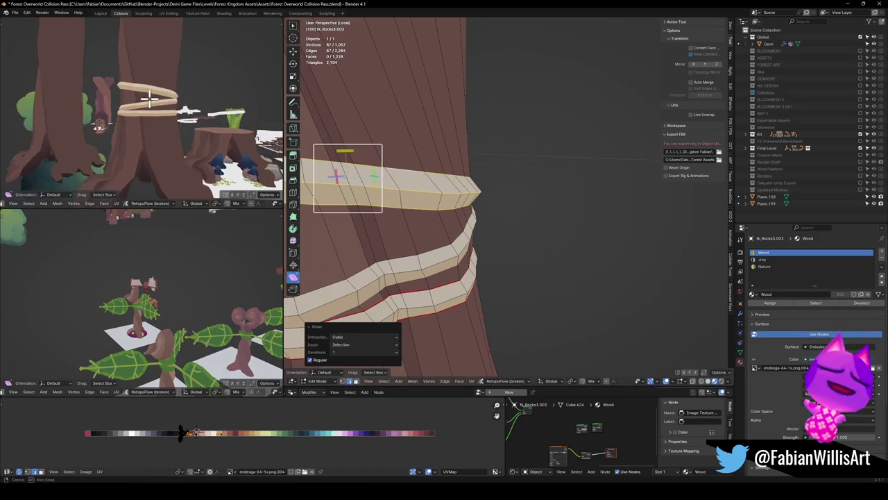
# Slide loops of the middle and lower rope bands along the trunk.
pyautogui.hotkey('alt', 'a')
pyautogui.press('l')
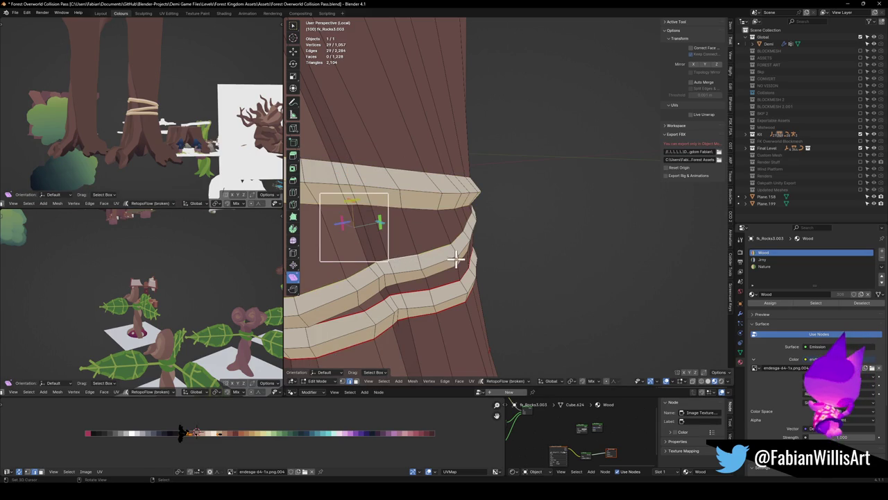
pyautogui.press('g')
pyautogui.press('g')
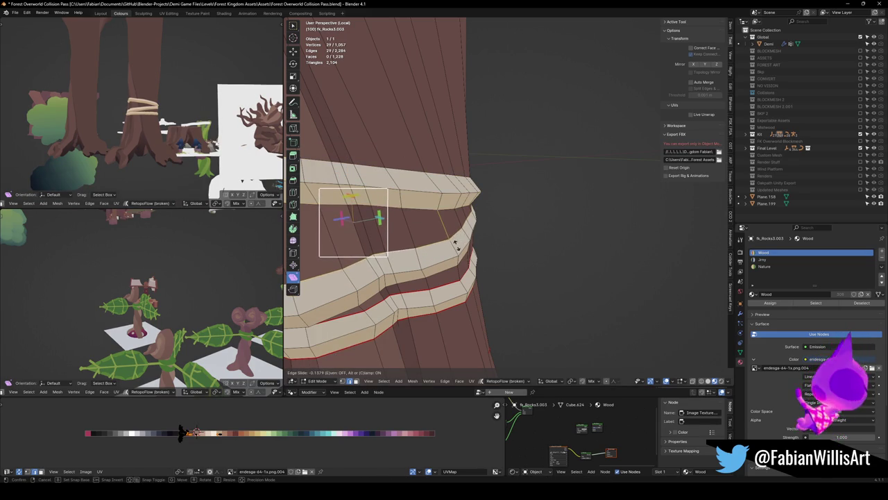
pyautogui.click(431, 302)
pyautogui.hotkey('alt', 'a')
pyautogui.press('l')
pyautogui.press('g')
pyautogui.press('g')
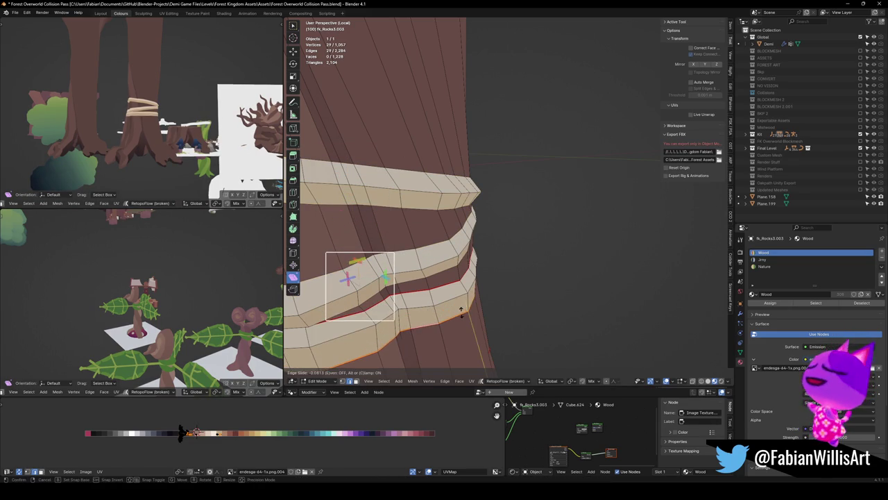
pyautogui.click(460, 307)
# Turn both views to face the trunk and select a loop on the lower band.
pyautogui.moveTo(174, 104)
pyautogui.mouseDown(button='middle')
pyautogui.moveTo(198, 107)
pyautogui.moveTo(139, 113)
pyautogui.moveTo(202, 111)
pyautogui.moveTo(207, 121)
pyautogui.mouseUp(button='middle')
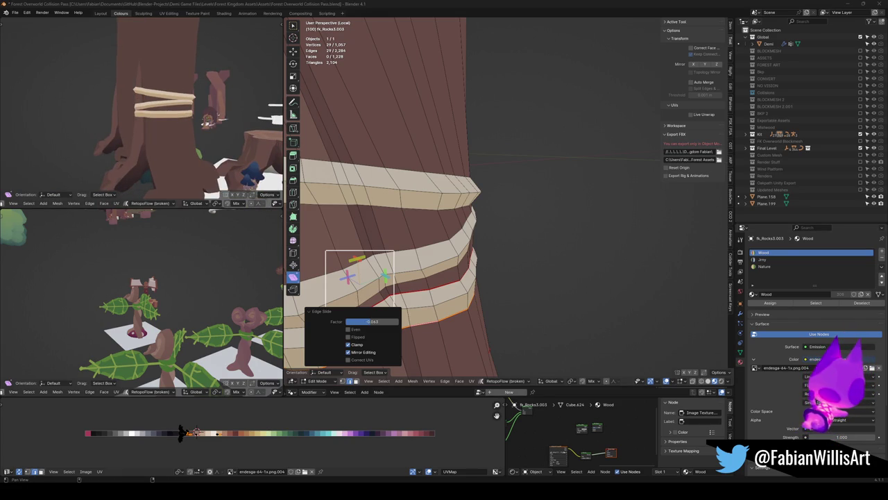
pyautogui.moveTo(127, 132)
pyautogui.mouseDown(button='middle')
pyautogui.moveTo(174, 108)
pyautogui.moveTo(218, 111)
pyautogui.moveTo(184, 108)
pyautogui.moveTo(229, 97)
pyautogui.mouseUp(button='middle')
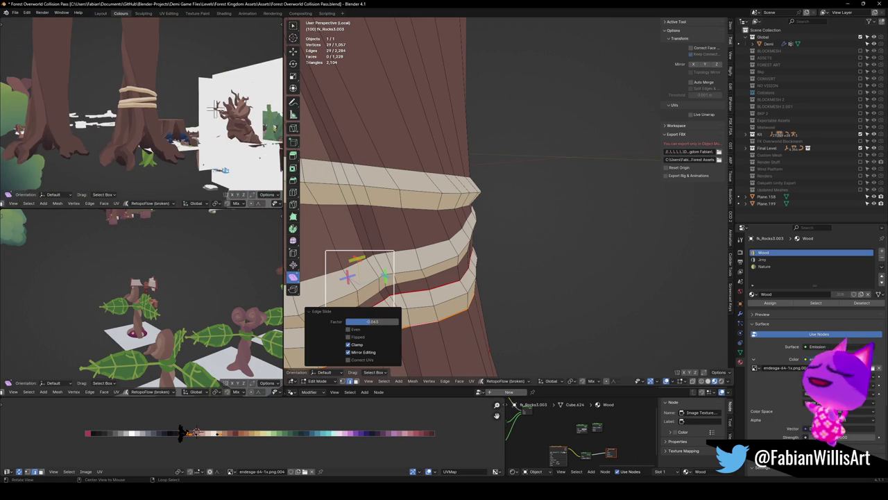
pyautogui.moveTo(547, 199); pyautogui.dragTo(511, 192, button='middle')
pyautogui.scroll(-2, 511, 192)
pyautogui.scroll(2, 517, 257)
pyautogui.keyDown('alt'); pyautogui.click(491, 254); pyautogui.keyUp('alt')
# Select edge loops across the lower, middle and upper bands and relax them with LoopTools.
pyautogui.keyDown('alt'); pyautogui.keyDown('shift'); pyautogui.click(489, 240); pyautogui.keyUp('shift'); pyautogui.keyUp('alt')
pyautogui.keyDown('alt'); pyautogui.keyDown('shift'); pyautogui.click(486, 217); pyautogui.keyUp('shift'); pyautogui.keyUp('alt')
pyautogui.keyDown('alt'); pyautogui.keyDown('shift'); pyautogui.click(485, 208); pyautogui.keyUp('shift'); pyautogui.keyUp('alt')
pyautogui.keyDown('alt'); pyautogui.keyDown('shift'); pyautogui.click(485, 197); pyautogui.keyUp('shift'); pyautogui.keyUp('alt')
pyautogui.keyDown('alt'); pyautogui.keyDown('shift'); pyautogui.click(487, 175); pyautogui.keyUp('shift'); pyautogui.keyUp('alt')
pyautogui.keyDown('alt'); pyautogui.keyDown('shift'); pyautogui.click(489, 147); pyautogui.keyUp('shift'); pyautogui.keyUp('alt')
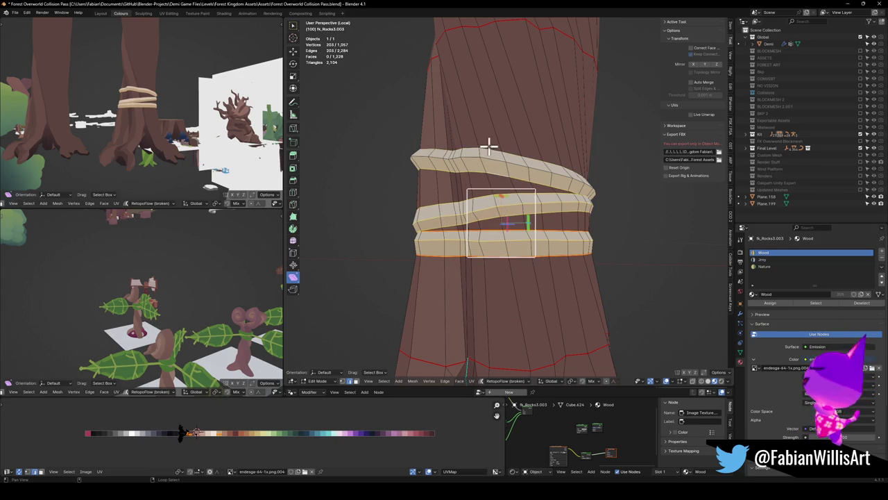
pyautogui.keyDown('alt'); pyautogui.keyDown('shift'); pyautogui.click(490, 148); pyautogui.keyUp('shift'); pyautogui.keyUp('alt')
pyautogui.rightClick(491, 152)
pyautogui.click(509, 156)
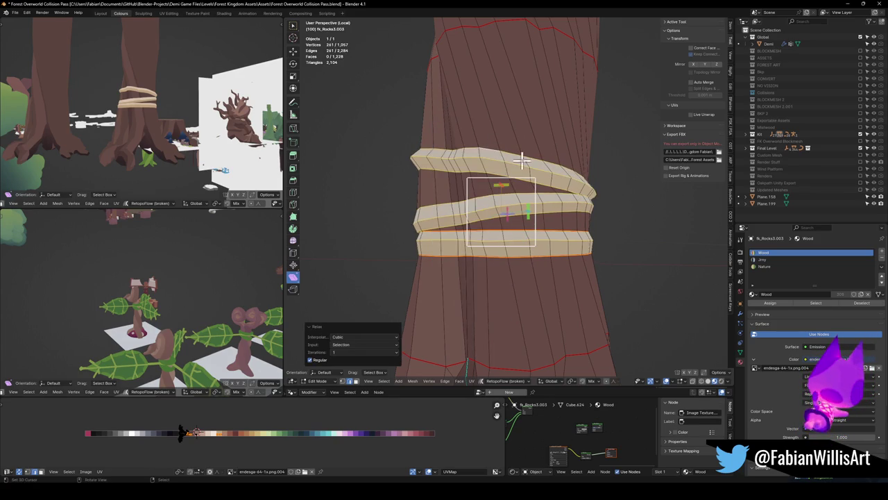
# Save the file with the smoothed rope bands.
pyautogui.hotkey('ctrl', 's')
pyautogui.moveTo(508, 156); pyautogui.dragTo(500, 158, button='middle')
pyautogui.moveTo(158, 119)
pyautogui.mouseDown(button='middle')
pyautogui.moveTo(134, 127)
pyautogui.moveTo(170, 123)
pyautogui.moveTo(120, 131)
pyautogui.moveTo(163, 130)
pyautogui.moveTo(198, 178)
pyautogui.moveTo(113, 119)
pyautogui.moveTo(235, 129)
pyautogui.moveTo(83, 122)
pyautogui.mouseUp(button='middle')
pyautogui.scroll(-2, 522, 137)
pyautogui.scroll(-2, 486, 174)
# Return to Object Mode, deselect the trunk, and briefly re-check the rope in Edit Mode.
pyautogui.press('Tab')
pyautogui.hotkey('alt', 'a')
pyautogui.scroll(-2, 486, 143)
pyautogui.moveTo(530, 197)
pyautogui.mouseDown(button='middle')
pyautogui.moveTo(644, 204)
pyautogui.moveTo(507, 199)
pyautogui.moveTo(510, 186)
pyautogui.moveTo(525, 202)
pyautogui.moveTo(525, 195)
pyautogui.moveTo(674, 202)
pyautogui.moveTo(561, 208)
pyautogui.moveTo(507, 199)
pyautogui.mouseUp(button='middle')
pyautogui.press('Tab')
pyautogui.scroll(4, 548, 179)
pyautogui.moveTo(547, 178)
pyautogui.mouseDown(button='middle')
pyautogui.moveTo(512, 188)
pyautogui.moveTo(559, 186)
pyautogui.mouseUp(button='middle')
pyautogui.press('Tab')
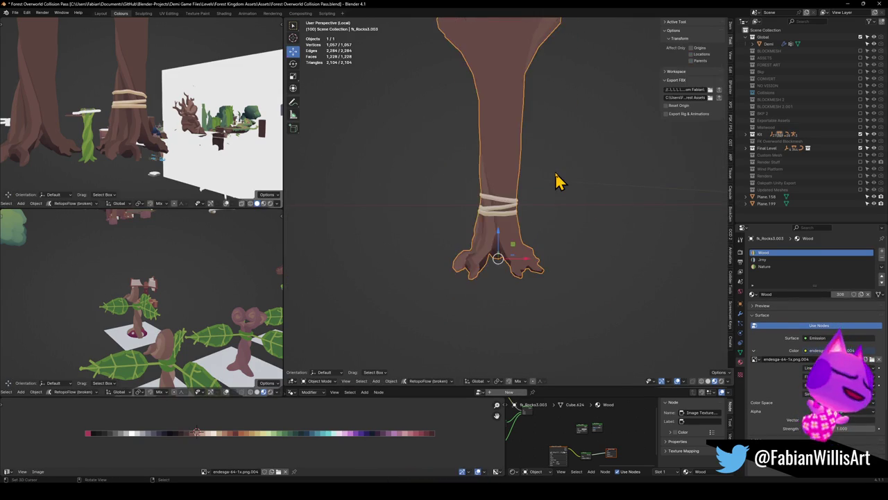
# Select the trunk, leave Local View to see it among the forest stumps, then deselect it.
pyautogui.scroll(-3, 557, 180)
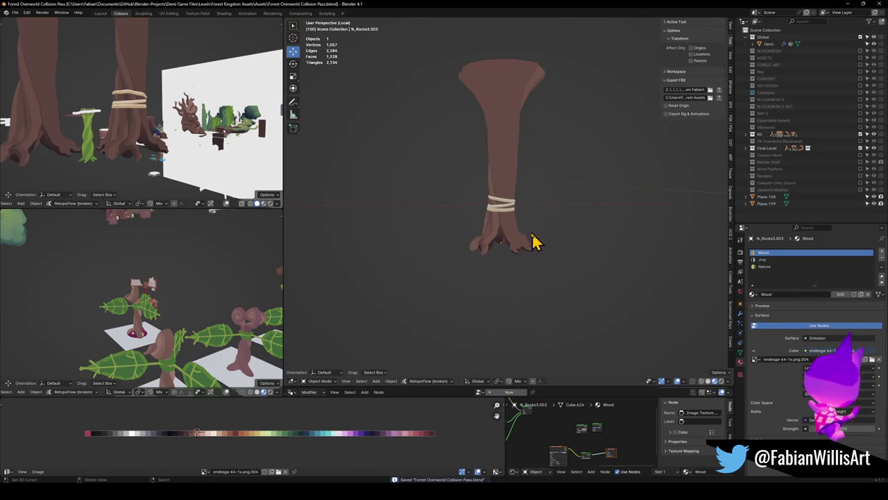
pyautogui.scroll(3, 505, 264)
pyautogui.scroll(2, 499, 253)
pyautogui.moveTo(495, 248)
pyautogui.mouseDown(button='middle')
pyautogui.moveTo(511, 228)
pyautogui.moveTo(506, 240)
pyautogui.mouseUp(button='middle')
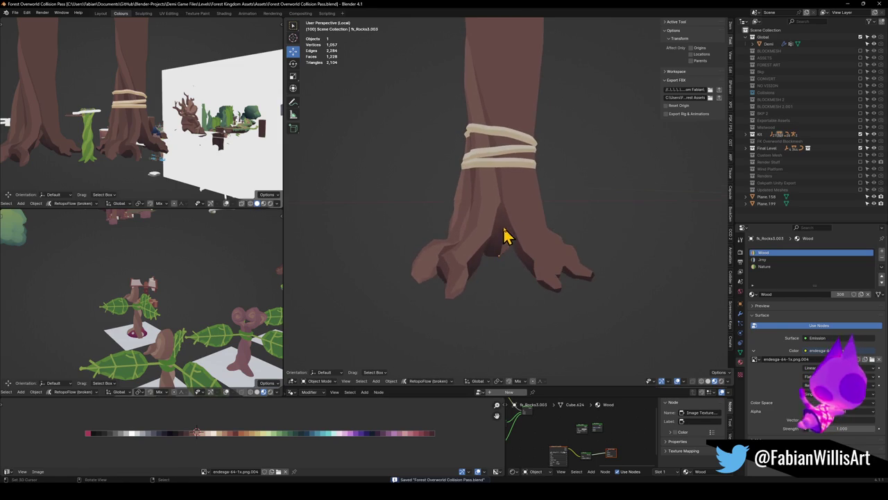
pyautogui.click(522, 243)
pyautogui.press('KP_Divide')
pyautogui.scroll(-2, 548, 199)
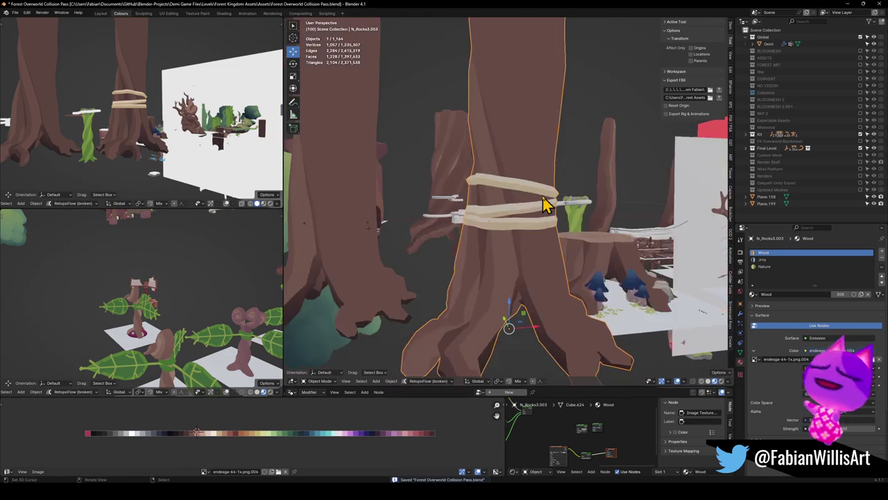
pyautogui.scroll(-2, 555, 204)
pyautogui.scroll(2, 559, 215)
pyautogui.hotkey('alt', 'a')
pyautogui.moveTo(590, 268)
pyautogui.mouseDown(button='middle')
pyautogui.moveTo(579, 260)
pyautogui.moveTo(668, 251)
pyautogui.mouseUp(button='middle')
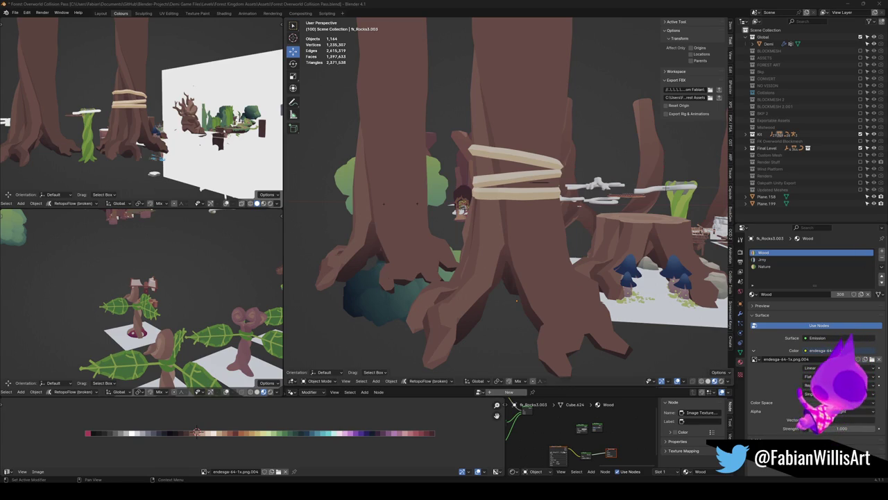
# Orbit around the roped tree and trace the rope's path toward the ground.
pyautogui.moveTo(472, 222)
pyautogui.mouseDown(button='middle')
pyautogui.moveTo(515, 198)
pyautogui.moveTo(529, 208)
pyautogui.moveTo(548, 186)
pyautogui.mouseUp(button='middle')
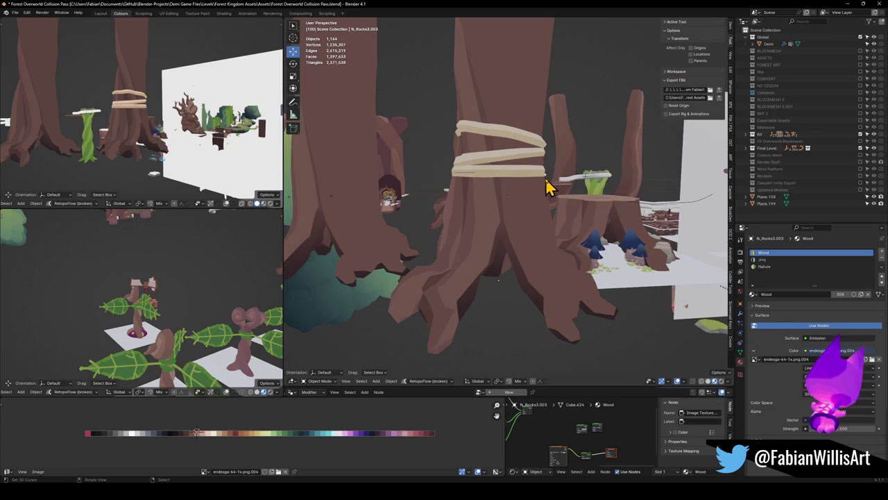
pyautogui.moveTo(548, 182); pyautogui.dragTo(683, 306)
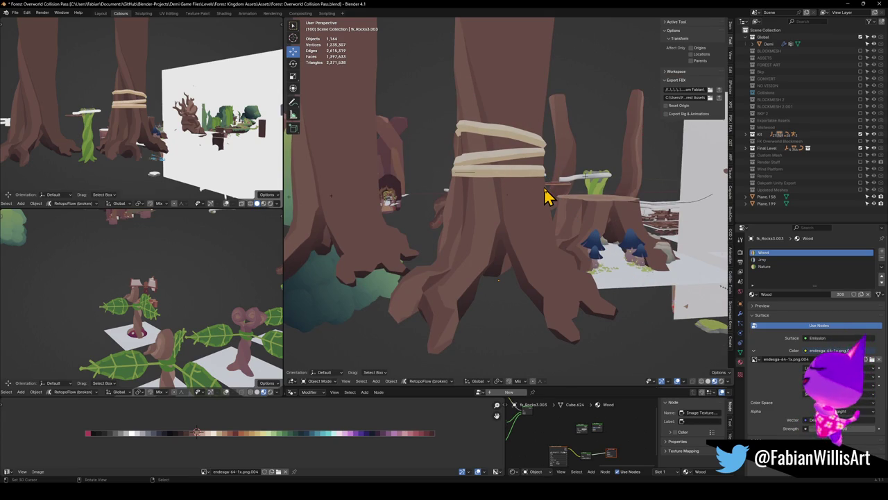
pyautogui.moveTo(571, 224)
pyautogui.mouseDown(button='middle')
pyautogui.moveTo(546, 194)
pyautogui.moveTo(505, 206)
pyautogui.moveTo(576, 199)
pyautogui.moveTo(569, 217)
pyautogui.moveTo(449, 242)
pyautogui.moveTo(497, 260)
pyautogui.moveTo(560, 254)
pyautogui.moveTo(565, 241)
pyautogui.moveTo(521, 244)
pyautogui.moveTo(519, 215)
pyautogui.moveTo(540, 198)
pyautogui.moveTo(531, 281)
pyautogui.moveTo(525, 238)
pyautogui.moveTo(549, 230)
pyautogui.moveTo(517, 151)
pyautogui.mouseUp(button='middle')
pyautogui.scroll(5, 517, 233)
pyautogui.scroll(-3, 559, 283)
pyautogui.scroll(3, 520, 214)
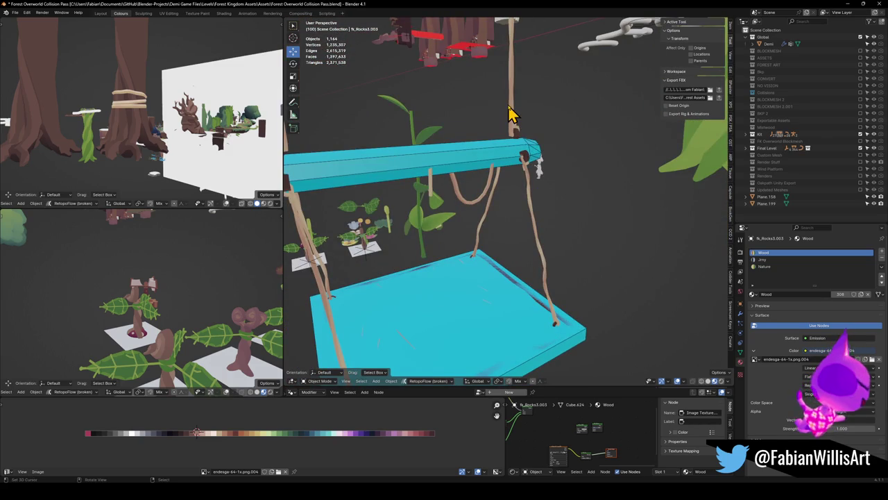
# Inspect the swing rope's mesh in Edit Mode, then return to Object Mode.
pyautogui.click(510, 114)
pyautogui.press('Tab')
pyautogui.moveTo(514, 115)
pyautogui.mouseDown(button='middle')
pyautogui.moveTo(535, 192)
pyautogui.moveTo(513, 241)
pyautogui.moveTo(513, 272)
pyautogui.moveTo(496, 283)
pyautogui.moveTo(548, 245)
pyautogui.moveTo(527, 222)
pyautogui.mouseUp(button='middle')
pyautogui.scroll(-5, 515, 203)
pyautogui.press('Tab')
pyautogui.scroll(-3, 449, 187)
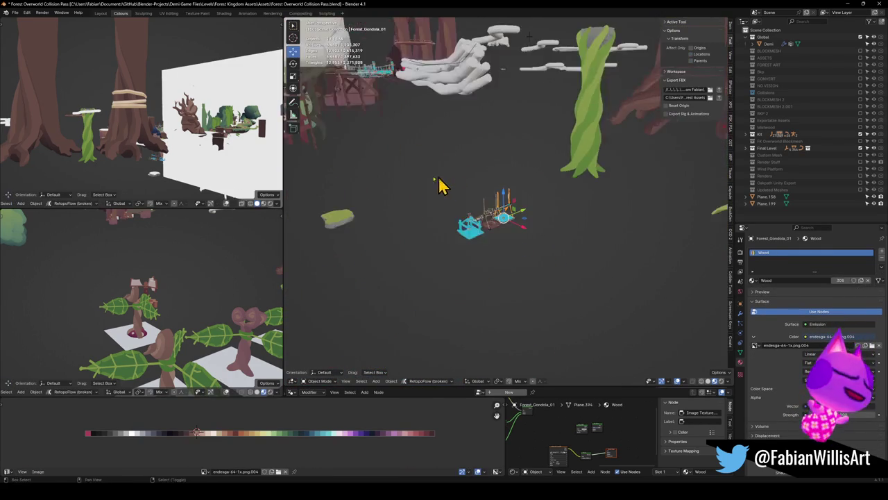
pyautogui.scroll(3, 437, 180)
pyautogui.scroll(3, 458, 191)
pyautogui.scroll(3, 520, 218)
pyautogui.scroll(2, 486, 201)
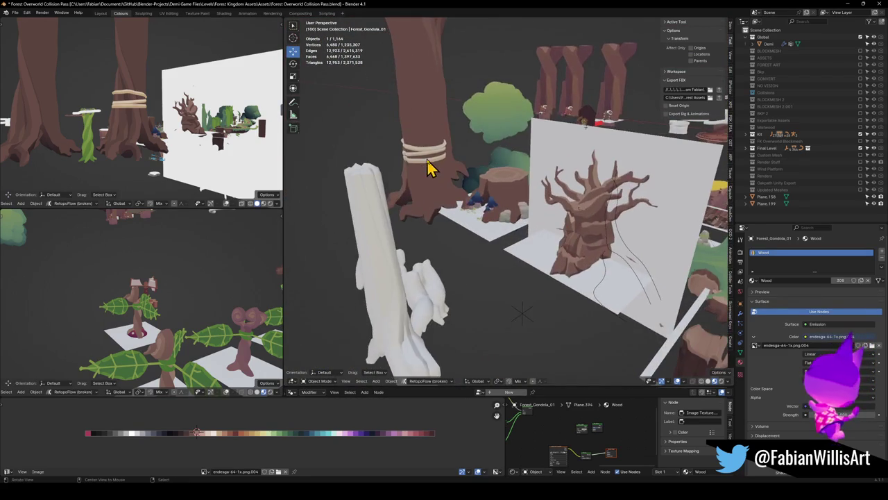
pyautogui.scroll(3, 472, 180)
# Isolate the roped trunk in Local View and view it in Front Orthographic.
pyautogui.moveTo(512, 192); pyautogui.dragTo(507, 254, button='middle')
pyautogui.click(508, 254)
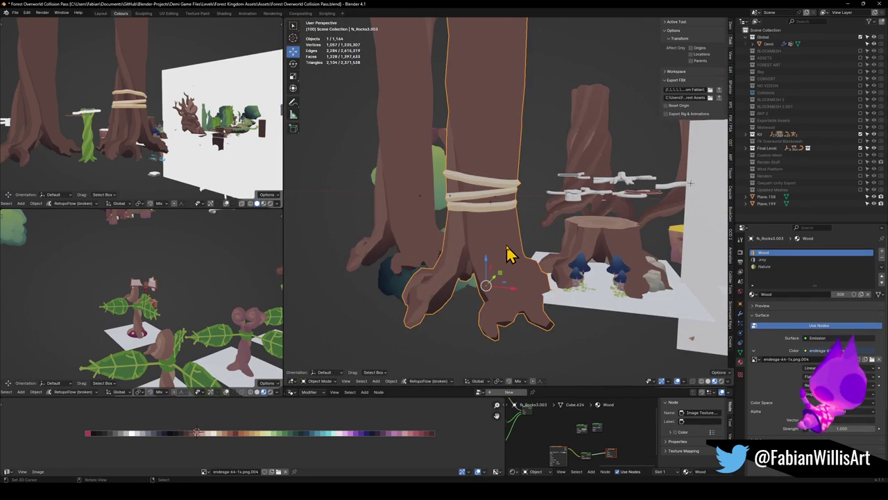
pyautogui.press('KP_Divide')
pyautogui.press('KP_1')
pyautogui.scroll(3, 548, 270)
pyautogui.keyDown('shift'); pyautogui.moveTo(571, 285); pyautogui.dragTo(536, 229, button='middle'); pyautogui.keyUp('shift')
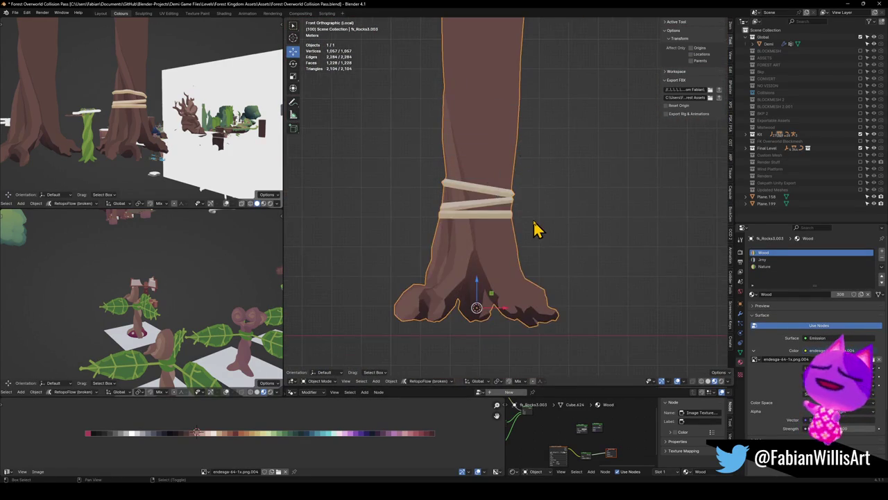
# Add a plane at the tree base and scale it up into a wide ground.
pyautogui.hotkey('shift', 'a')
pyautogui.click(562, 226)
pyautogui.press('s')
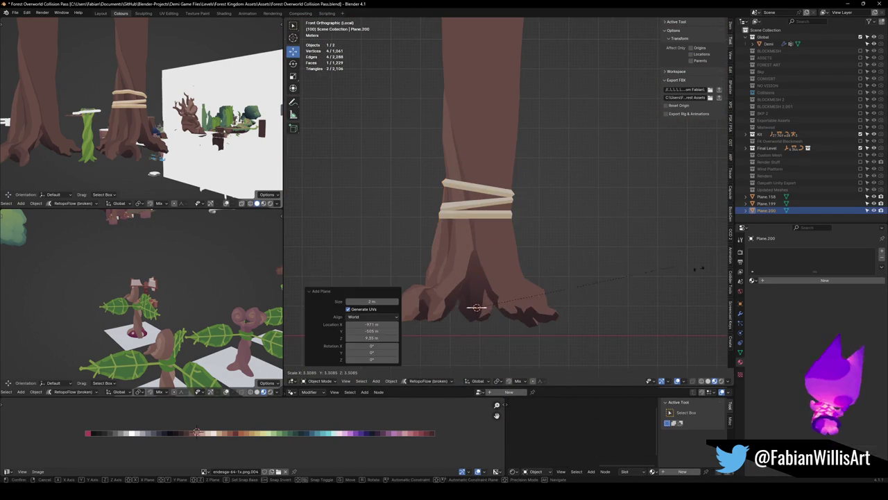
pyautogui.click(586, 293)
pyautogui.press('s')
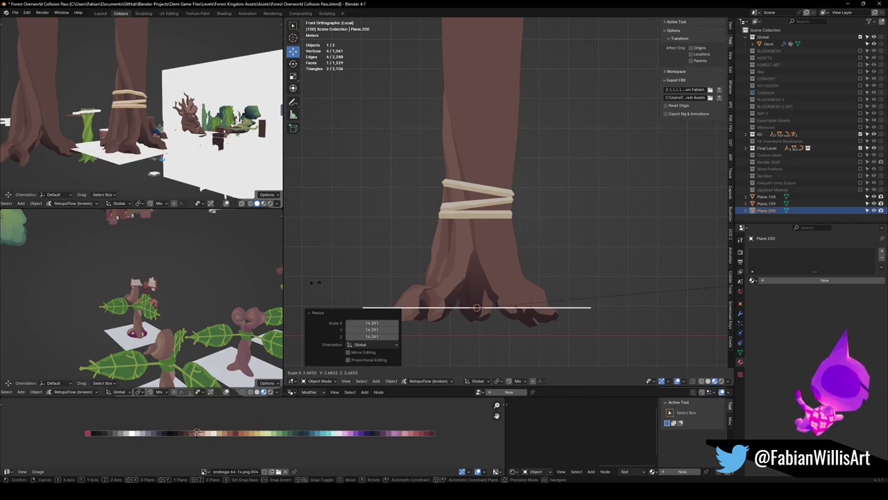
pyautogui.click(357, 281)
# Frame the tree together with the ground plane and save the file.
pyautogui.moveTo(567, 248); pyautogui.dragTo(550, 260, button='middle')
pyautogui.keyDown('shift'); pyautogui.click(515, 268); pyautogui.keyUp('shift')
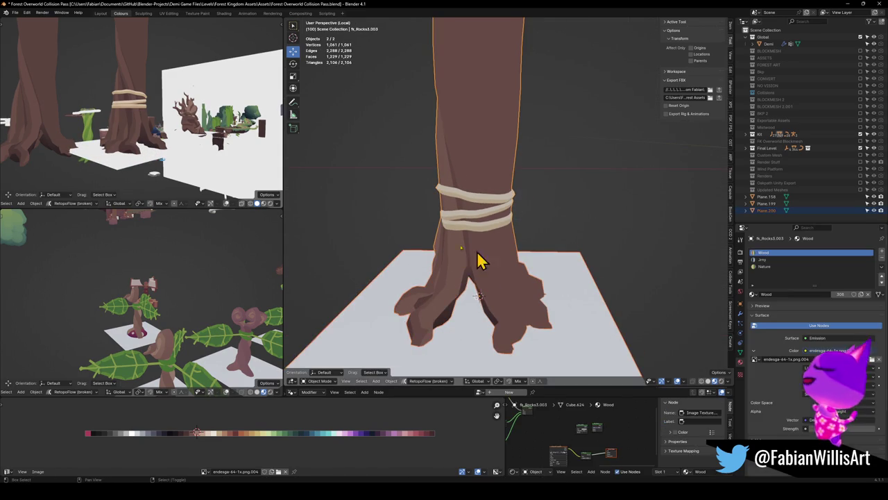
pyautogui.press('KP_Divide')
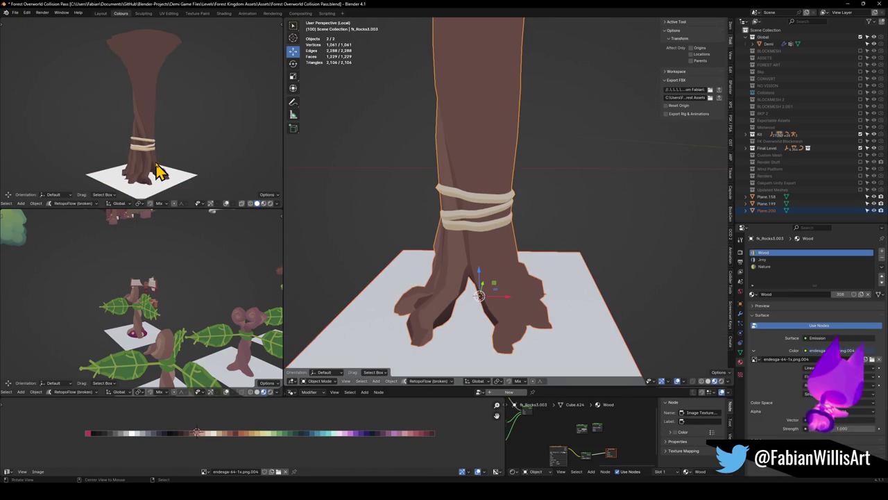
pyautogui.scroll(2, 179, 142)
pyautogui.scroll(2, 179, 142)
pyautogui.moveTo(158, 139); pyautogui.dragTo(179, 143, button='middle')
pyautogui.hotkey('ctrl', 's')
# Deselect everything, plan the diagonal rope's path to the ground, and save again.
pyautogui.moveTo(545, 228); pyautogui.dragTo(491, 182, button='middle')
pyautogui.click(510, 202)
pyautogui.moveTo(493, 168); pyautogui.dragTo(586, 264)
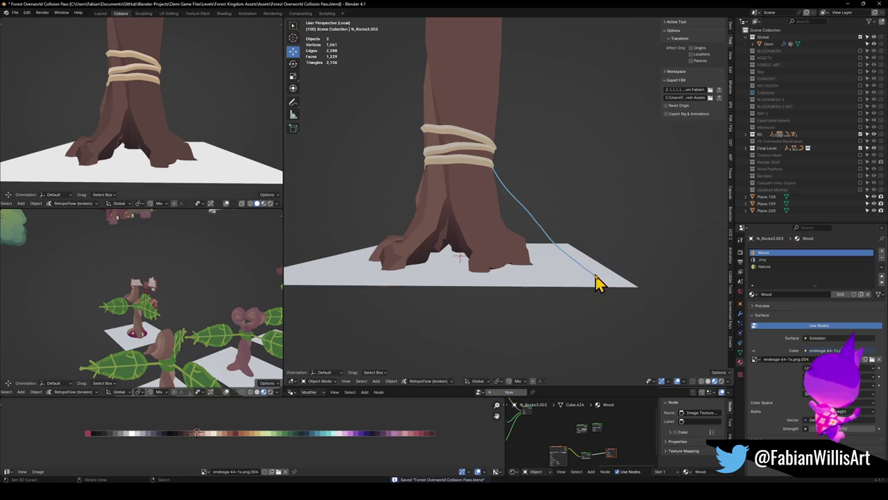
pyautogui.scroll(4, 552, 208)
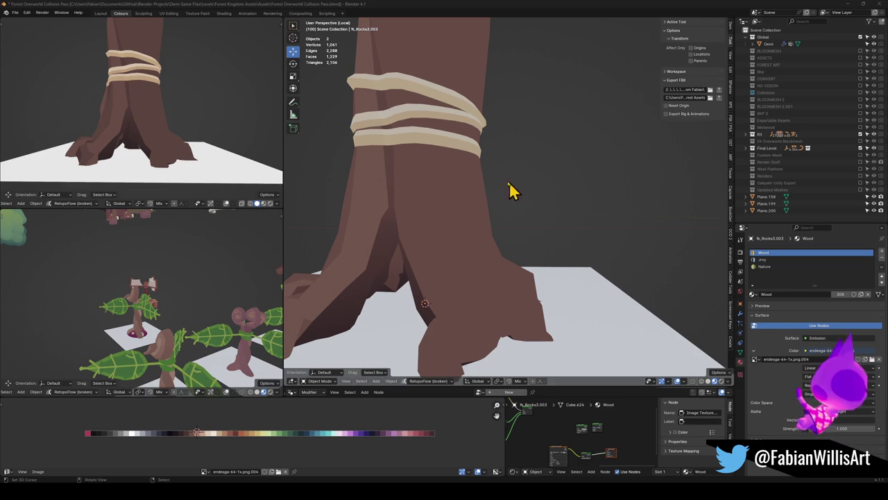
pyautogui.moveTo(483, 229)
pyautogui.mouseDown(button='middle')
pyautogui.moveTo(511, 228)
pyautogui.moveTo(517, 207)
pyautogui.moveTo(535, 218)
pyautogui.mouseUp(button='middle')
pyautogui.hotkey('ctrl', 's')
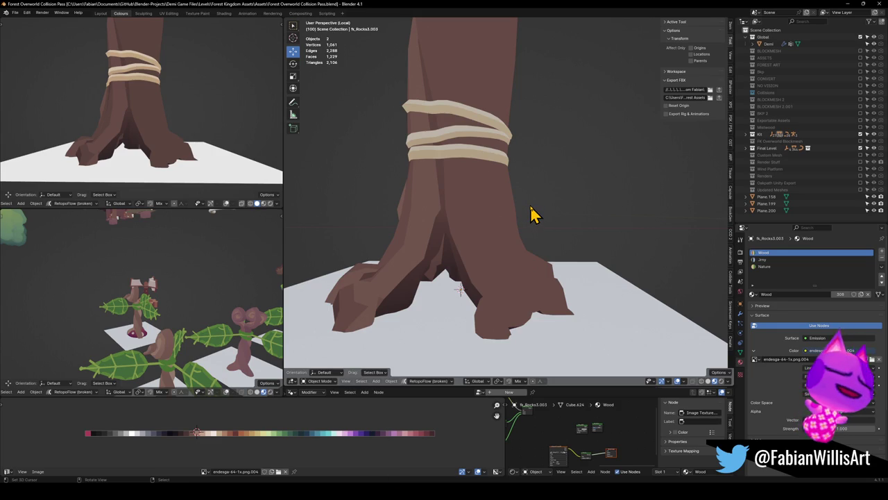
pyautogui.hotkey('shift', 'a')
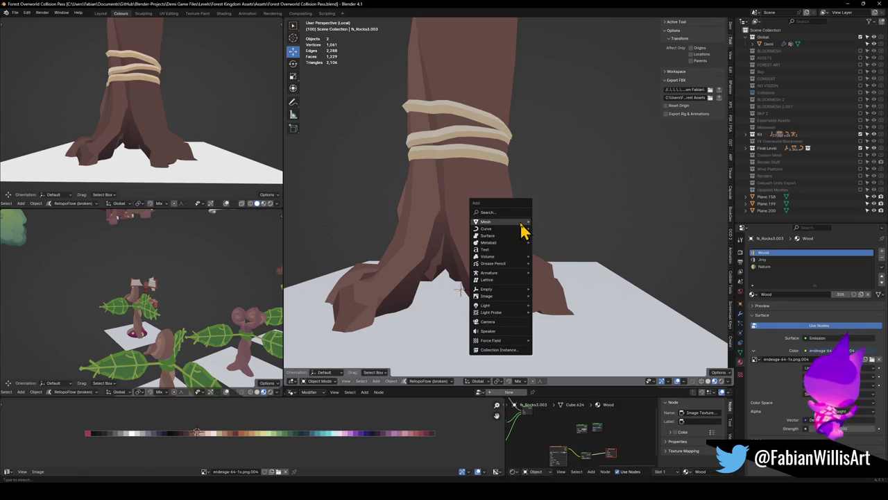
# Add a cube at the tree base, shrink it to rope thickness and rotate it 45°.
pyautogui.click(548, 228)
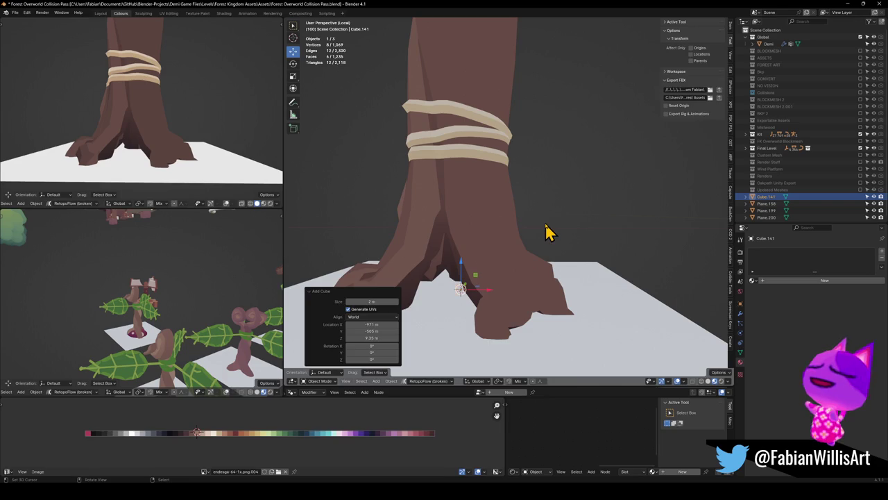
pyautogui.press('Tab')
pyautogui.press('KP_1')
pyautogui.press('t')
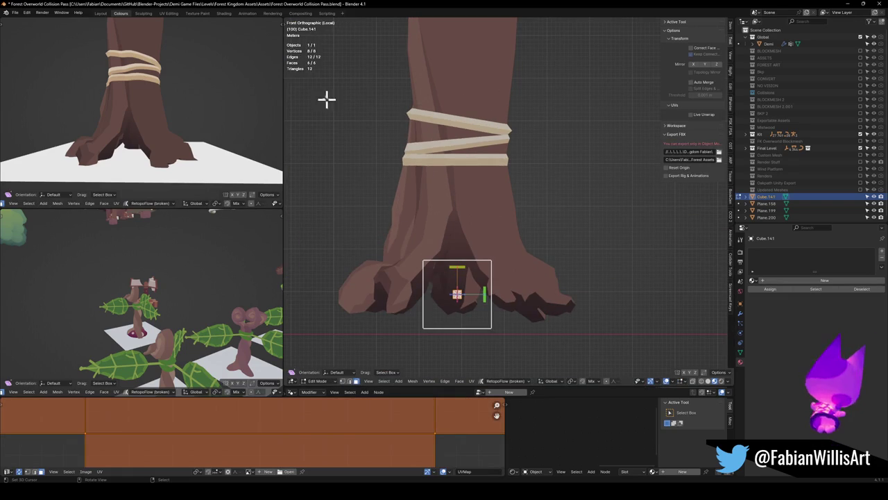
pyautogui.press('t')
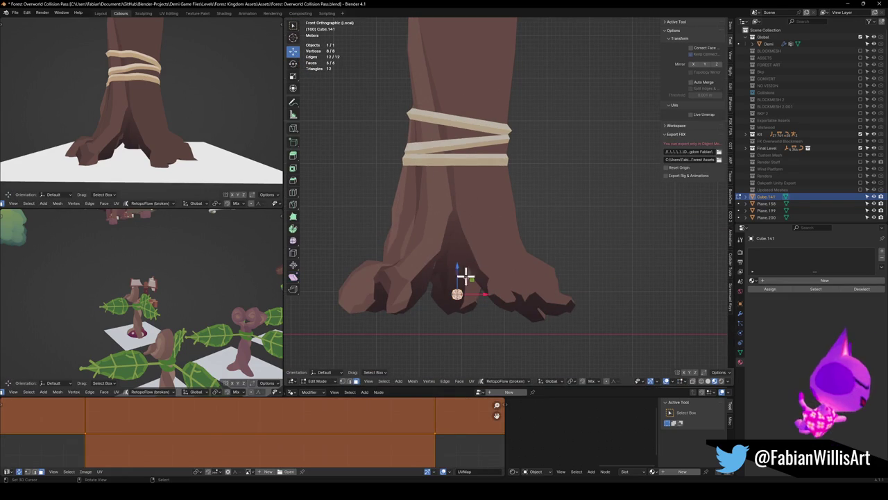
pyautogui.press('s')
pyautogui.click(479, 303)
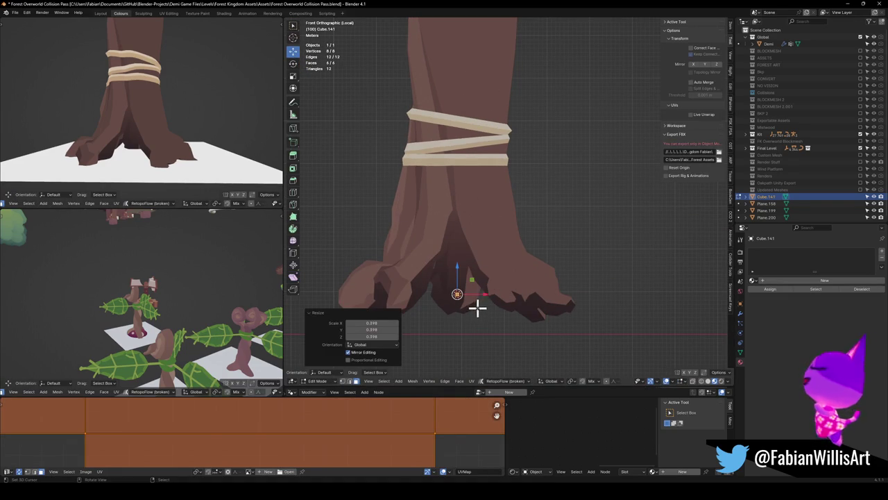
pyautogui.write('r45')
pyautogui.press('Return')
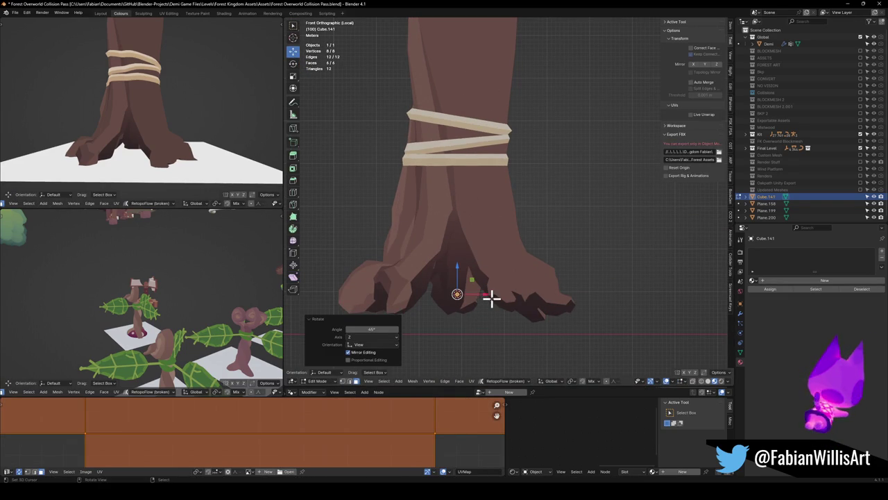
# Stretch one end face along its Normal orientation to turn the cube into a long rope piece.
pyautogui.press('g')
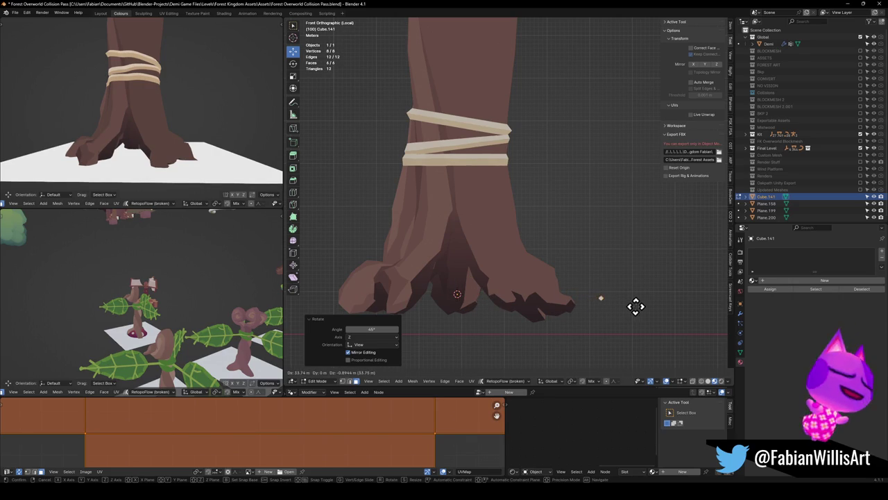
pyautogui.rightClick(652, 304)
pyautogui.click(625, 307)
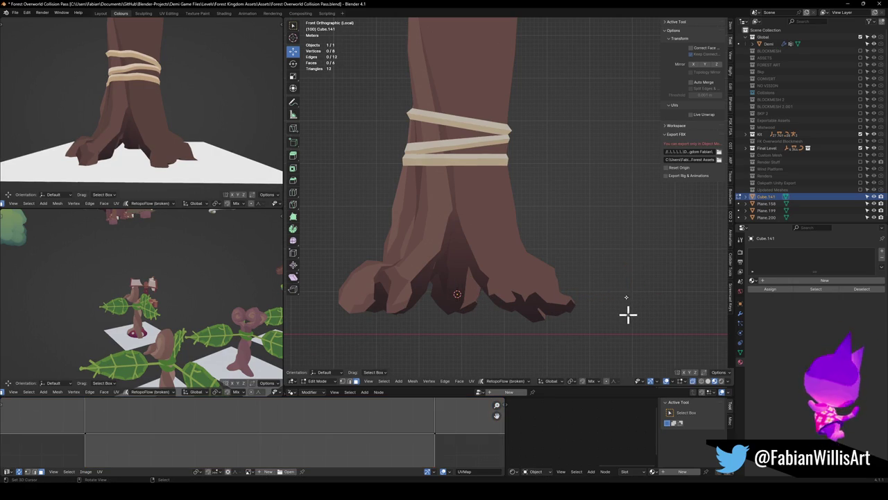
pyautogui.click(622, 294)
pyautogui.press(',')
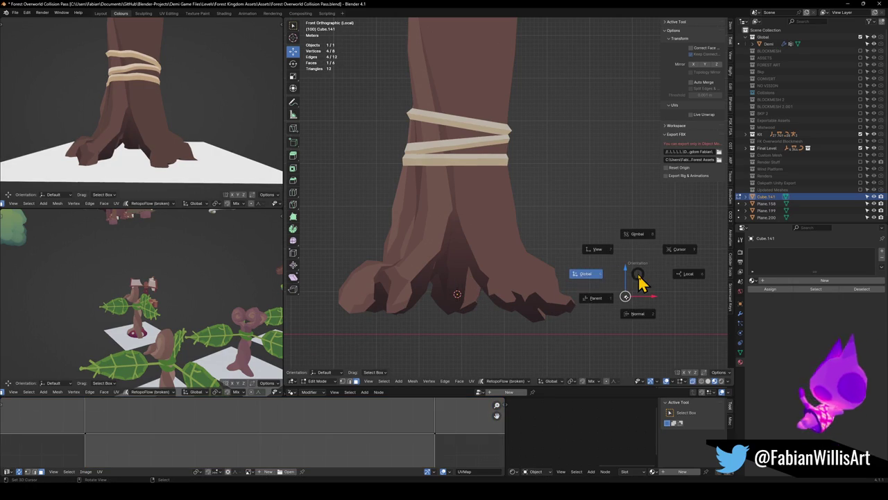
pyautogui.click(653, 334)
pyautogui.press('g')
pyautogui.press('z')
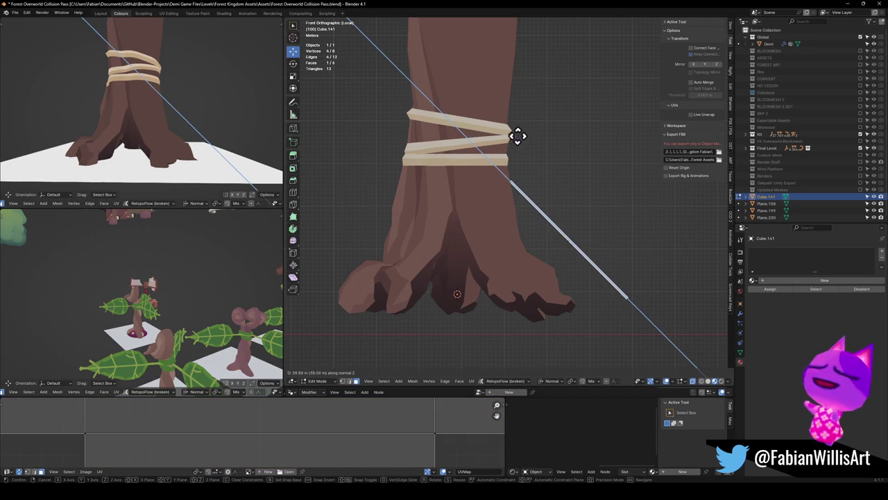
pyautogui.click(507, 126)
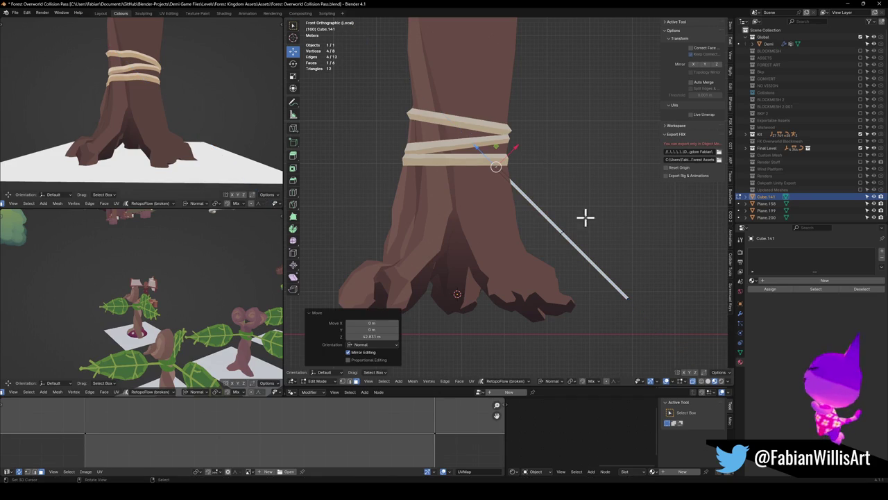
# Move the whole rope piece so its top meets the trunk's rope bands.
pyautogui.press('a')
pyautogui.press('g')
pyautogui.click(643, 279)
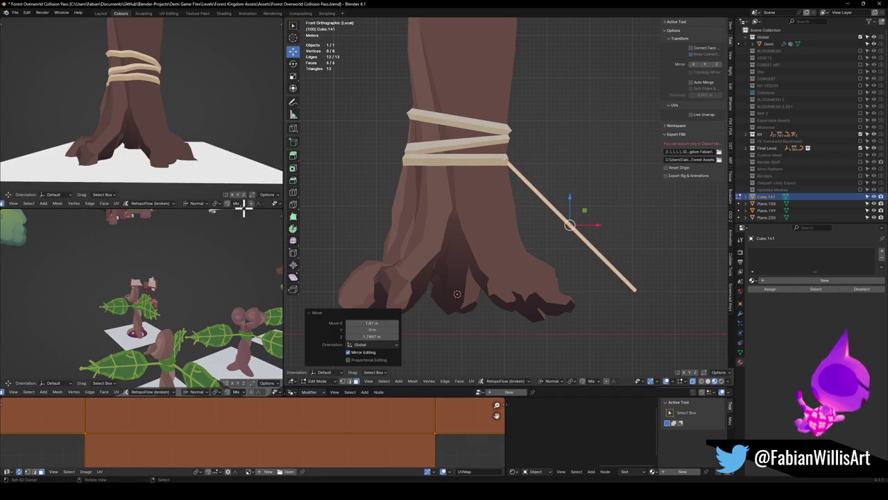
pyautogui.scroll(-3, 276, 141)
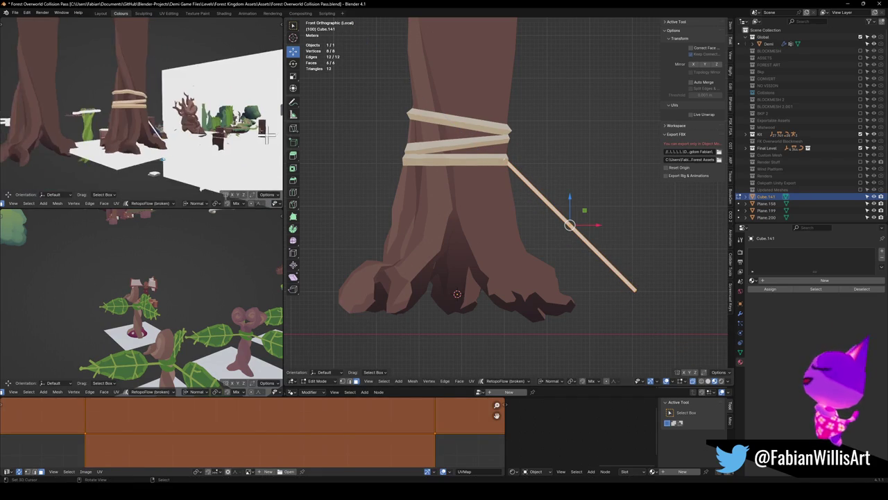
pyautogui.moveTo(276, 141); pyautogui.dragTo(181, 131, button='middle')
pyautogui.moveTo(585, 228)
pyautogui.mouseDown(button='middle')
pyautogui.moveTo(563, 249)
pyautogui.moveTo(543, 220)
pyautogui.mouseUp(button='middle')
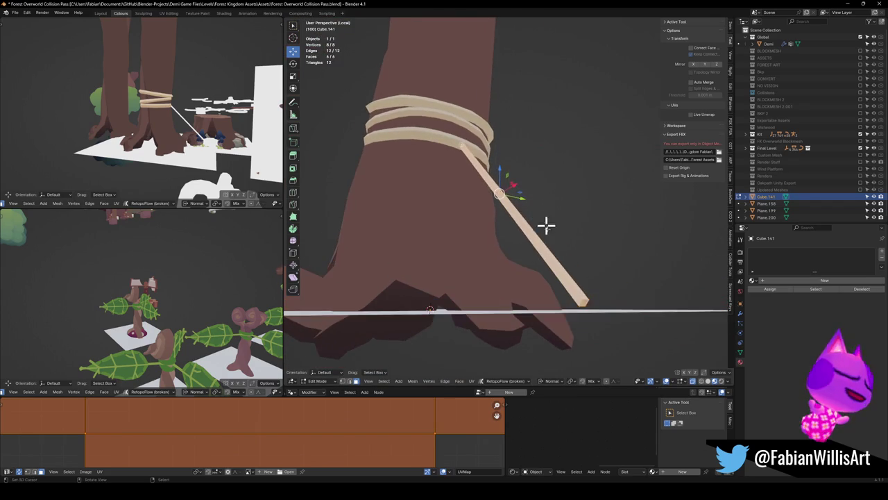
# Extend the rope's lower end face 4.1537 m down to the ground plane.
pyautogui.click(581, 301)
pyautogui.moveTo(588, 294); pyautogui.dragTo(580, 272, button='middle')
pyautogui.moveTo(621, 312); pyautogui.dragTo(613, 301)
pyautogui.moveTo(612, 301)
pyautogui.mouseDown(button='middle')
pyautogui.moveTo(543, 217)
pyautogui.moveTo(520, 227)
pyautogui.moveTo(531, 222)
pyautogui.mouseUp(button='middle')
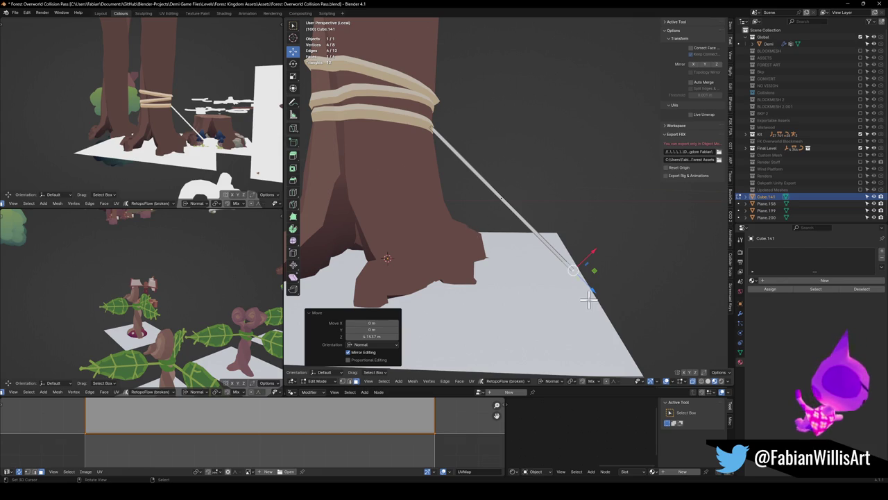
pyautogui.moveTo(617, 291); pyautogui.dragTo(556, 276, button='middle')
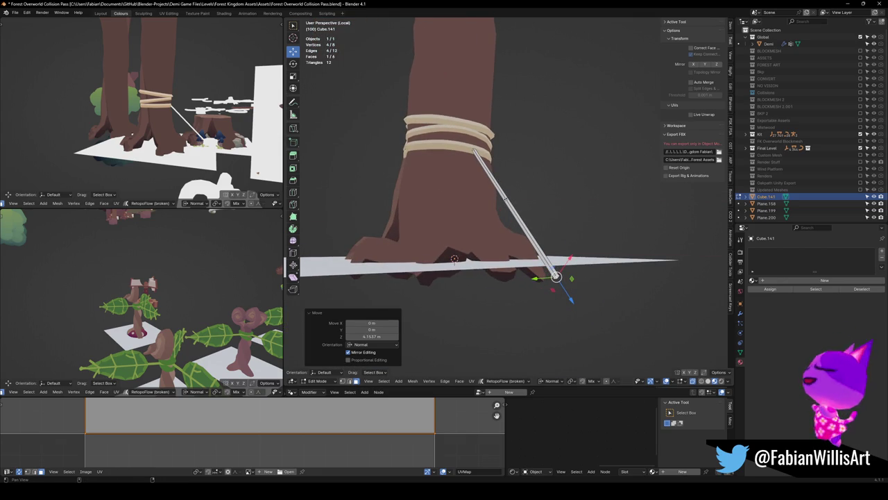
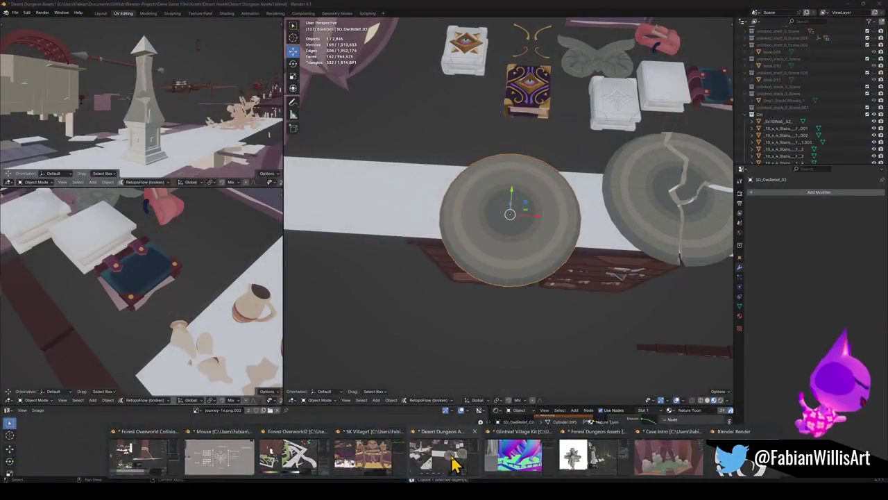
# Switch to the Desert Dungeon Assets file and orbit over its asset layout.
pyautogui.click(454, 464)
pyautogui.scroll(-5, 604, 135)
pyautogui.scroll(-3, 519, 169)
pyautogui.moveTo(520, 169)
pyautogui.mouseDown(button='middle')
pyautogui.moveTo(545, 199)
pyautogui.moveTo(539, 230)
pyautogui.moveTo(446, 250)
pyautogui.moveTo(555, 241)
pyautogui.moveTo(532, 222)
pyautogui.moveTo(593, 236)
pyautogui.mouseUp(button='middle')
pyautogui.scroll(2, 527, 177)
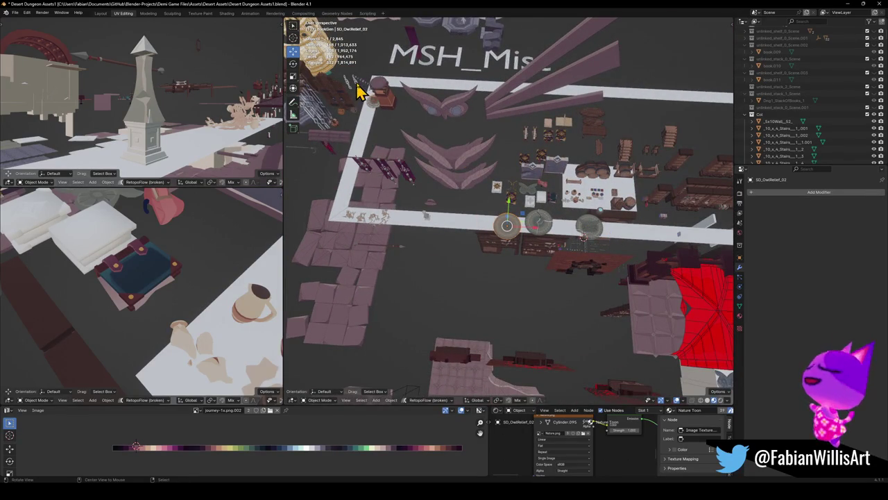
pyautogui.scroll(5, 575, 174)
# Orbit past the cage and chains and select the long purple Flag Long banner.
pyautogui.moveTo(575, 174)
pyautogui.mouseDown(button='middle')
pyautogui.moveTo(585, 202)
pyautogui.moveTo(573, 166)
pyautogui.moveTo(585, 189)
pyautogui.mouseUp(button='middle')
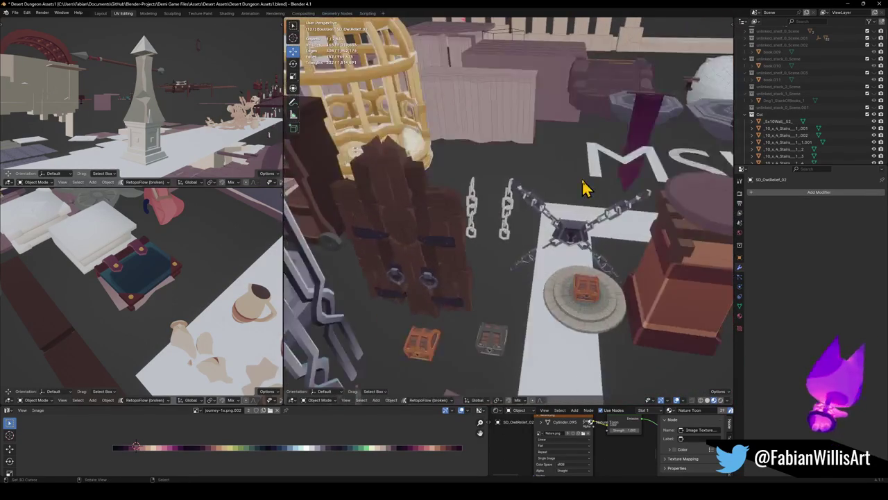
pyautogui.scroll(-5, 582, 188)
pyautogui.scroll(-2, 586, 208)
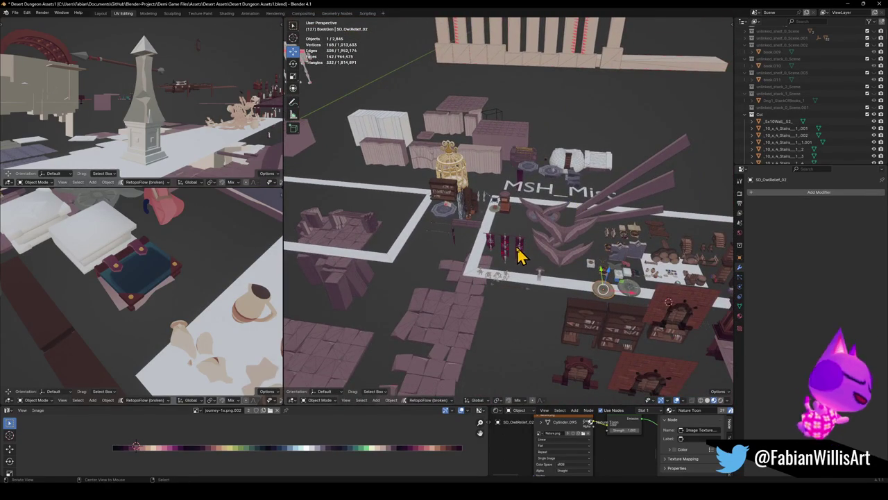
pyautogui.scroll(3, 524, 186)
pyautogui.scroll(3, 532, 185)
pyautogui.moveTo(571, 222)
pyautogui.mouseDown(button='middle')
pyautogui.moveTo(511, 198)
pyautogui.moveTo(444, 208)
pyautogui.moveTo(546, 224)
pyautogui.moveTo(587, 204)
pyautogui.moveTo(549, 224)
pyautogui.moveTo(601, 217)
pyautogui.moveTo(595, 194)
pyautogui.mouseUp(button='middle')
pyautogui.scroll(5, 531, 233)
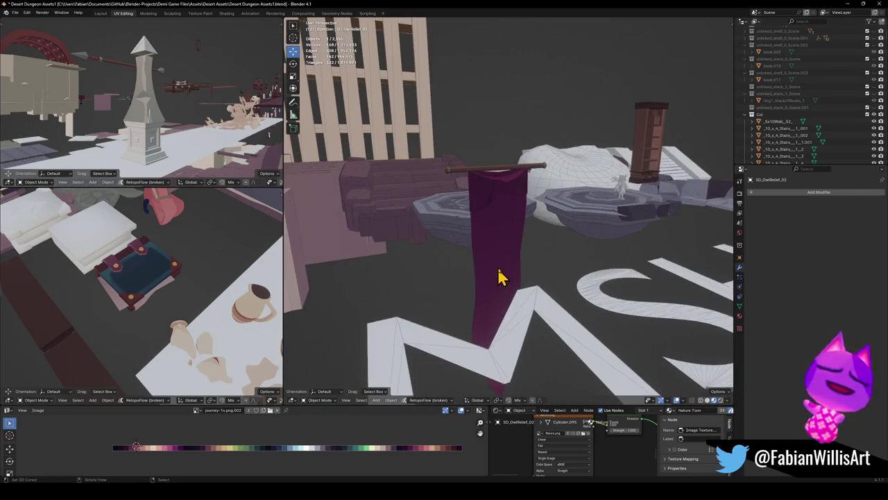
pyautogui.scroll(2, 510, 281)
pyautogui.moveTo(522, 284)
pyautogui.mouseDown(button='middle')
pyautogui.moveTo(519, 229)
pyautogui.moveTo(495, 185)
pyautogui.moveTo(480, 226)
pyautogui.moveTo(463, 234)
pyautogui.moveTo(511, 222)
pyautogui.mouseUp(button='middle')
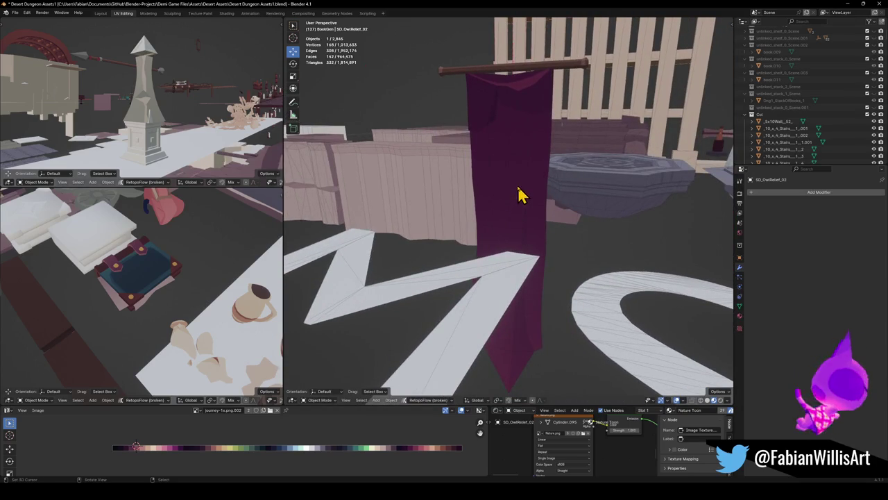
pyautogui.click(522, 196)
# Orbit over the whole layout and maximize the 3D viewport with Ctrl+Space.
pyautogui.scroll(-5, 521, 210)
pyautogui.scroll(-5, 521, 210)
pyautogui.scroll(-3, 514, 235)
pyautogui.moveTo(506, 258)
pyautogui.mouseDown(button='middle')
pyautogui.moveTo(588, 242)
pyautogui.moveTo(562, 246)
pyautogui.moveTo(532, 224)
pyautogui.moveTo(538, 218)
pyautogui.moveTo(552, 231)
pyautogui.moveTo(527, 224)
pyautogui.moveTo(574, 254)
pyautogui.moveTo(422, 234)
pyautogui.moveTo(545, 238)
pyautogui.moveTo(569, 250)
pyautogui.moveTo(326, 208)
pyautogui.mouseUp(button='middle')
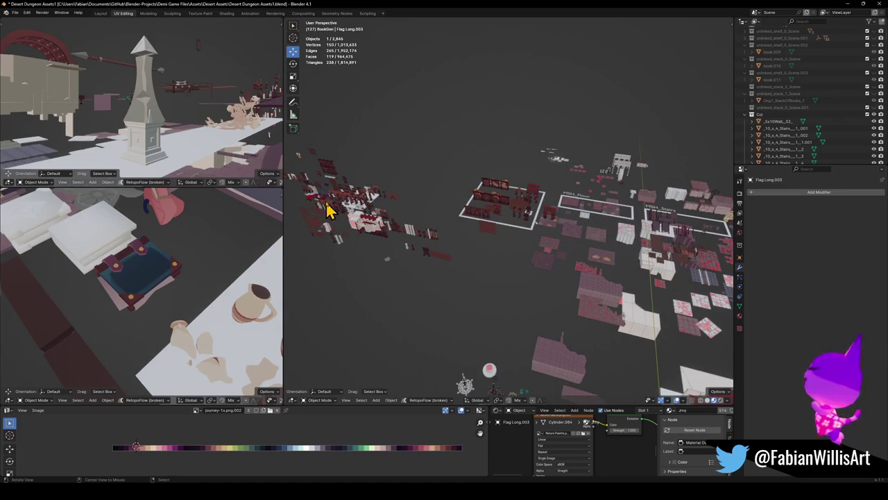
pyautogui.moveTo(582, 256); pyautogui.dragTo(437, 217, button='middle')
pyautogui.moveTo(525, 213)
pyautogui.mouseDown(button='middle')
pyautogui.moveTo(604, 248)
pyautogui.moveTo(576, 240)
pyautogui.moveTo(644, 214)
pyautogui.moveTo(557, 265)
pyautogui.mouseUp(button='middle')
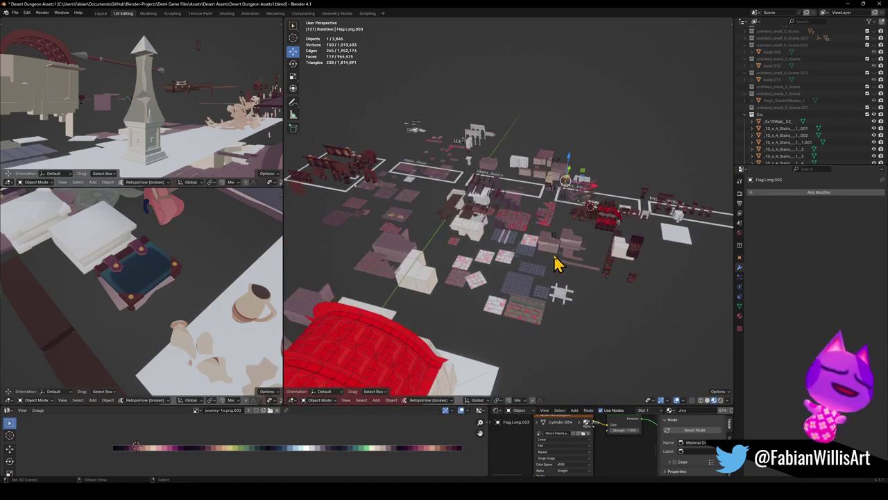
pyautogui.hotkey('ctrl', 'space')
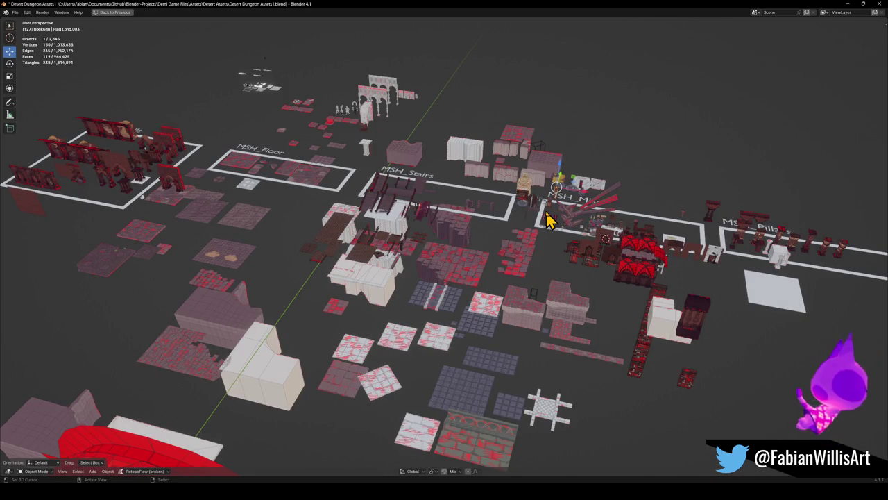
pyautogui.moveTo(472, 413); pyautogui.dragTo(523, 382, button='middle')
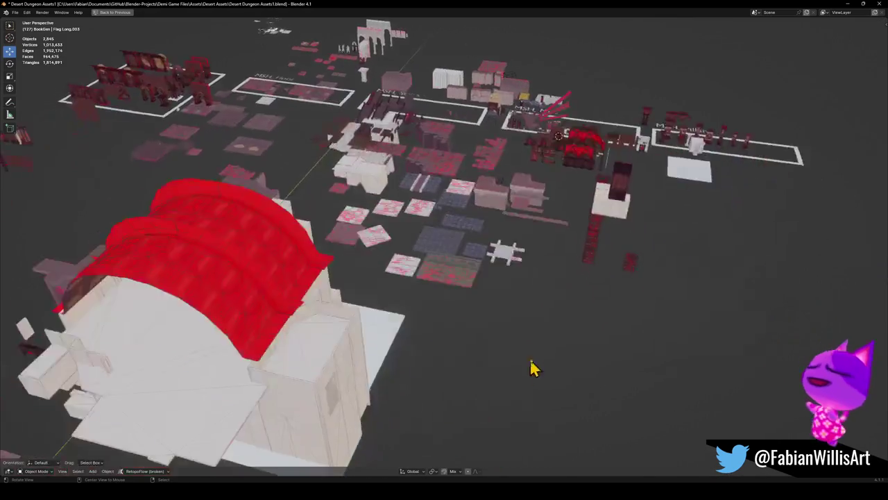
pyautogui.scroll(6, 481, 344)
pyautogui.scroll(-5, 481, 343)
pyautogui.moveTo(480, 317)
pyautogui.mouseDown(button='middle')
pyautogui.moveTo(557, 283)
pyautogui.moveTo(458, 298)
pyautogui.mouseUp(button='middle')
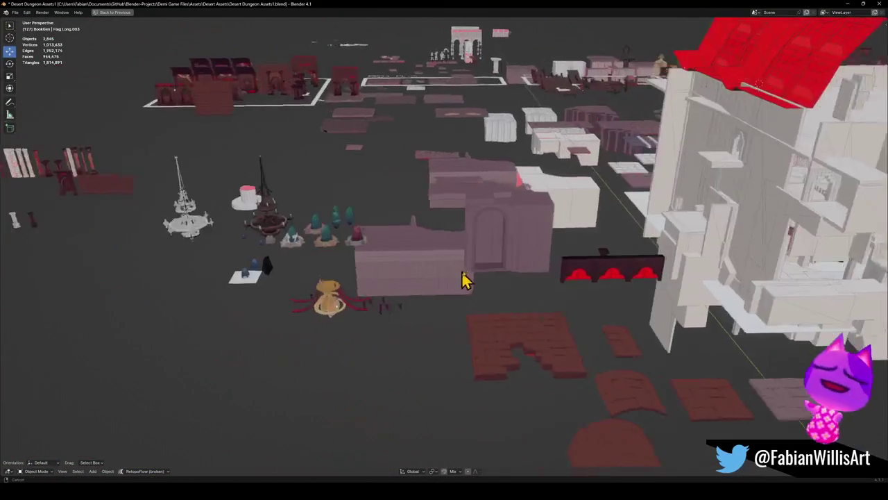
pyautogui.moveTo(355, 295)
pyautogui.mouseDown(button='middle')
pyautogui.moveTo(333, 264)
pyautogui.moveTo(446, 281)
pyautogui.mouseUp(button='middle')
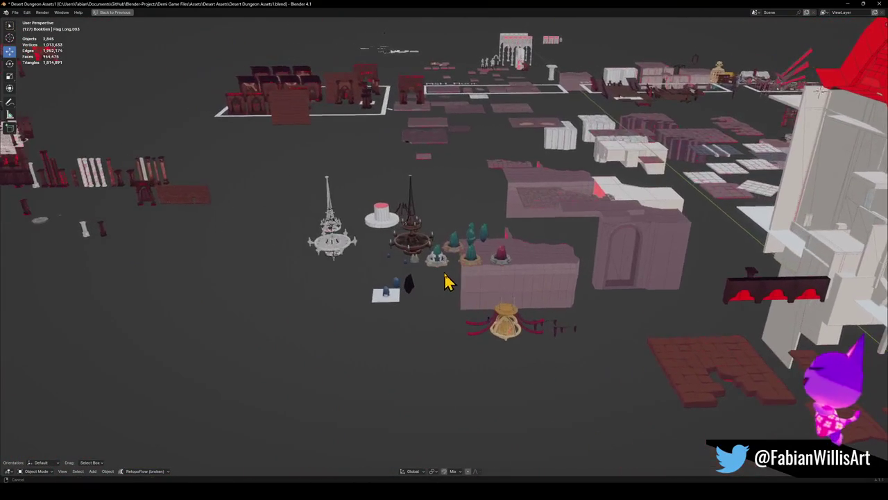
pyautogui.keyDown('shift'); pyautogui.moveTo(336, 254); pyautogui.dragTo(454, 245, button='middle'); pyautogui.keyUp('shift')
pyautogui.scroll(5, 454, 246)
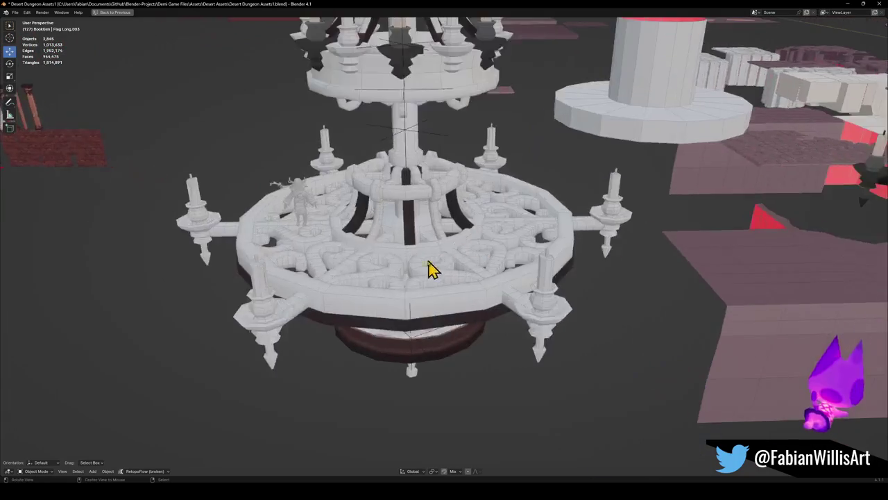
pyautogui.scroll(-5, 432, 283)
pyautogui.scroll(-3, 458, 258)
pyautogui.scroll(2, 496, 301)
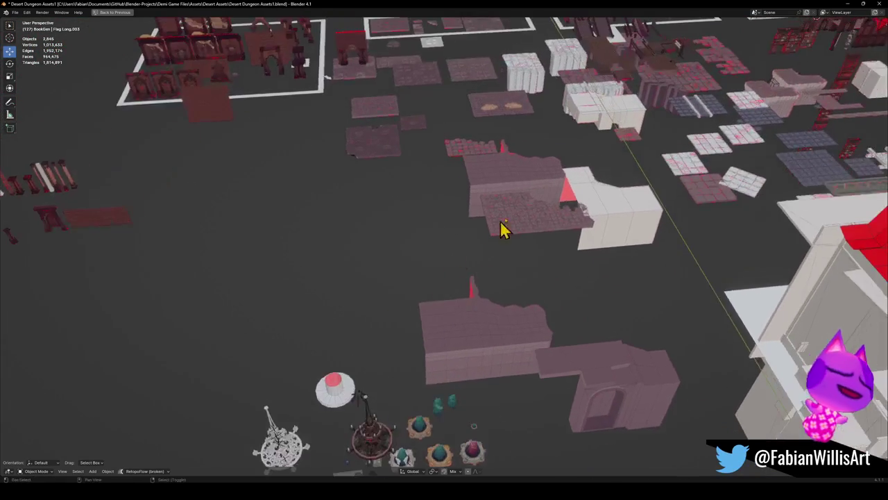
pyautogui.scroll(3, 460, 263)
pyautogui.scroll(2, 601, 179)
pyautogui.scroll(3, 517, 155)
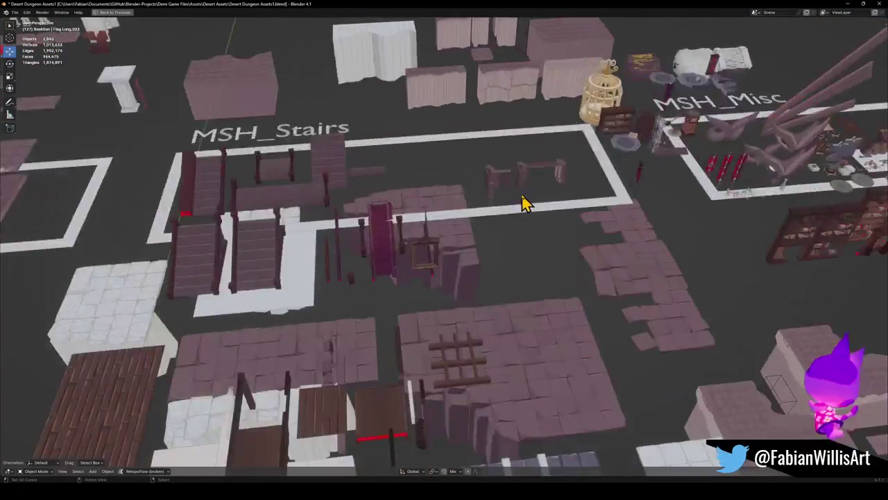
pyautogui.scroll(2, 528, 200)
pyautogui.scroll(-1, 454, 218)
pyautogui.scroll(-2, 451, 228)
pyautogui.keyDown('shift'); pyautogui.moveTo(573, 172); pyautogui.dragTo(541, 242, button='middle'); pyautogui.keyUp('shift')
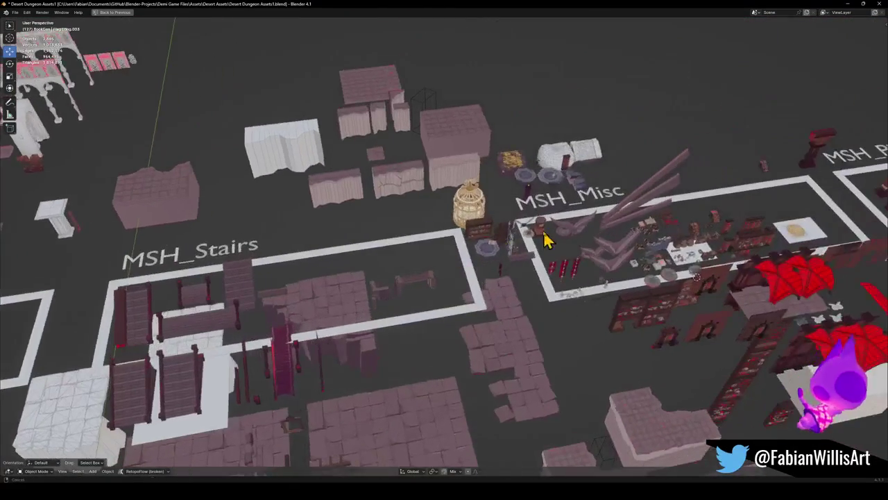
pyautogui.scroll(2, 624, 243)
pyautogui.scroll(2, 541, 274)
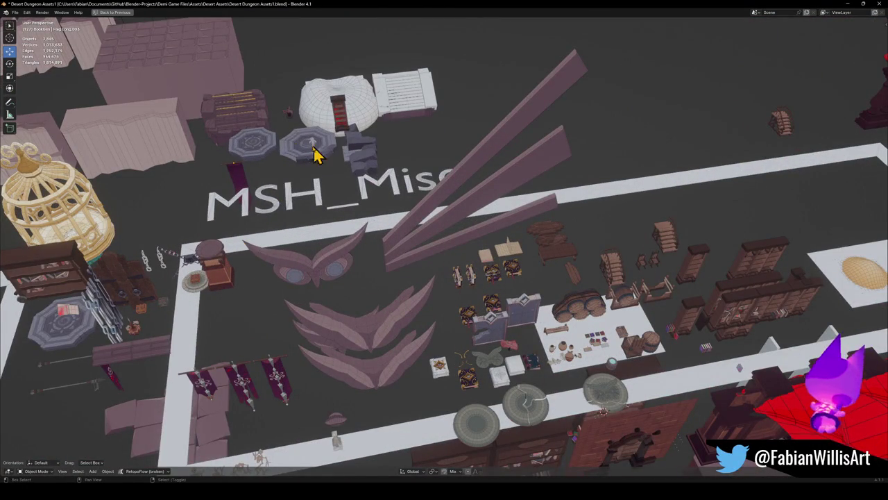
pyautogui.scroll(1, 307, 209)
pyautogui.scroll(1, 264, 188)
pyautogui.scroll(1, 291, 194)
pyautogui.scroll(3, 458, 213)
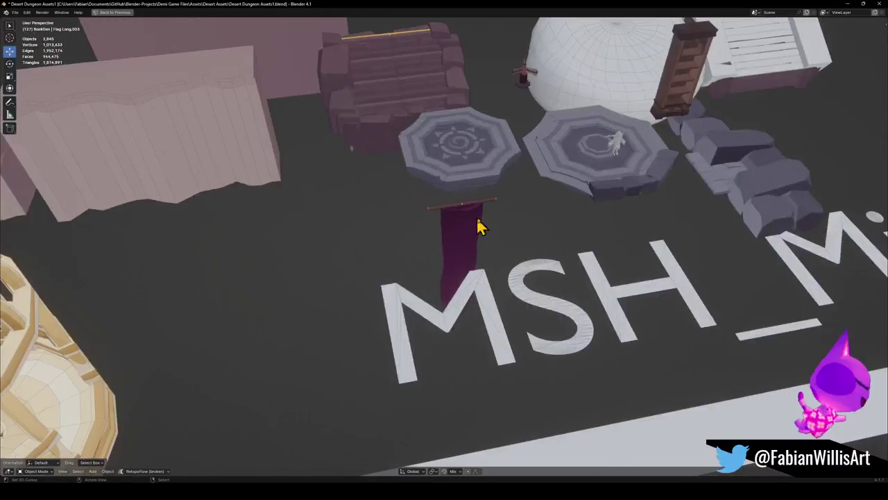
pyautogui.moveTo(458, 213); pyautogui.dragTo(478, 219, button='middle')
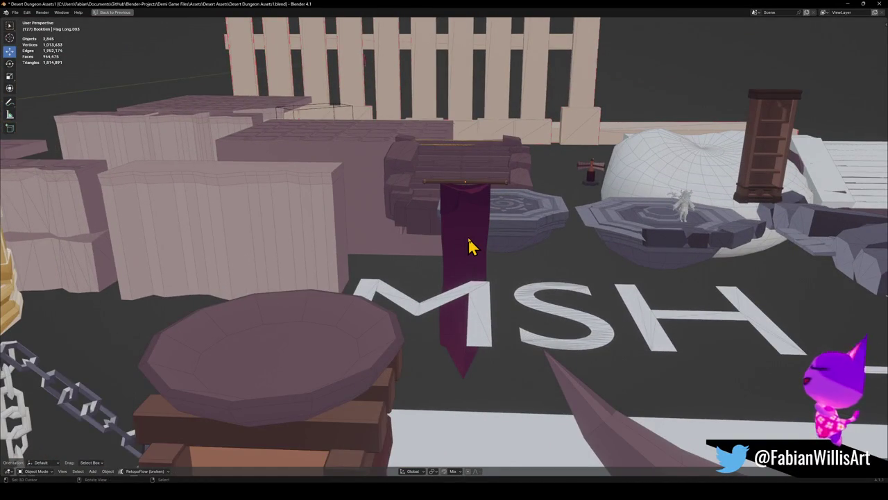
pyautogui.click(470, 247)
pyautogui.scroll(2, 476, 246)
# Duplicate the purple banner, then raise the copy along Z and resize it.
pyautogui.hotkey('shift', 'd')
pyautogui.click(215, 277)
pyautogui.moveTo(215, 278); pyautogui.dragTo(470, 340, button='middle')
pyautogui.press('g')
pyautogui.press('z')
pyautogui.click(472, 148)
pyautogui.press('s')
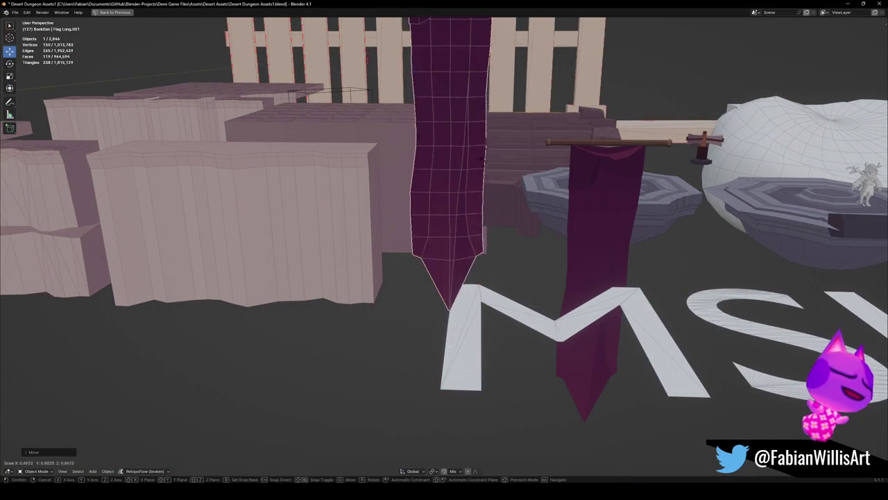
pyautogui.click(460, 93)
pyautogui.moveTo(460, 93); pyautogui.dragTo(469, 218, button='middle')
pyautogui.scroll(2, 477, 236)
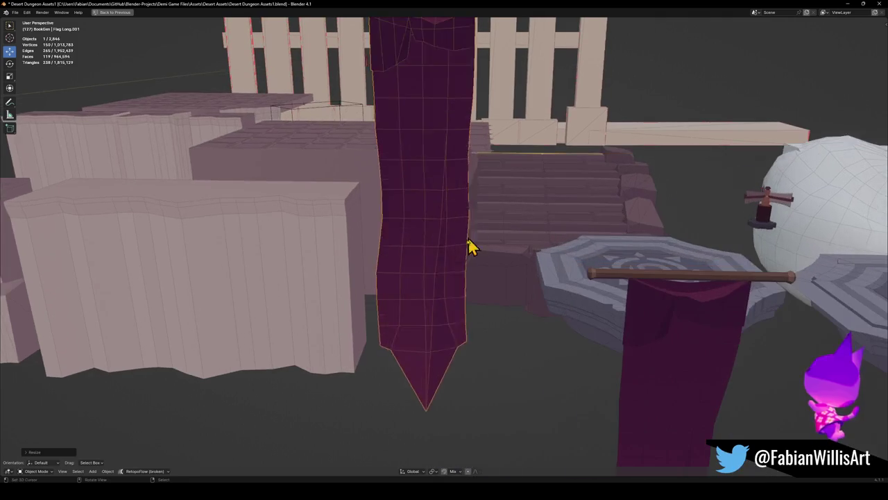
# In Edit Mode, add an edge loop across the flag and select its upper cloth panel.
pyautogui.press('Tab')
pyautogui.hotkey('alt', 'a')
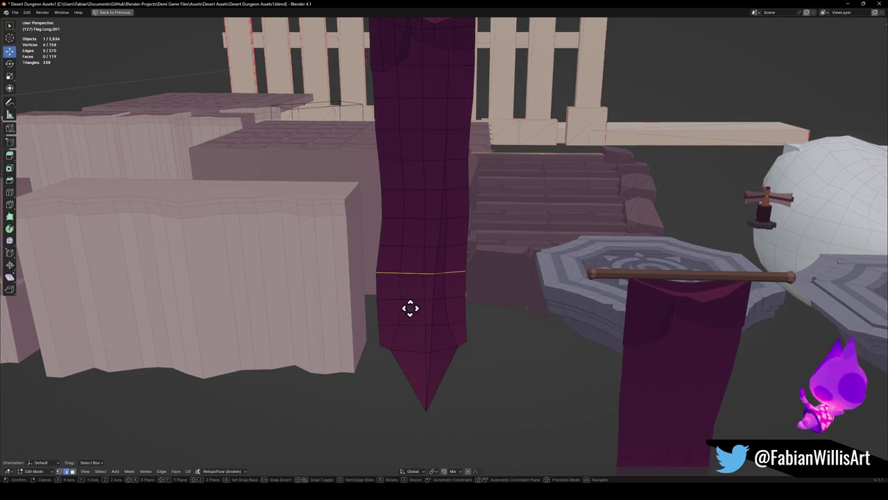
pyautogui.hotkey('ctrl', 'r')
pyautogui.click(410, 329)
pyautogui.moveTo(422, 206); pyautogui.dragTo(426, 234, button='middle')
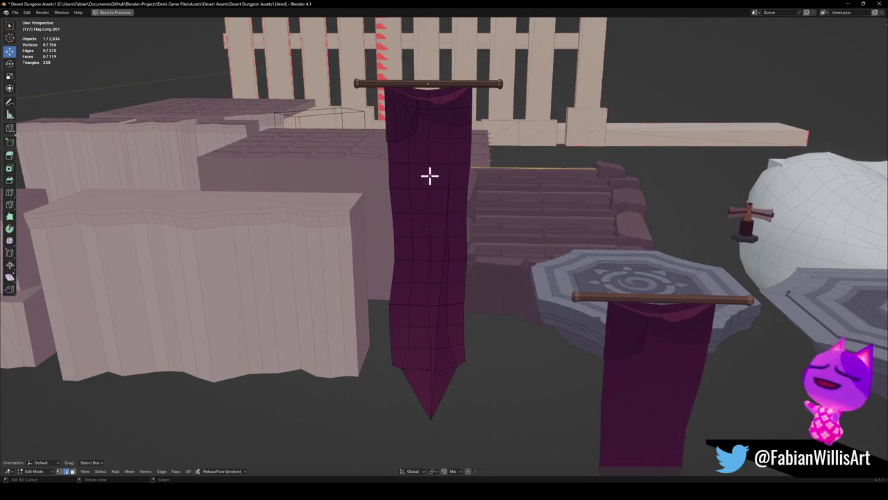
pyautogui.press('l')
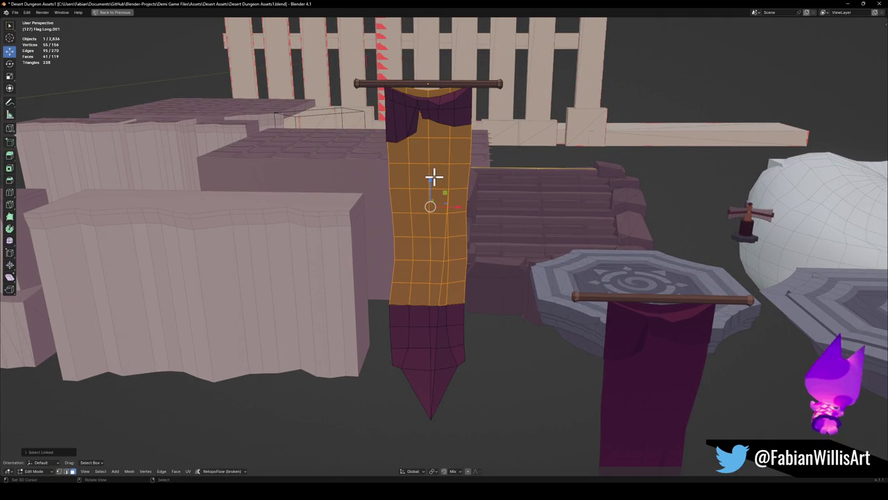
pyautogui.press('g')
pyautogui.rightClick(505, 222)
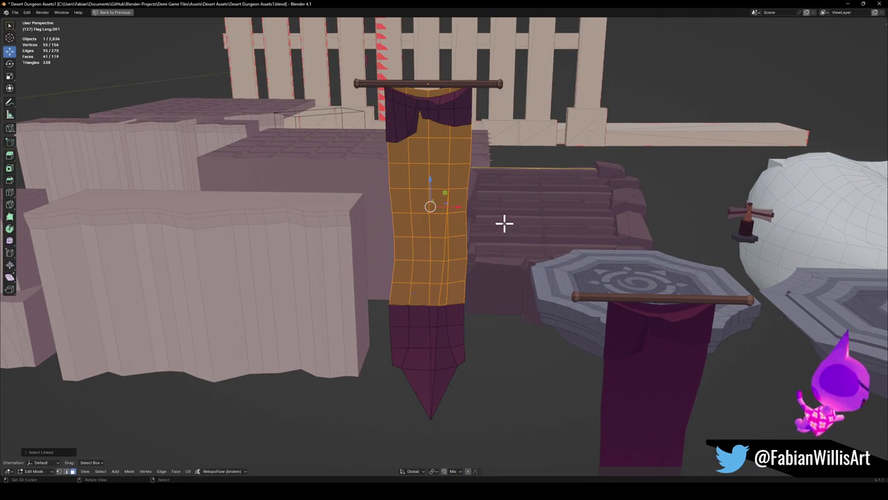
# Separate the selected panel into its own object and delete its keyframes.
pyautogui.press('p')
pyautogui.click(451, 202)
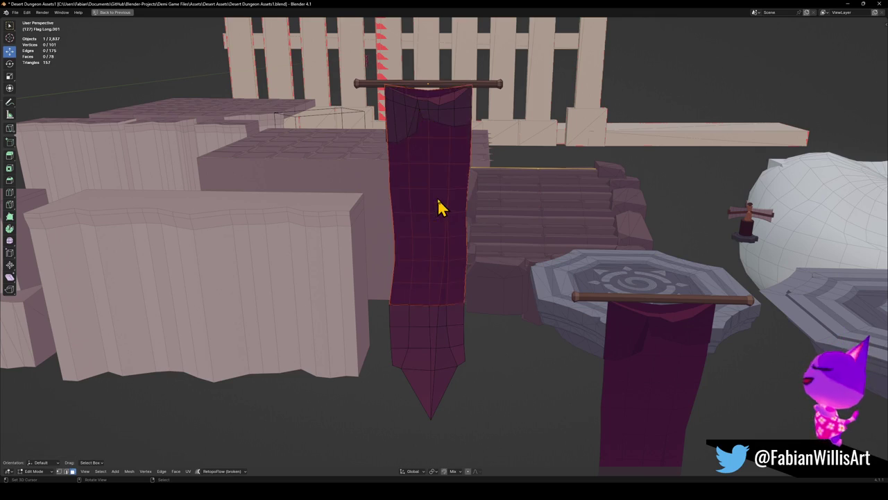
pyautogui.press('Tab')
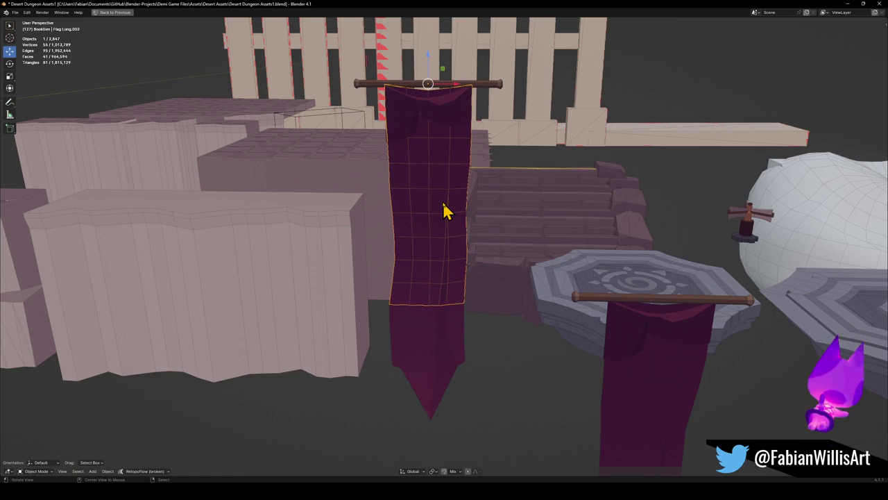
pyautogui.hotkey('alt', 'i')
pyautogui.click(444, 203)
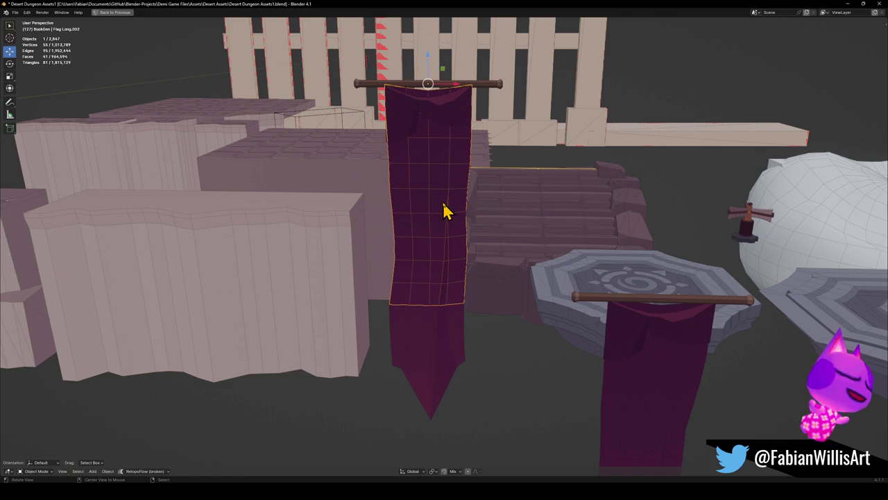
# Clear the separated panel's parent and copy the object to the clipboard.
pyautogui.hotkey('alt', 'p')
pyautogui.click(416, 218)
pyautogui.hotkey('ctrl', 'c')
pyautogui.click(435, 178)
# Switch to the Forest Overworld file and return to Object Mode over the tree base.
pyautogui.click(848, 5)
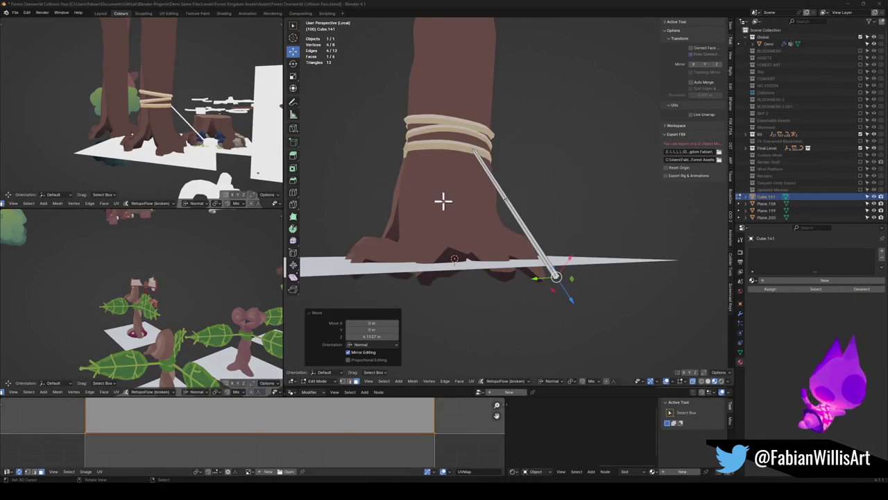
pyautogui.moveTo(441, 197); pyautogui.dragTo(504, 220, button='middle')
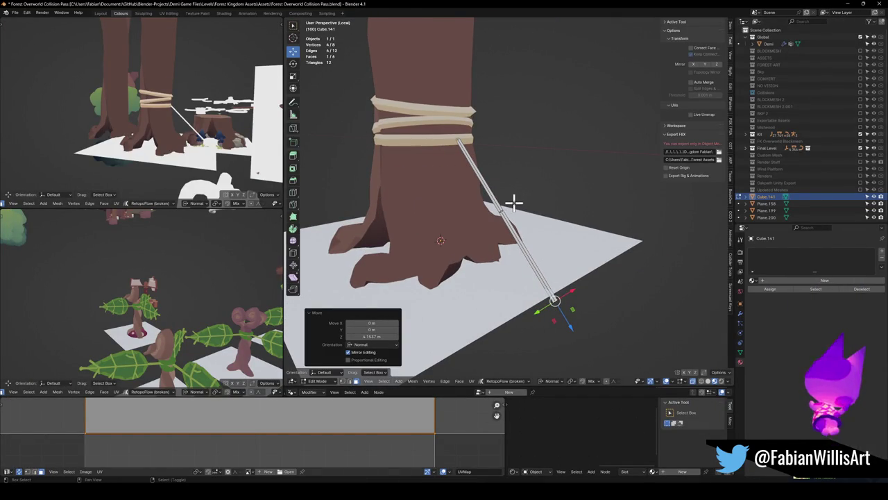
pyautogui.moveTo(512, 201); pyautogui.dragTo(516, 215, button='middle')
pyautogui.press('Tab')
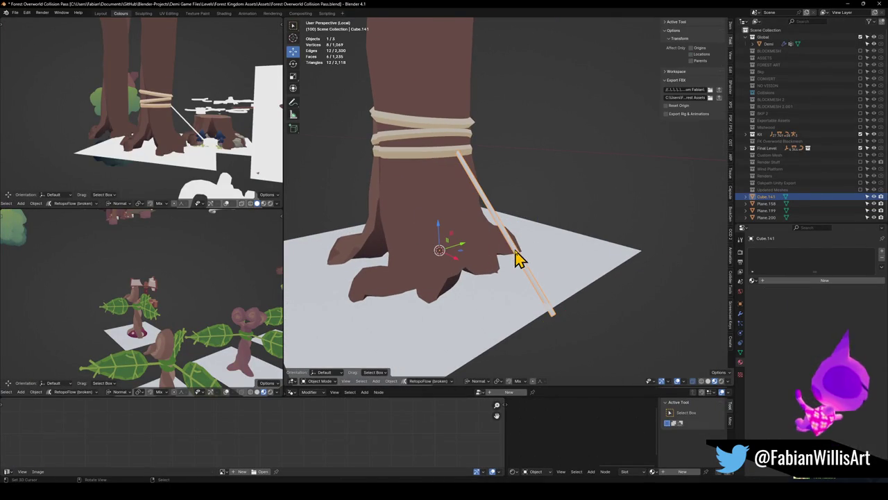
# Paste the copied flag, snap it to the 3D cursor and shift it 0.57298 m along Y.
pyautogui.hotkey('ctrl', 'v')
pyautogui.hotkey('shift', 's')
pyautogui.moveTo(549, 242)
pyautogui.mouseDown(button='middle')
pyautogui.moveTo(510, 241)
pyautogui.moveTo(546, 241)
pyautogui.mouseUp(button='middle')
pyautogui.scroll(5, 544, 241)
pyautogui.scroll(-5, 545, 240)
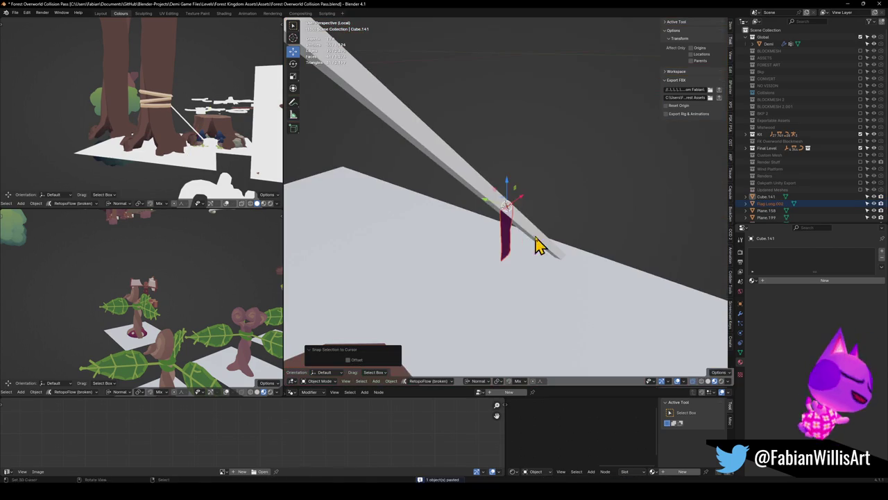
pyautogui.press('g')
pyautogui.press('y')
pyautogui.click(524, 241)
pyautogui.moveTo(524, 242); pyautogui.dragTo(509, 222, button='middle')
pyautogui.scroll(2, 535, 222)
# In Edit Mode, select the flag's top corner and pick the Shear tool.
pyautogui.press('Tab')
pyautogui.click(499, 214)
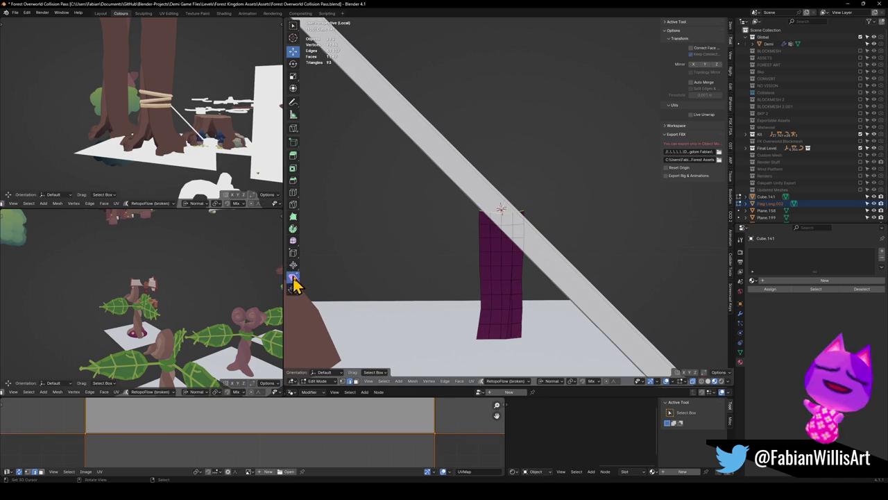
pyautogui.click(293, 277)
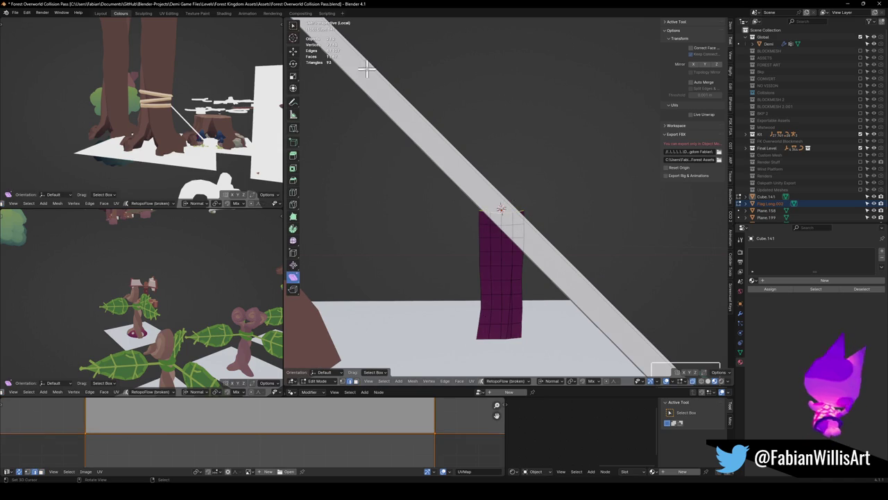
pyautogui.scroll(-3, 447, 188)
pyautogui.press(',')
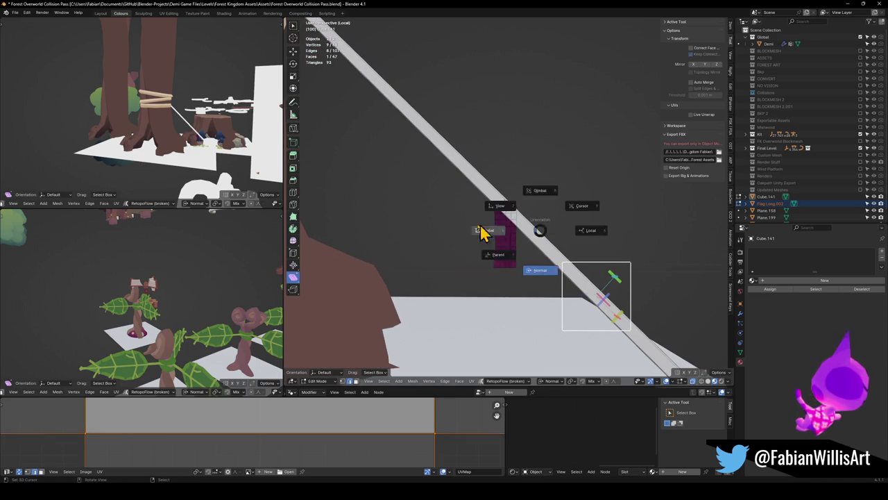
# Set the transform orientation to Global and shear the flag's top edge.
pyautogui.click(508, 234)
pyautogui.moveTo(535, 164)
pyautogui.mouseDown(button='middle')
pyautogui.moveTo(527, 206)
pyautogui.moveTo(567, 226)
pyautogui.moveTo(505, 254)
pyautogui.mouseUp(button='middle')
pyautogui.click(504, 242)
pyautogui.scroll(2, 546, 222)
pyautogui.scroll(2, 528, 209)
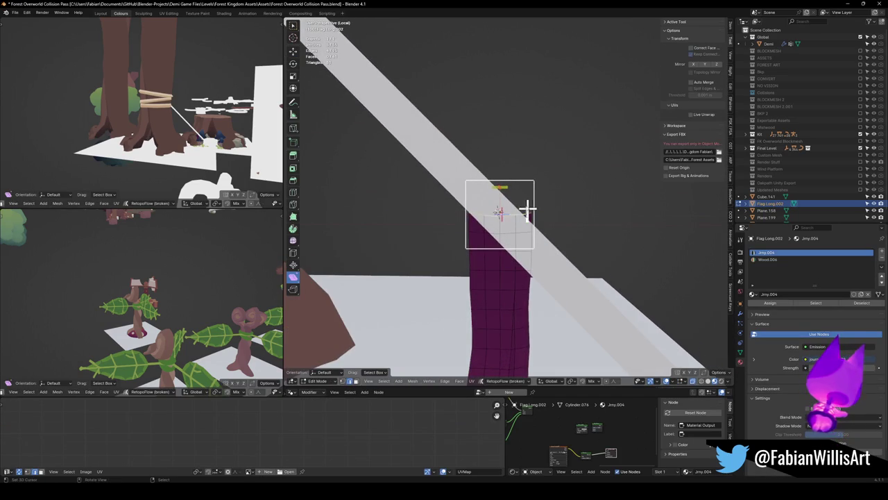
pyautogui.hotkey('shift', 'ctrl', 'alt', 's')
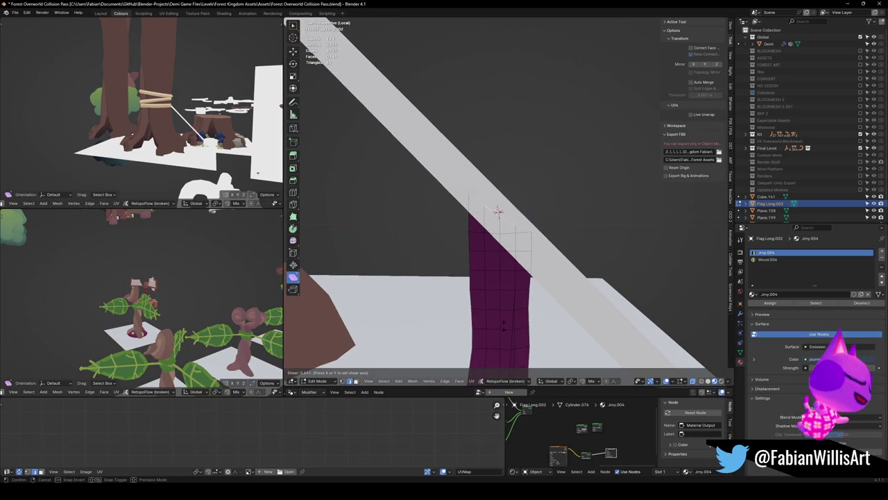
pyautogui.press('Escape')
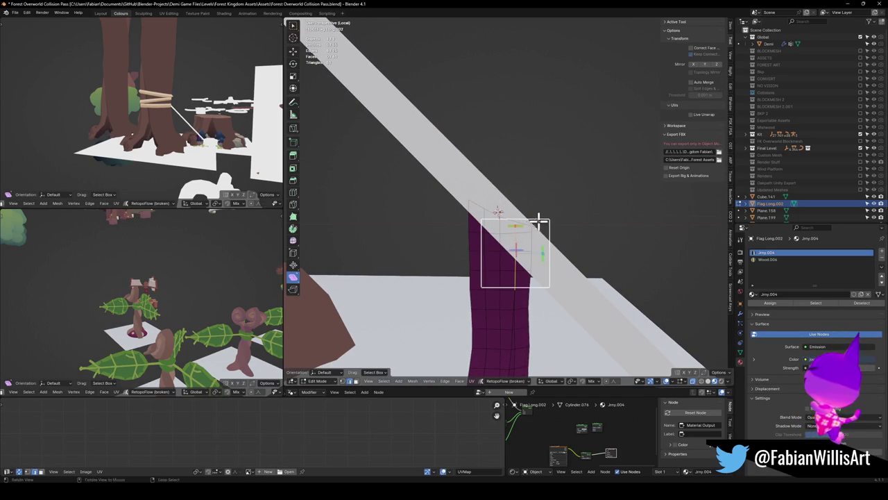
pyautogui.hotkey('shift', 'ctrl', 'alt', 's')
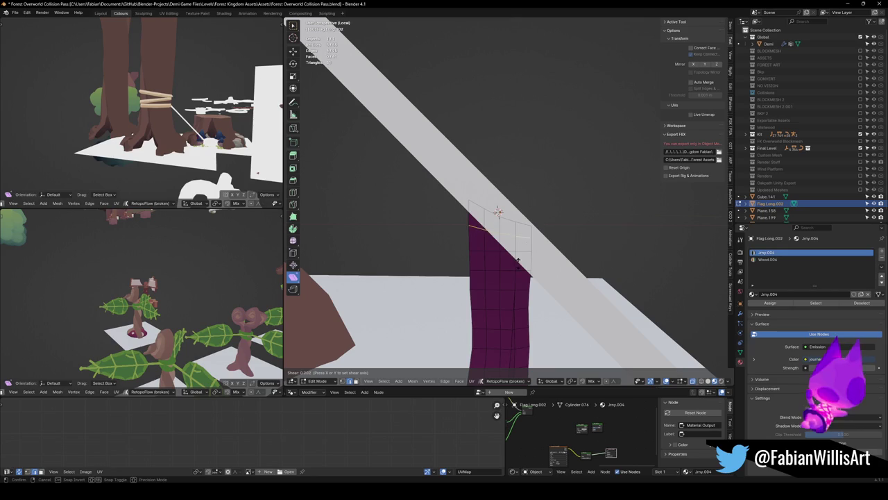
pyautogui.click(497, 212)
pyautogui.scroll(-4, 541, 166)
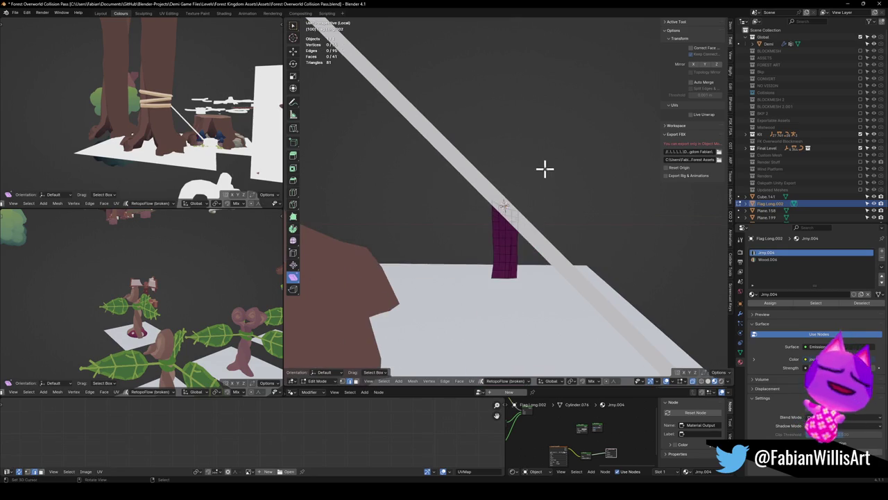
pyautogui.press('Tab')
# Scale the flag up about 1.42× and raise it along Z.
pyautogui.press('s')
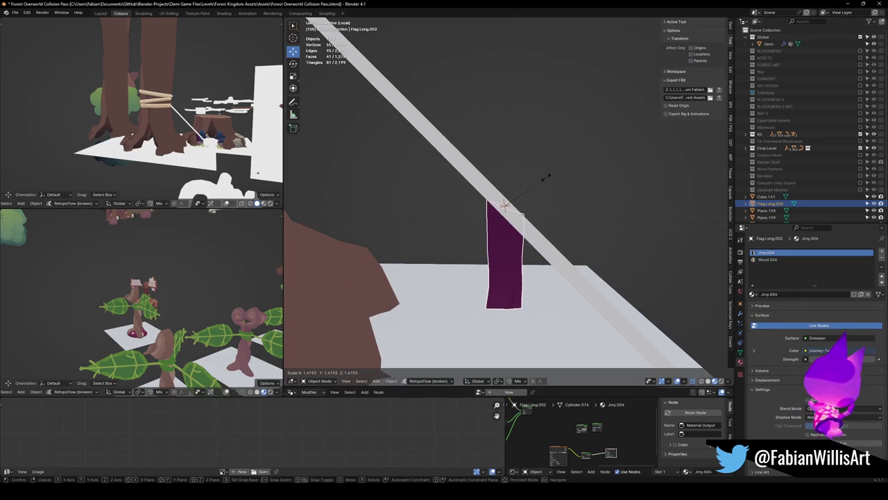
pyautogui.click(544, 182)
pyautogui.press('g')
pyautogui.press('z')
pyautogui.click(534, 208)
pyautogui.scroll(2, 524, 208)
# Box-select the flag's top vertices and shear them to follow the sloping beam.
pyautogui.press('Tab')
pyautogui.moveTo(472, 249); pyautogui.dragTo(535, 188)
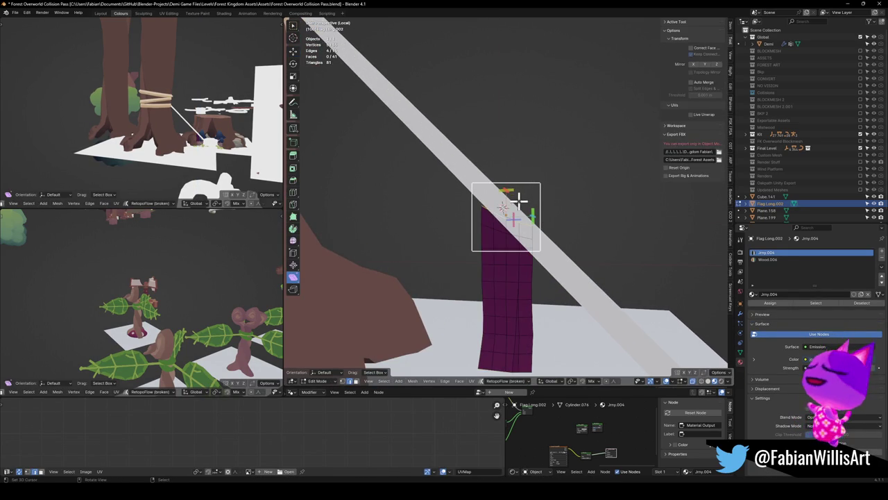
pyautogui.hotkey('shift', 'ctrl', 'alt', 's')
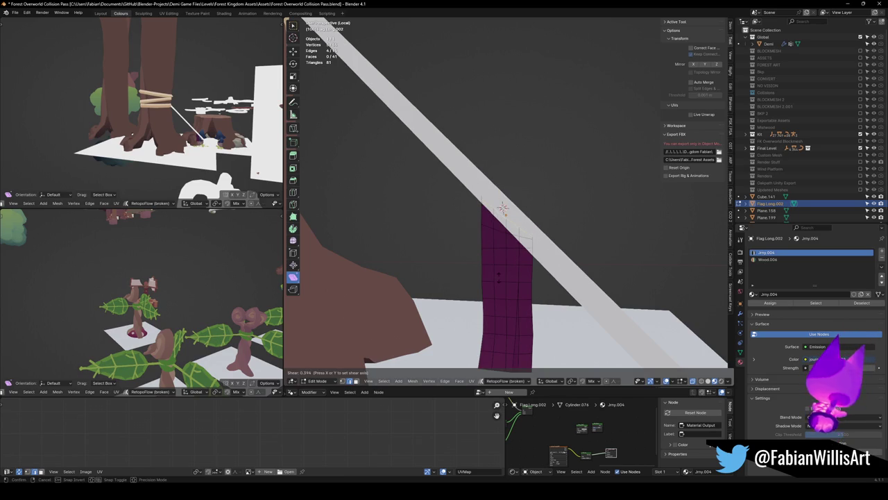
pyautogui.click(539, 188)
pyautogui.moveTo(531, 210); pyautogui.dragTo(534, 204)
pyautogui.hotkey('shift', 'ctrl', 'alt', 's')
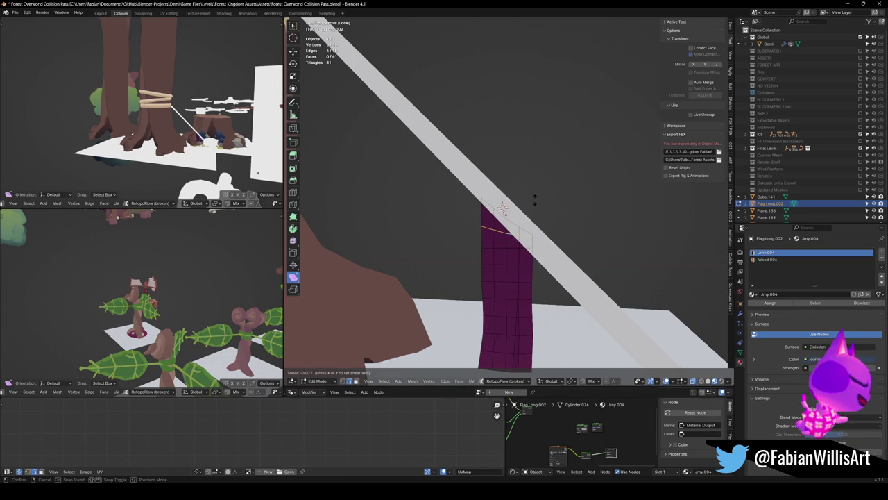
pyautogui.click(525, 238)
pyautogui.moveTo(472, 265); pyautogui.dragTo(565, 199)
# Add an extra edge loop across the flag with Ctrl+R.
pyautogui.moveTo(572, 260)
pyautogui.mouseDown(button='middle')
pyautogui.moveTo(589, 169)
pyautogui.moveTo(513, 270)
pyautogui.mouseUp(button='middle')
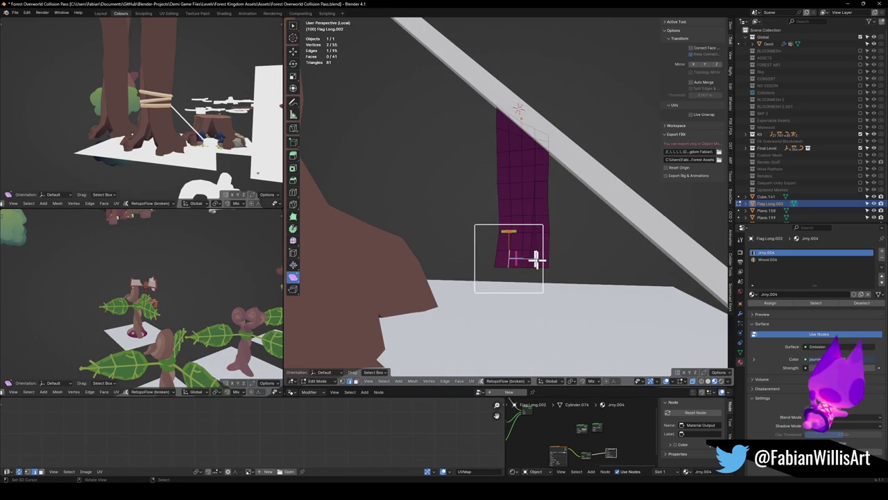
pyautogui.hotkey('ctrl', 'r')
pyautogui.click(537, 260)
pyautogui.click(537, 260)
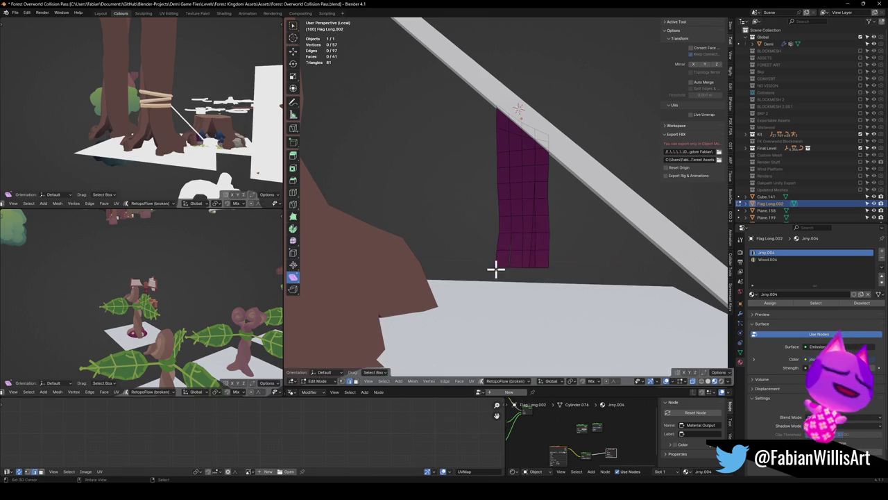
# Lower two of the flag's bottom edges along Z.
pyautogui.click(528, 254)
pyautogui.moveTo(537, 248); pyautogui.dragTo(527, 266, button='middle')
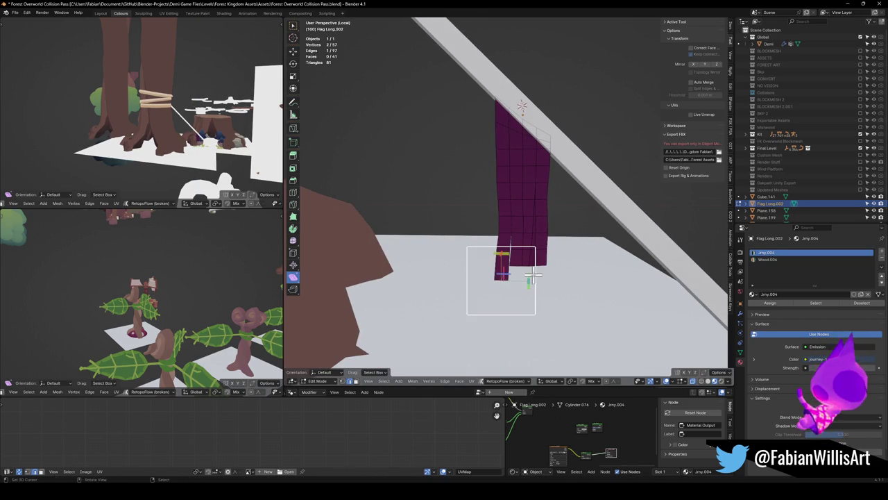
pyautogui.press('g')
pyautogui.press('g')
pyautogui.rightClick(529, 271)
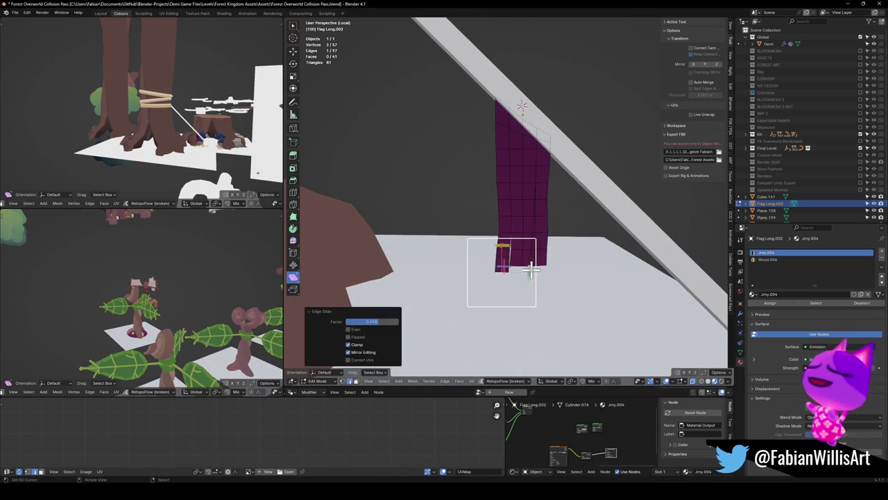
pyautogui.scroll(3, 532, 273)
pyautogui.scroll(1, 539, 248)
pyautogui.press('g')
pyautogui.press('z')
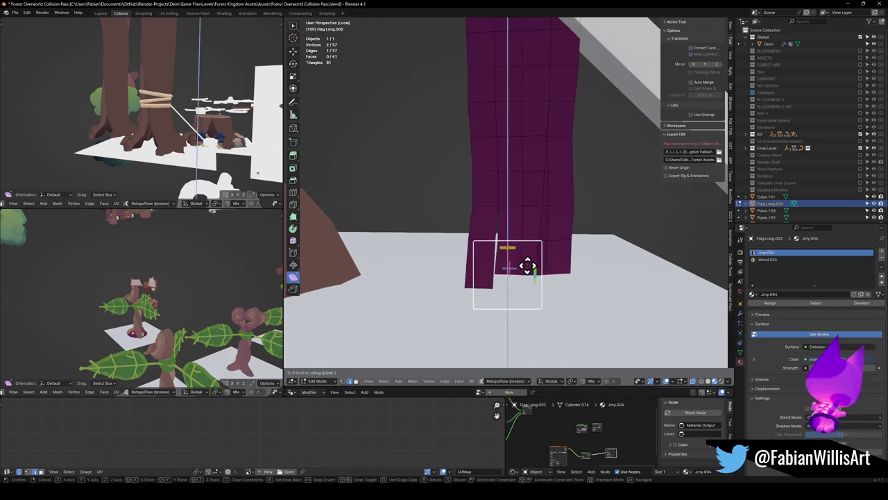
pyautogui.click(531, 268)
pyautogui.click(561, 276)
pyautogui.press('g')
pyautogui.press('z')
pyautogui.click(567, 281)
# Relax the bottom row of vertices, then pull down and slide a corner vertex.
pyautogui.click(543, 279)
pyautogui.keyDown('alt'); pyautogui.click(529, 277); pyautogui.keyUp('alt')
pyautogui.press('q')
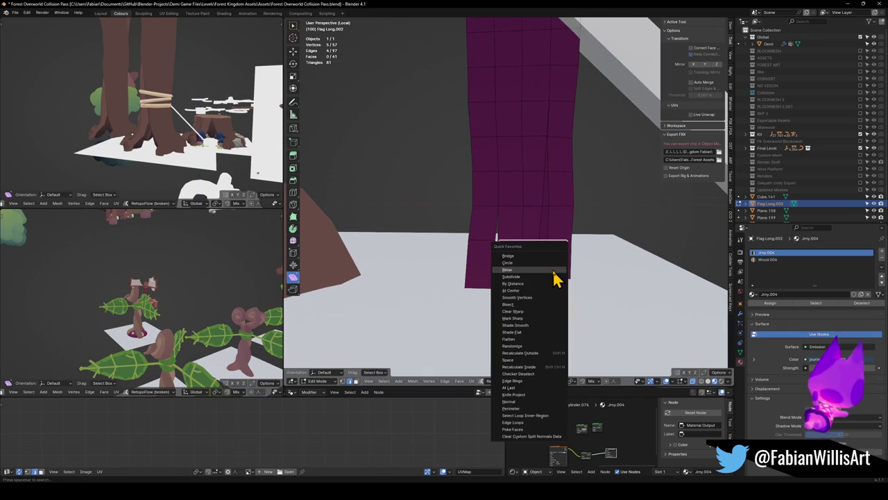
pyautogui.click(545, 270)
pyautogui.click(491, 284)
pyautogui.press('g')
pyautogui.press('z')
pyautogui.click(509, 295)
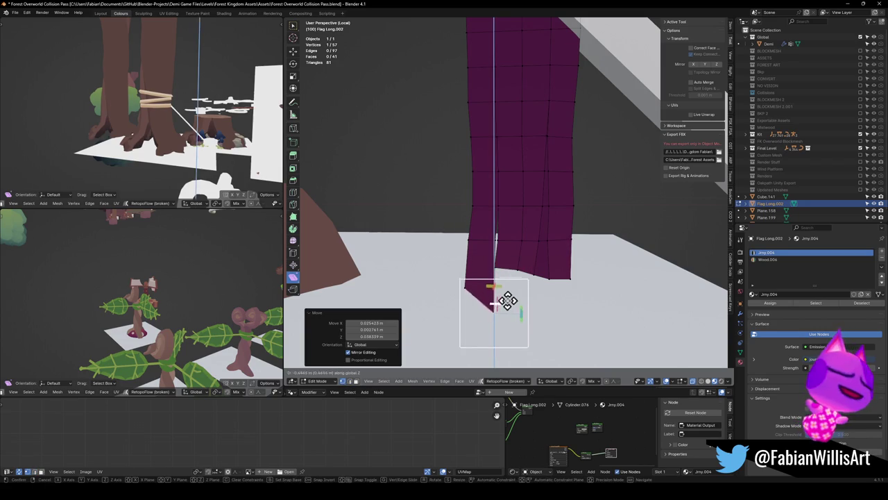
pyautogui.click(500, 271)
pyautogui.press('g')
pyautogui.press('g')
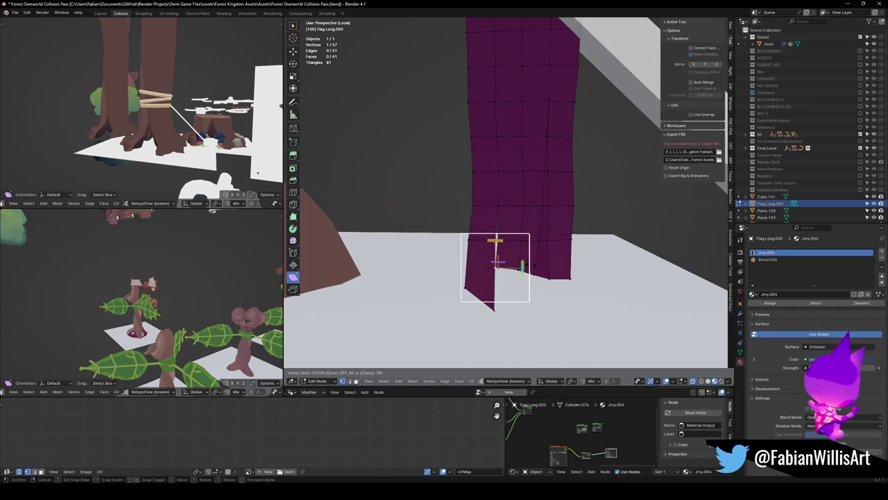
pyautogui.click(525, 270)
# Slide a bottom vertical edge and several vertices to shape the hem into two pointed tails.
pyautogui.press('2')
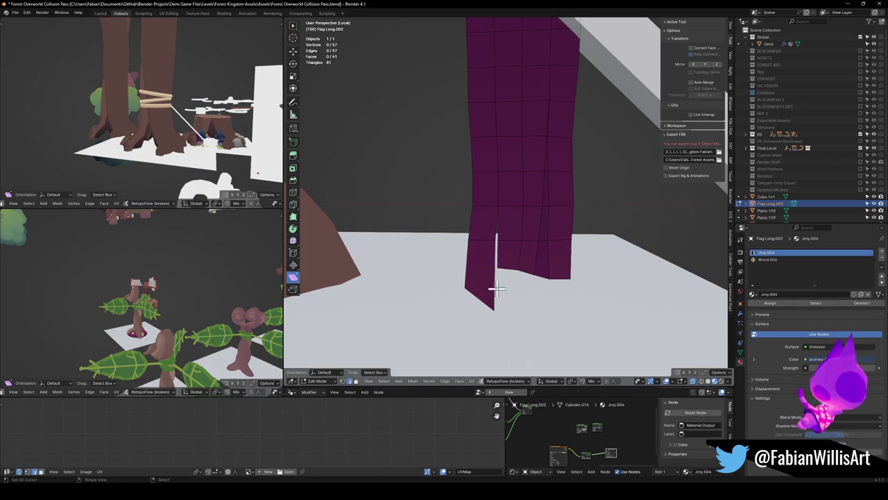
pyautogui.click(494, 290)
pyautogui.press('g')
pyautogui.press('g')
pyautogui.click(514, 297)
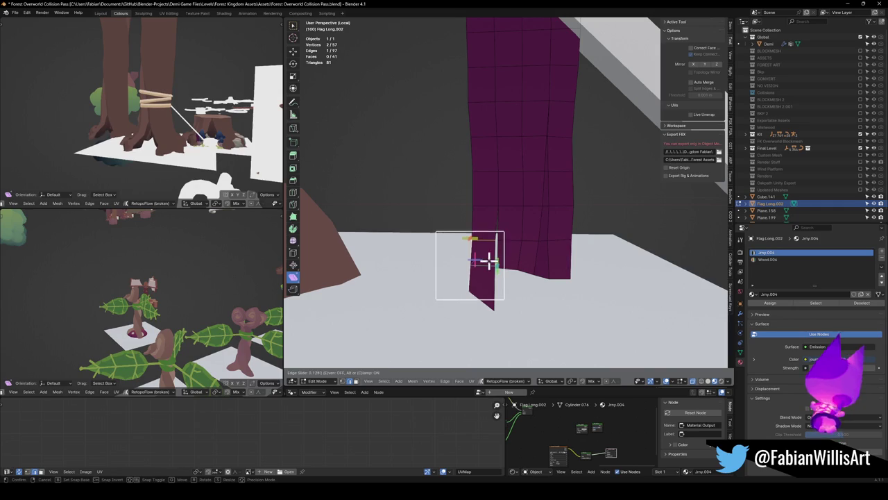
pyautogui.moveTo(468, 265); pyautogui.dragTo(500, 270)
pyautogui.press('g')
pyautogui.press('g')
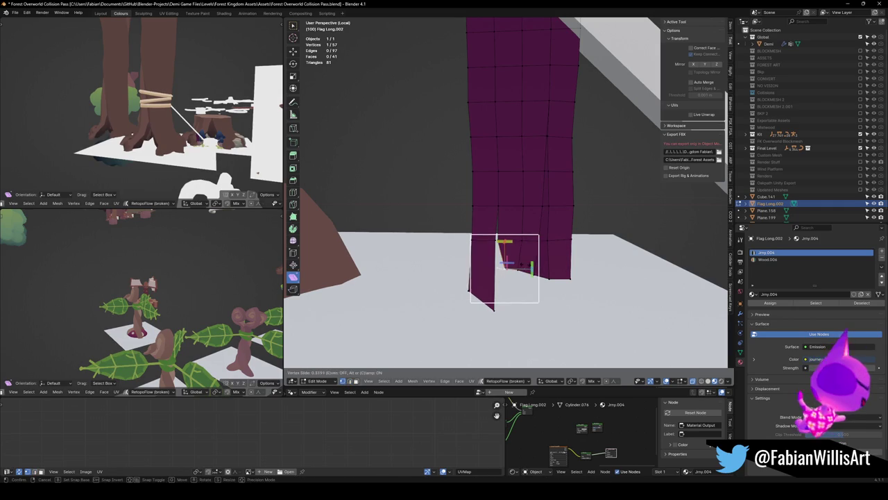
pyautogui.click(500, 243)
pyautogui.press('g')
pyautogui.press('g')
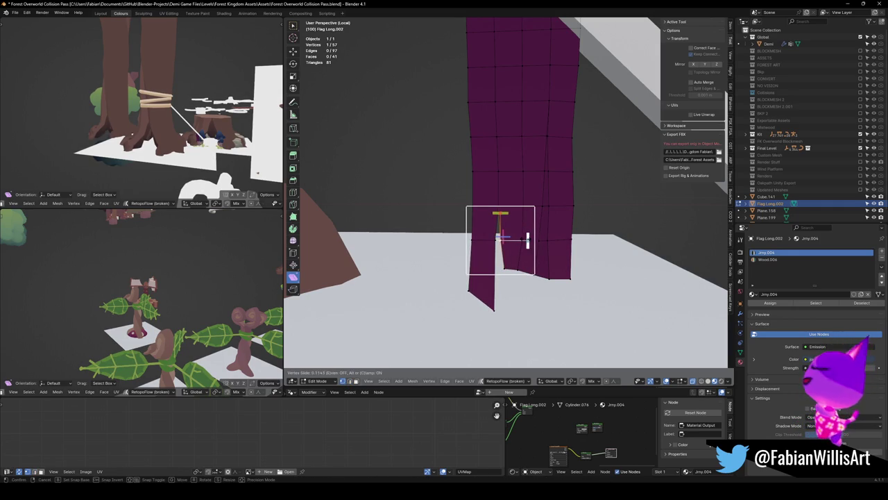
pyautogui.click(528, 240)
pyautogui.moveTo(529, 230); pyautogui.dragTo(530, 232, button='middle')
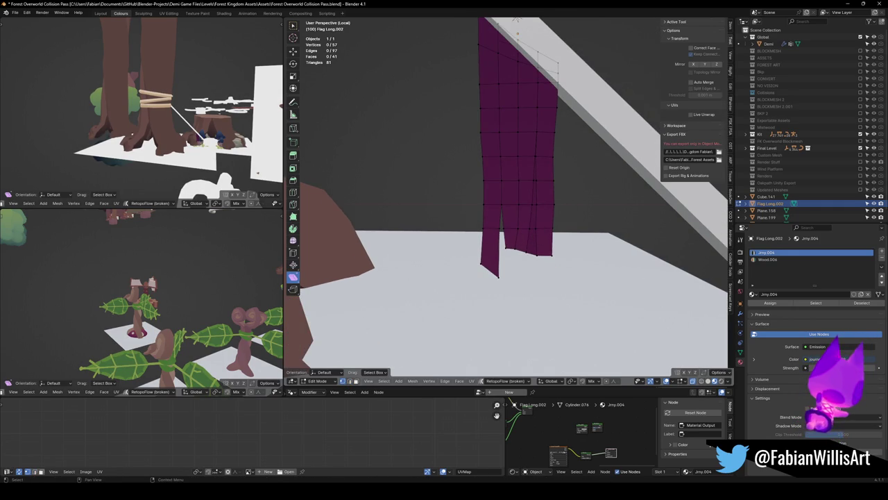
# Shift an edge on the flag's bottom sideways along the X axis.
pyautogui.moveTo(566, 206)
pyautogui.mouseDown(button='middle')
pyautogui.moveTo(531, 218)
pyautogui.moveTo(532, 234)
pyautogui.moveTo(573, 218)
pyautogui.moveTo(557, 204)
pyautogui.moveTo(561, 242)
pyautogui.moveTo(548, 289)
pyautogui.moveTo(525, 268)
pyautogui.mouseUp(button='middle')
pyautogui.press('Tab')
pyautogui.press('Tab')
pyautogui.click(525, 267)
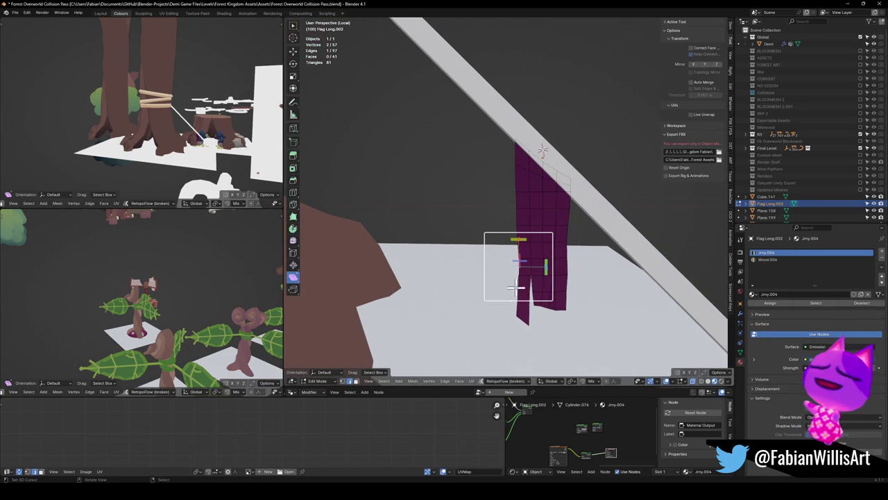
pyautogui.press('g')
pyautogui.press('x')
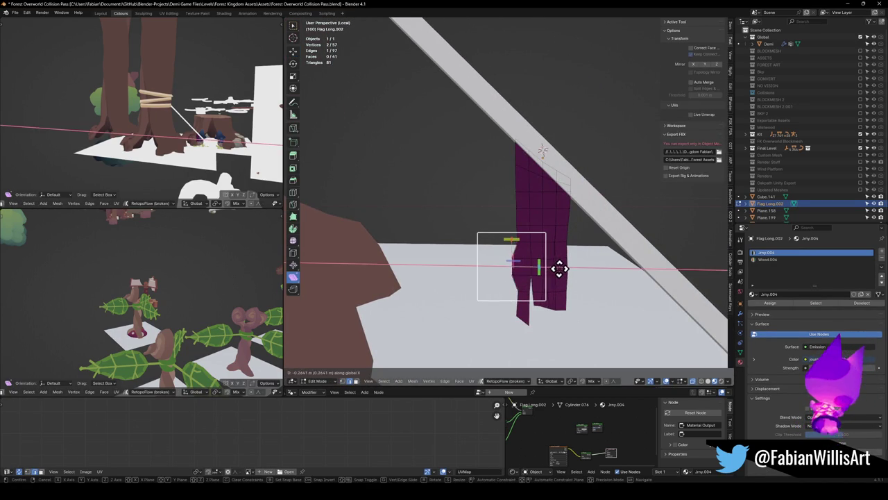
pyautogui.click(561, 269)
# Relax a vertical edge loop of the flag, then deselect everything.
pyautogui.keyDown('alt'); pyautogui.click(520, 248); pyautogui.keyUp('alt')
pyautogui.press('q')
pyautogui.click(540, 241)
pyautogui.click(565, 252)
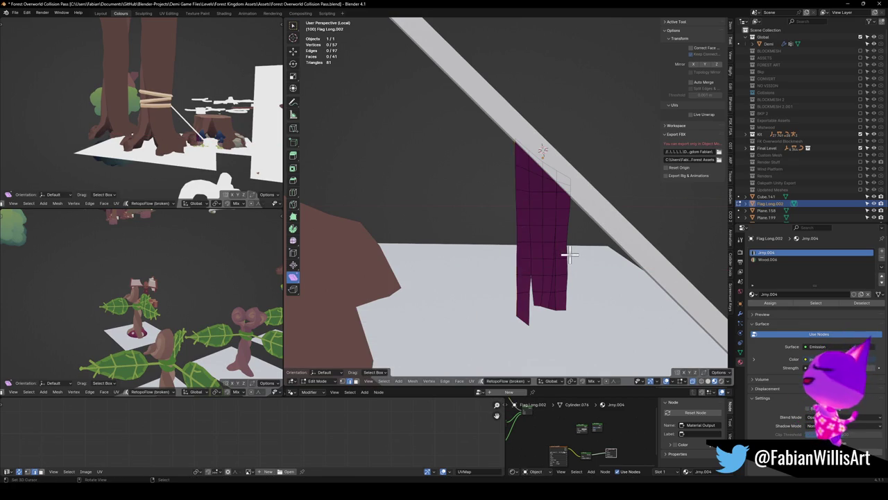
# Edge-slide a middle edge, a lower edge and an upper edge of the flag.
pyautogui.click(520, 221)
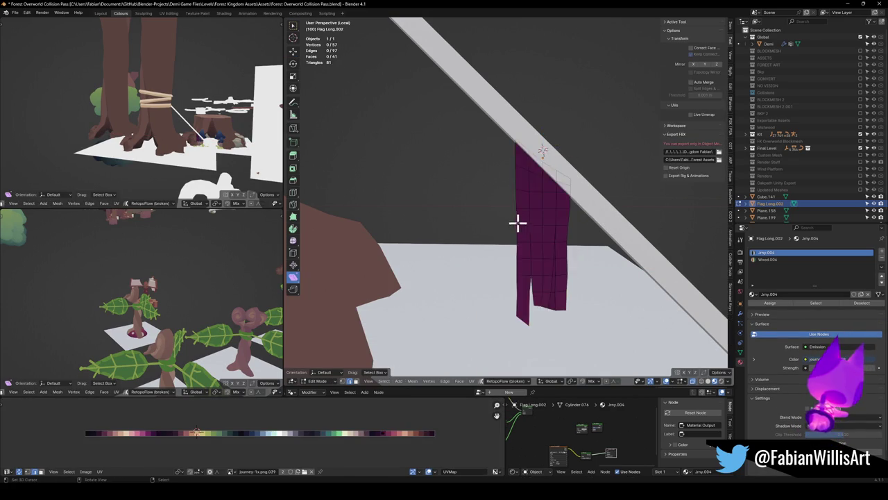
pyautogui.press('g')
pyautogui.press('g')
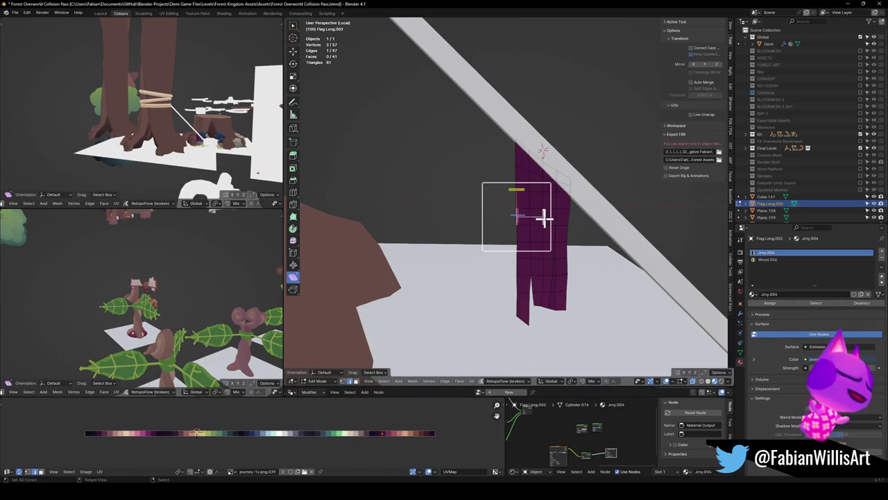
pyautogui.click(548, 220)
pyautogui.click(517, 278)
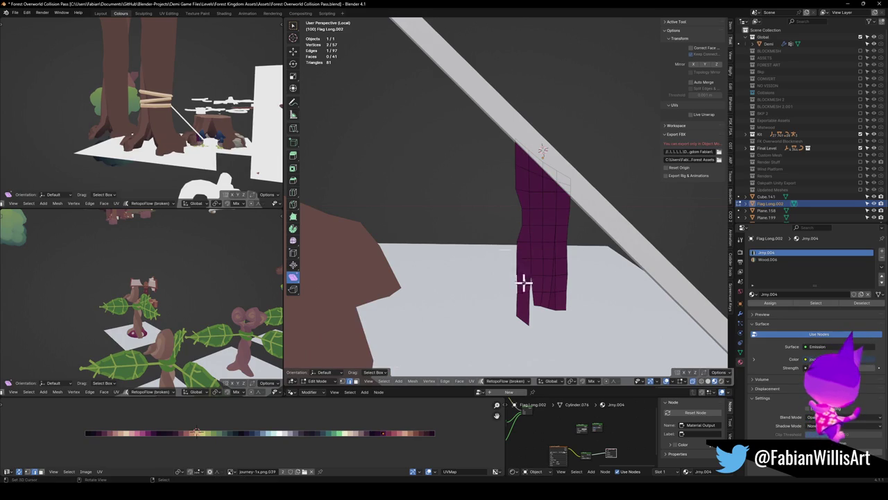
pyautogui.press('g')
pyautogui.press('g')
pyautogui.click(527, 279)
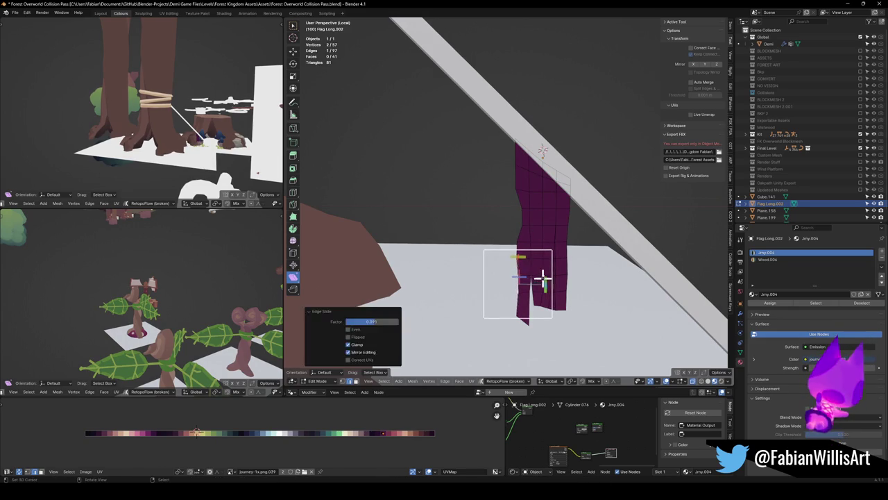
pyautogui.click(564, 248)
pyautogui.press('g')
pyautogui.press('g')
pyautogui.click(593, 247)
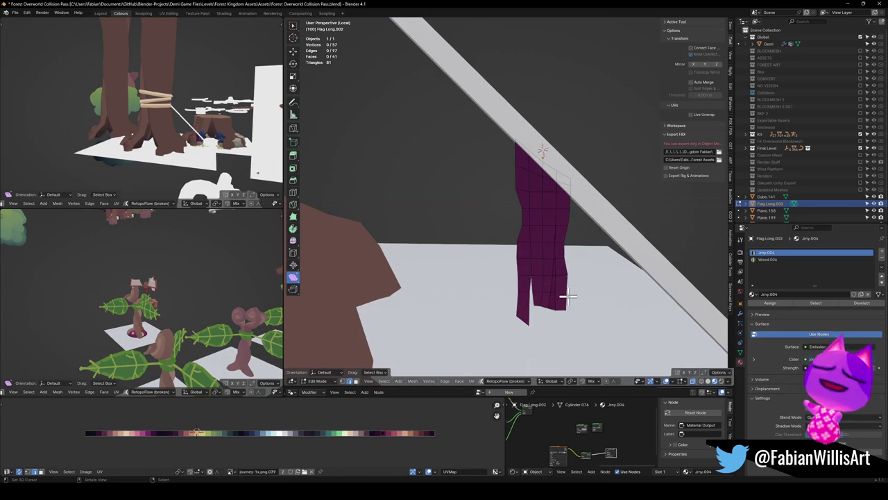
# Slide another lower edge and another upper edge, then return to Object Mode.
pyautogui.click(565, 286)
pyautogui.press('g')
pyautogui.press('g')
pyautogui.click(581, 294)
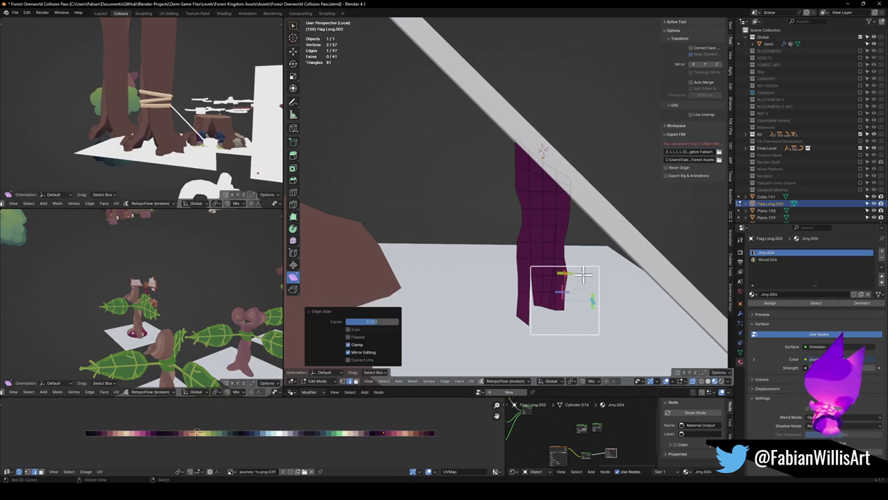
pyautogui.click(567, 198)
pyautogui.press('g')
pyautogui.press('g')
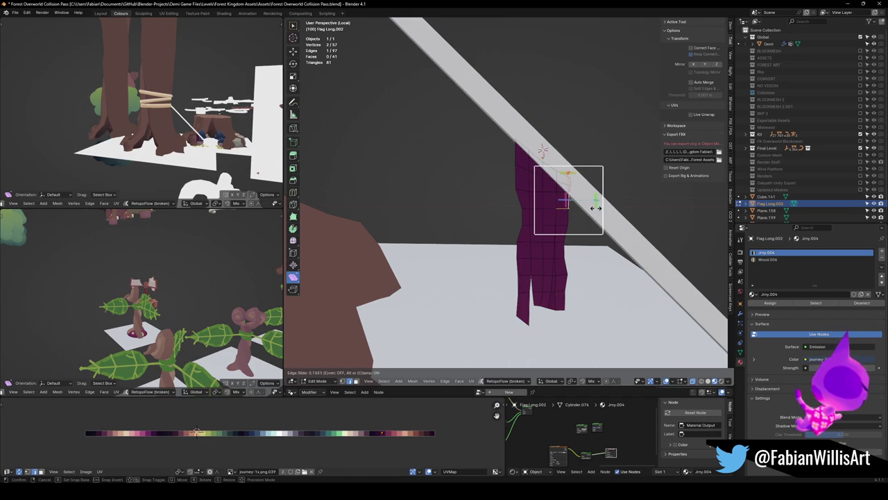
pyautogui.click(595, 207)
pyautogui.press('Tab')
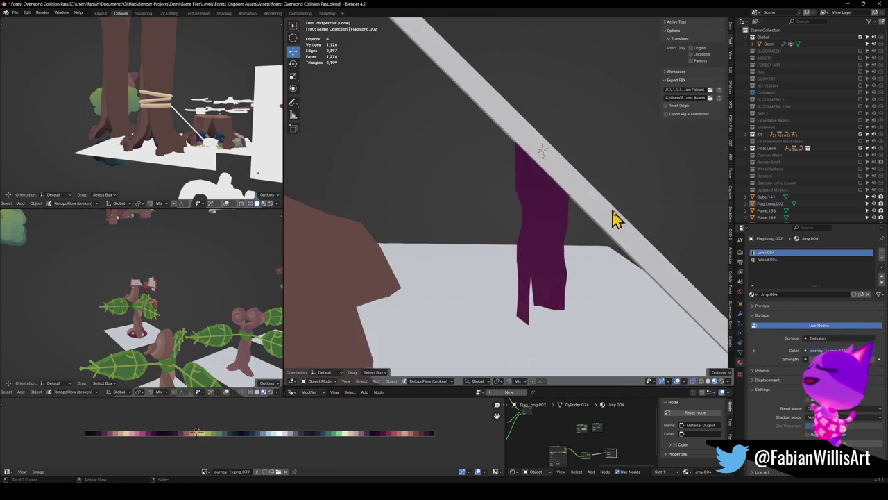
# Slide one more flag edge, return to Object Mode and save the file.
pyautogui.keyDown('shift'); pyautogui.moveTo(607, 217); pyautogui.dragTo(571, 206, button='middle'); pyautogui.keyUp('shift')
pyautogui.scroll(-3, 595, 206)
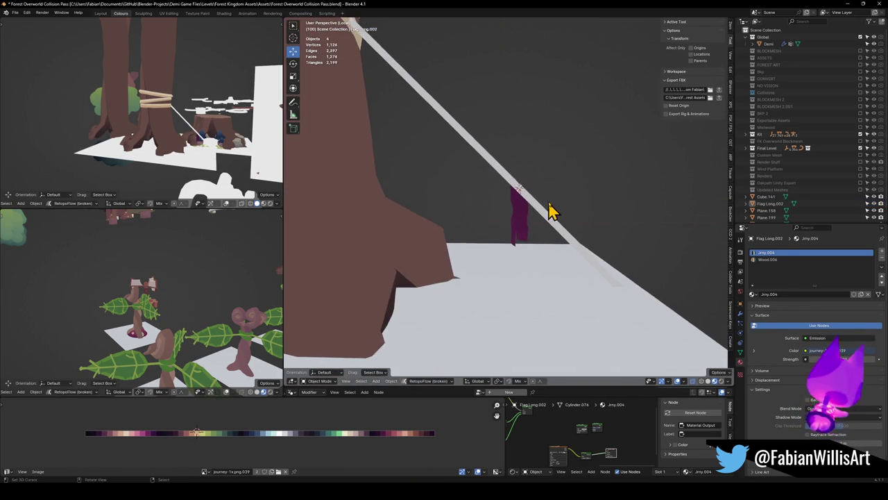
pyautogui.scroll(5, 548, 212)
pyautogui.press('Tab')
pyautogui.press('g')
pyautogui.press('g')
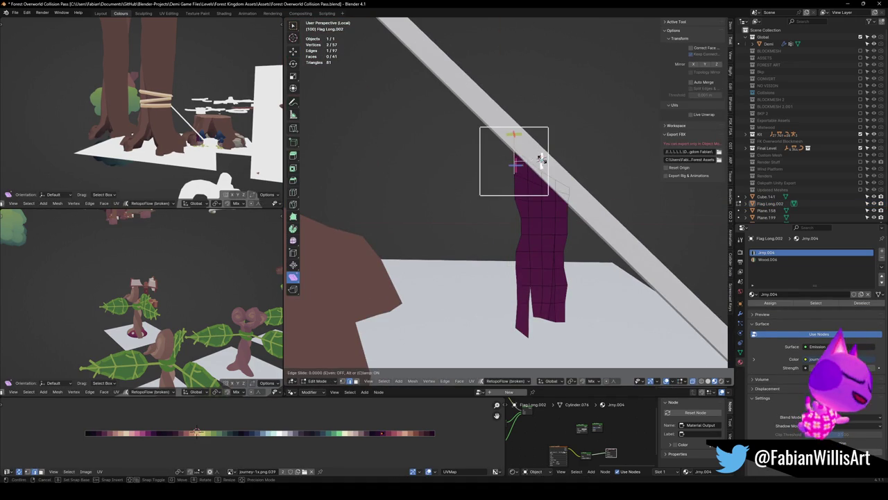
pyautogui.click(543, 160)
pyautogui.press('Tab')
pyautogui.scroll(-3, 545, 174)
pyautogui.scroll(2, 569, 188)
pyautogui.scroll(2, 579, 198)
pyautogui.hotkey('ctrl', 's')
# Scale the flag down along its width to make it narrower.
pyautogui.scroll(-3, 555, 208)
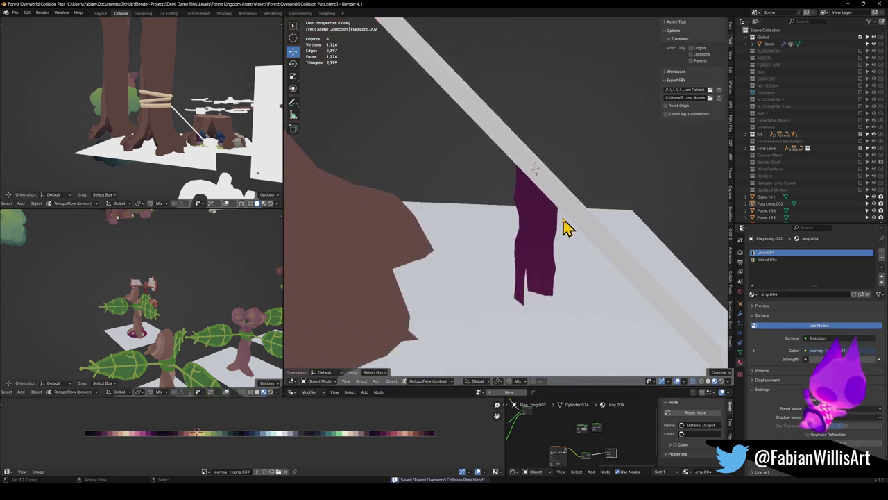
pyautogui.moveTo(565, 231); pyautogui.dragTo(525, 222, button='middle')
pyautogui.click(520, 233)
pyautogui.scroll(2, 575, 218)
pyautogui.press('s')
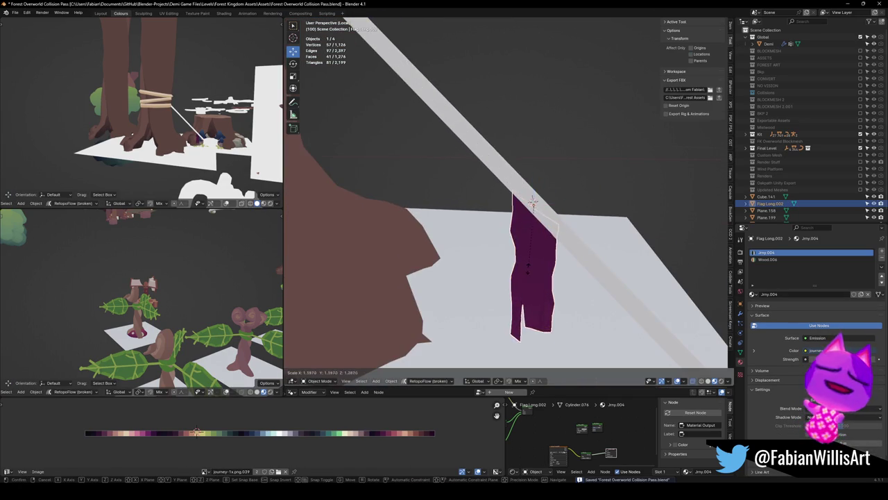
pyautogui.click(547, 258)
# Duplicate the flag, shifting the copy left along X and raising it along Z.
pyautogui.scroll(-3, 527, 250)
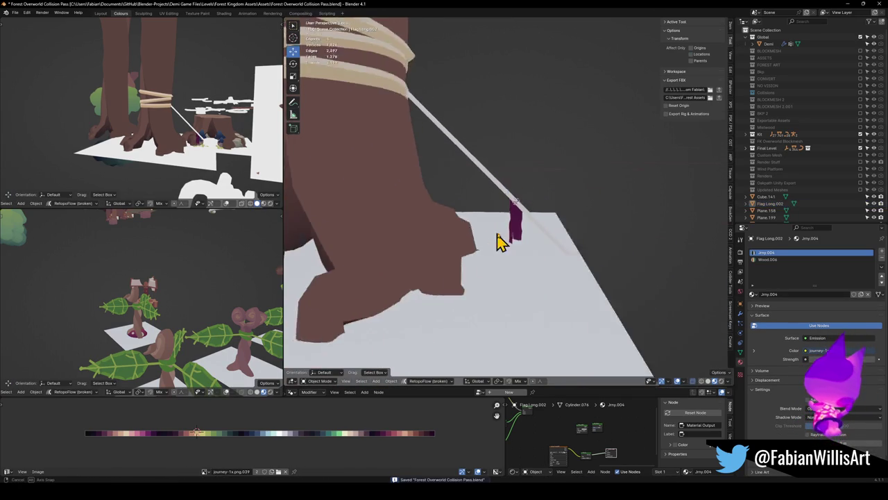
pyautogui.scroll(3, 534, 250)
pyautogui.hotkey('alt', 'a')
pyautogui.click(533, 269)
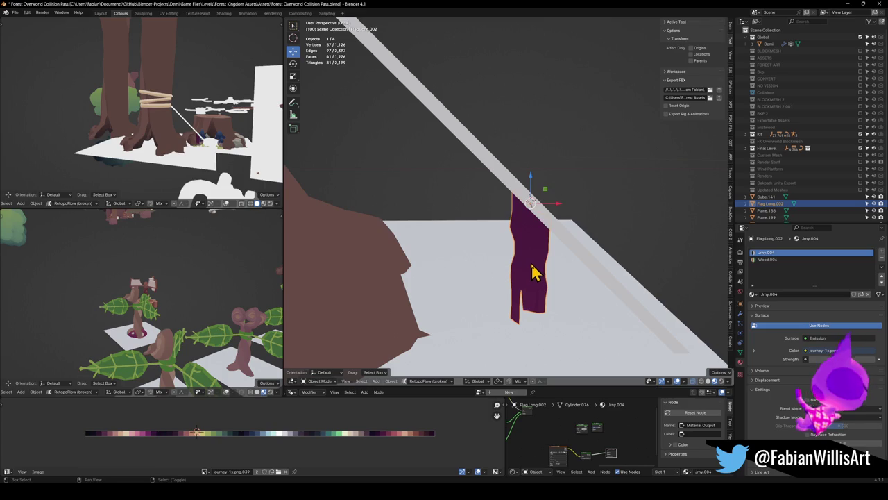
pyautogui.hotkey('shift', 'd')
pyautogui.press('x')
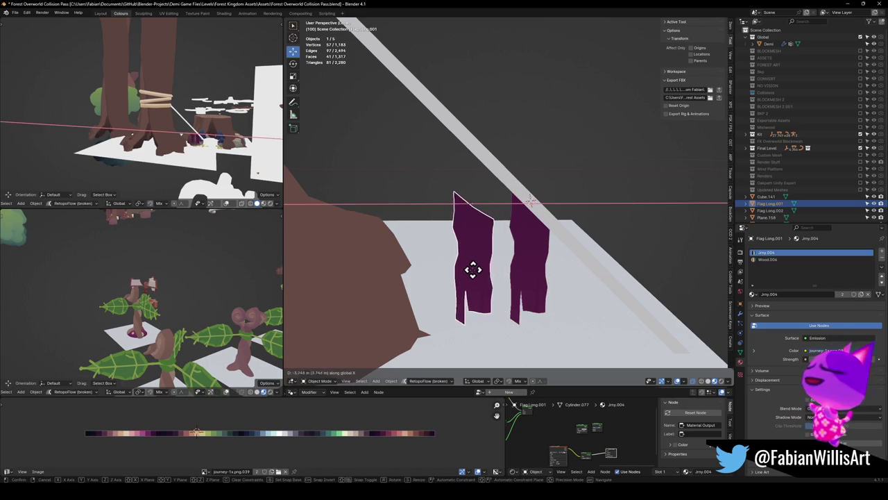
pyautogui.click(472, 261)
pyautogui.press('g')
pyautogui.press('z')
pyautogui.click(469, 197)
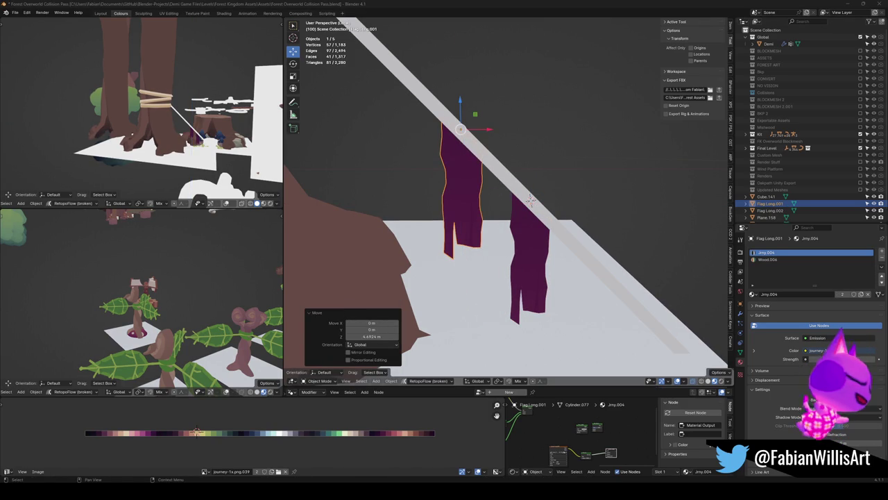
# Move the copied flag further up the rope near the trunk, raised 6.0965 m in Z.
pyautogui.moveTo(721, 270)
pyautogui.mouseDown(button='middle')
pyautogui.moveTo(599, 204)
pyautogui.moveTo(606, 233)
pyautogui.mouseUp(button='middle')
pyautogui.scroll(3, 503, 196)
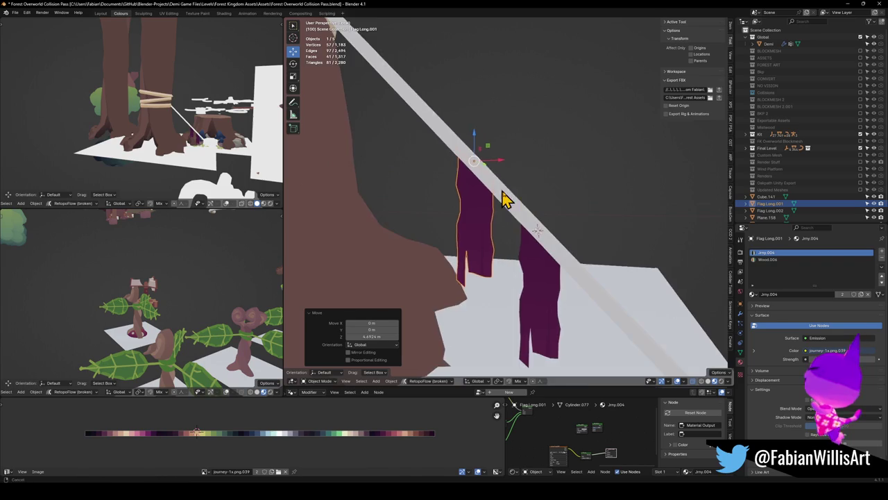
pyautogui.press('g')
pyautogui.press('x')
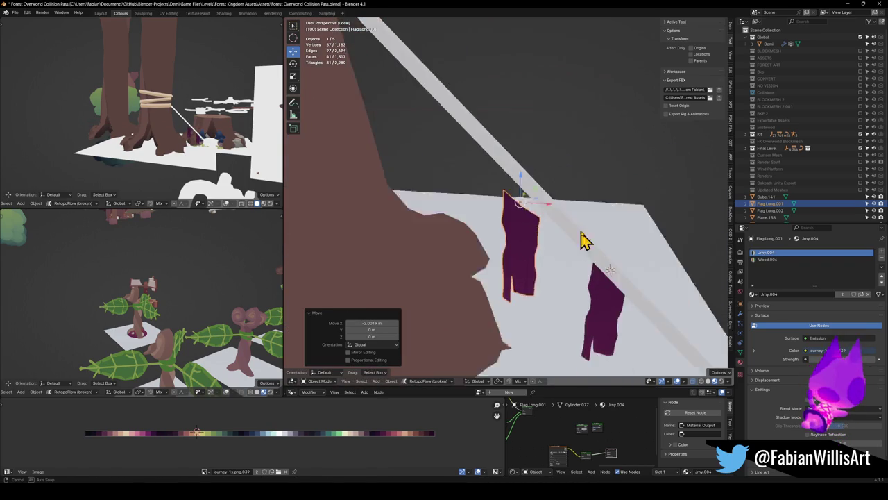
pyautogui.press('z')
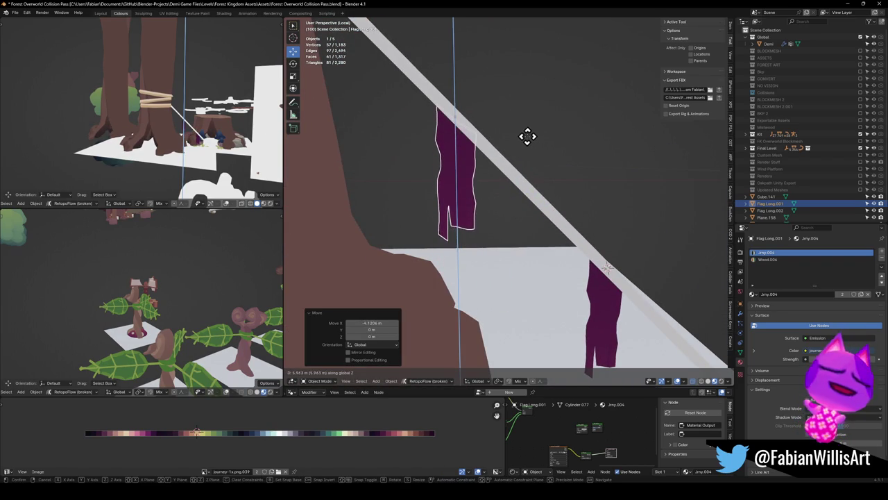
pyautogui.click(528, 144)
pyautogui.moveTo(531, 149)
pyautogui.mouseDown(button='middle')
pyautogui.moveTo(551, 175)
pyautogui.moveTo(590, 319)
pyautogui.moveTo(521, 198)
pyautogui.moveTo(413, 111)
pyautogui.mouseUp(button='middle')
pyautogui.click(610, 319)
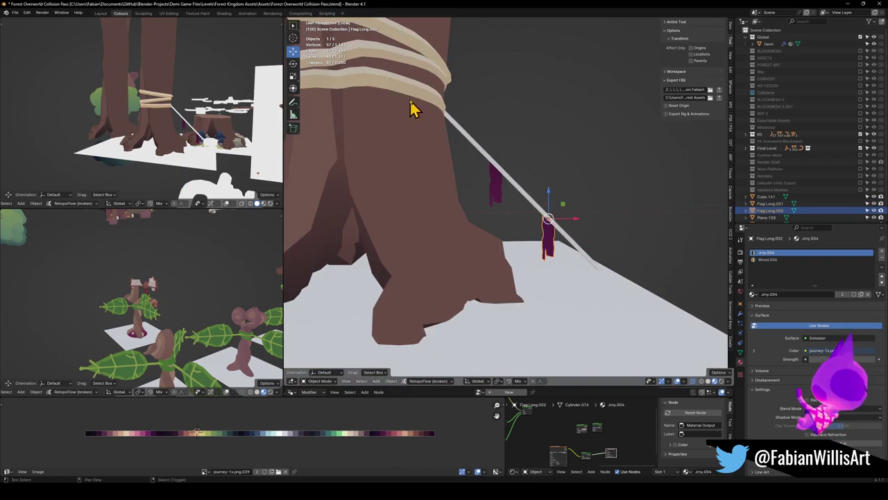
# Link the trunk's Wood material onto the lower flag and save the file.
pyautogui.keyDown('shift'); pyautogui.click(420, 95); pyautogui.keyUp('shift')
pyautogui.press('q')
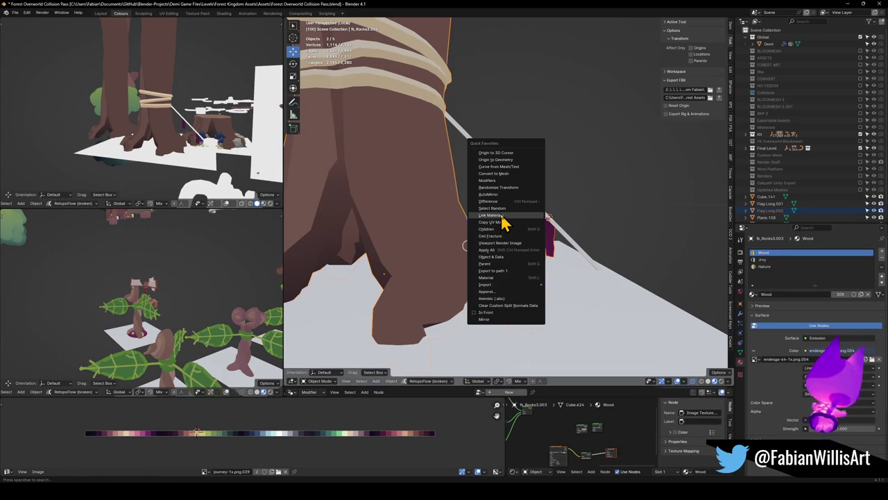
pyautogui.click(501, 215)
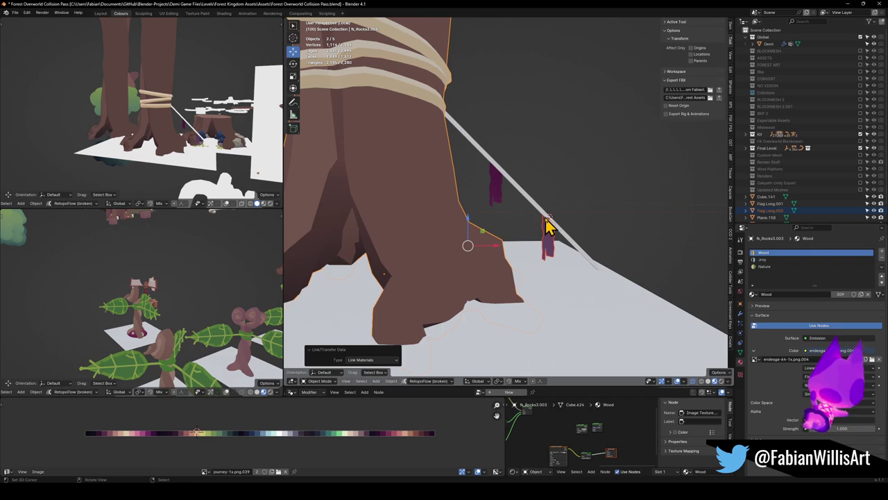
pyautogui.scroll(3, 625, 264)
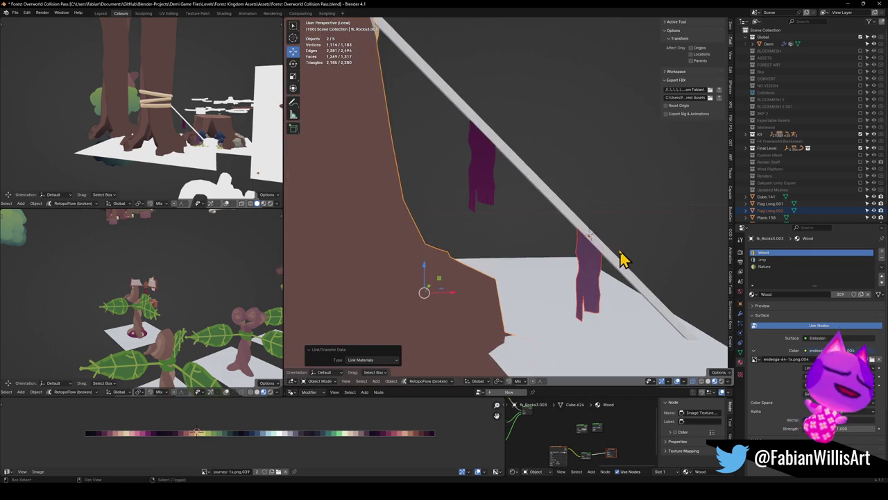
pyautogui.scroll(2, 545, 209)
pyautogui.hotkey('alt', 'a')
pyautogui.hotkey('ctrl', 's')
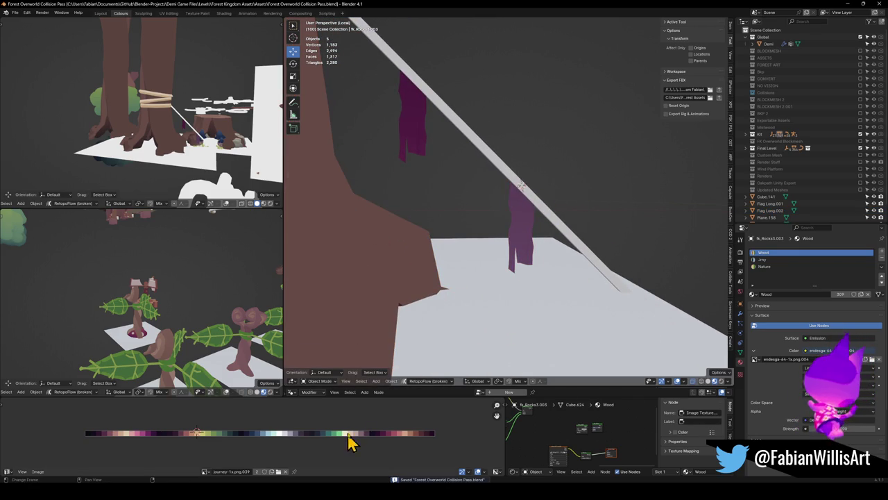
# Select the upper flag Flag Long.001 and enter Edit Mode on it.
pyautogui.scroll(-3, 485, 194)
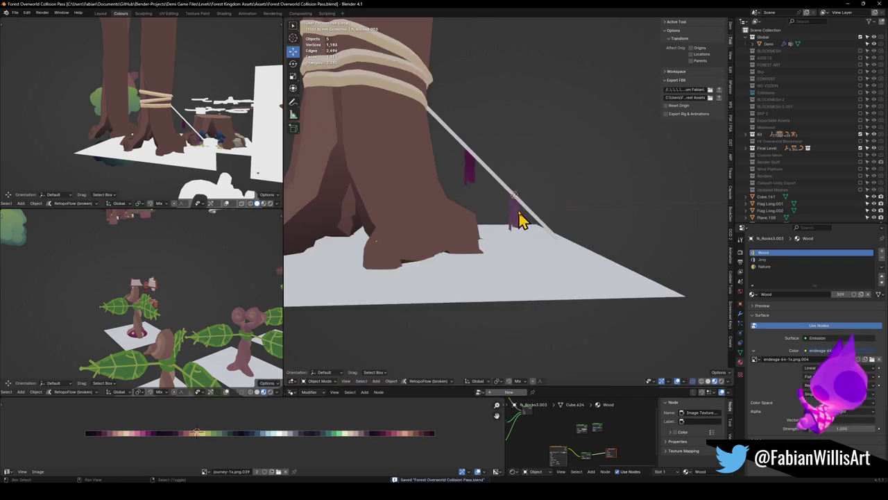
pyautogui.scroll(-1, 520, 219)
pyautogui.scroll(4, 548, 210)
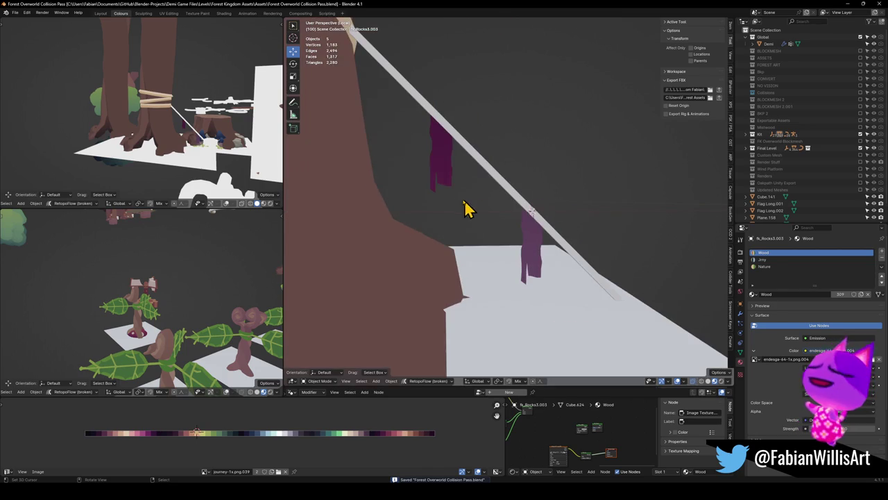
pyautogui.click(452, 165)
pyautogui.scroll(1, 478, 180)
pyautogui.scroll(2, 502, 192)
pyautogui.press('Tab')
# Relax the flag's left boundary edge loop and clear the selection.
pyautogui.moveTo(512, 195)
pyautogui.mouseDown(button='middle')
pyautogui.moveTo(511, 214)
pyautogui.moveTo(523, 224)
pyautogui.moveTo(514, 224)
pyautogui.mouseUp(button='middle')
pyautogui.keyDown('alt'); pyautogui.click(450, 175); pyautogui.keyUp('alt')
pyautogui.press('q')
pyautogui.press('Escape')
pyautogui.press('q')
pyautogui.click(524, 224)
pyautogui.hotkey('alt', 'a')
# Try extruding two bottom edges downward in Z, then cancel and undo it.
pyautogui.scroll(2, 511, 222)
pyautogui.press('3')
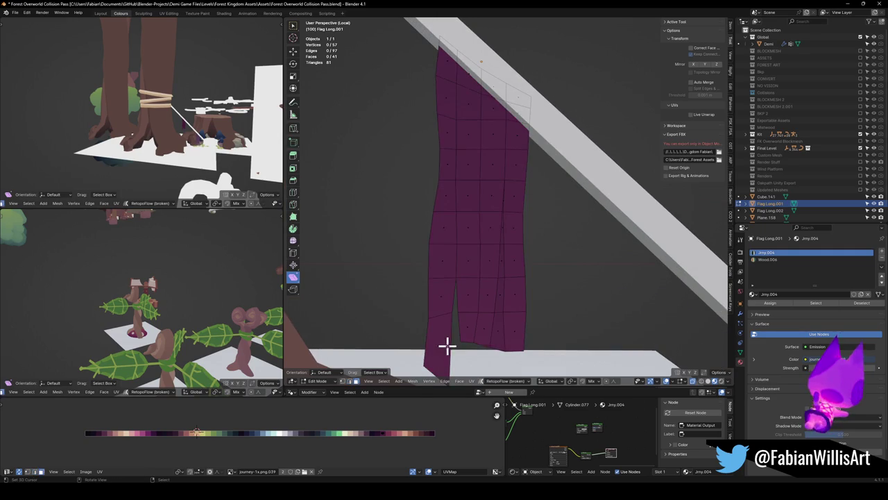
pyautogui.press('2')
pyautogui.click(511, 347)
pyautogui.keyDown('shift'); pyautogui.click(502, 342); pyautogui.keyUp('shift')
pyautogui.press('e')
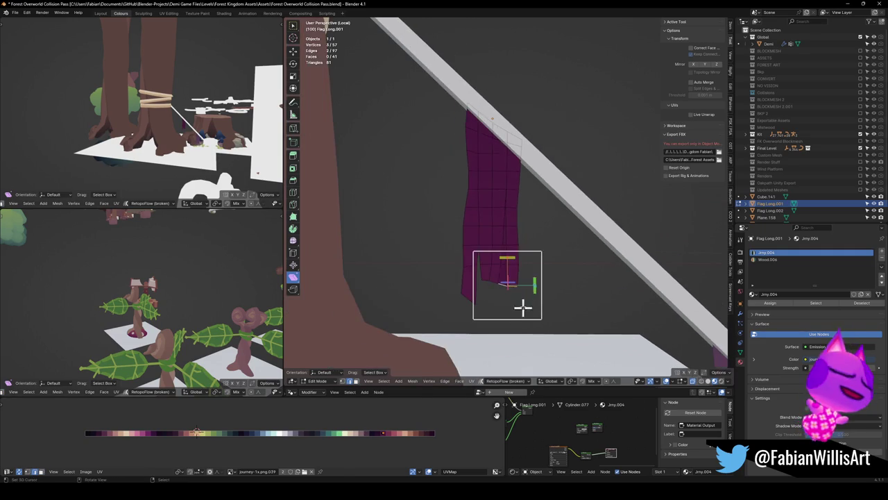
pyautogui.press('z')
pyautogui.rightClick(520, 327)
pyautogui.hotkey('ctrl', 'z')
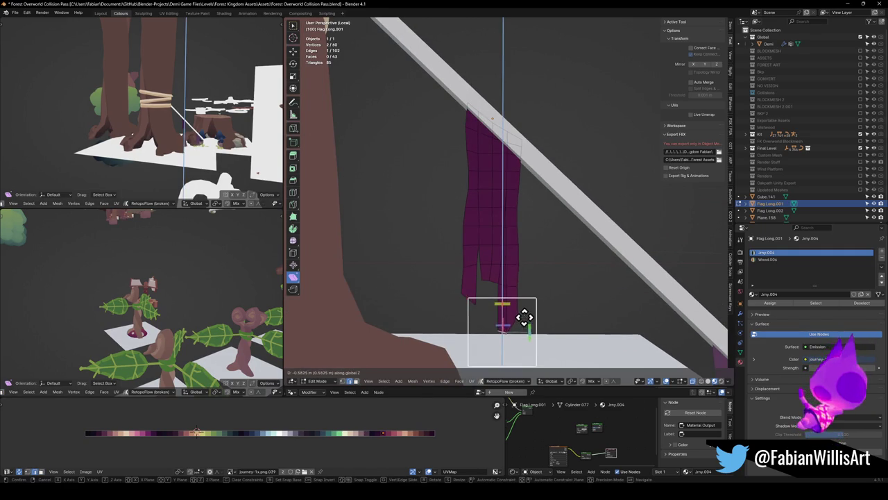
# Merge two vertices at the flag's torn bottom at their centre.
pyautogui.press('Tab')
pyautogui.click(527, 307)
pyautogui.scroll(-4, 521, 292)
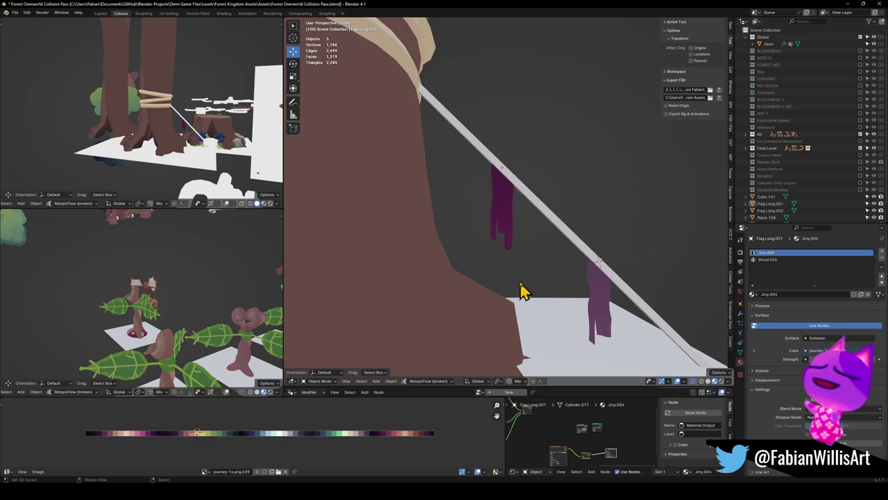
pyautogui.scroll(5, 522, 285)
pyautogui.press('Tab')
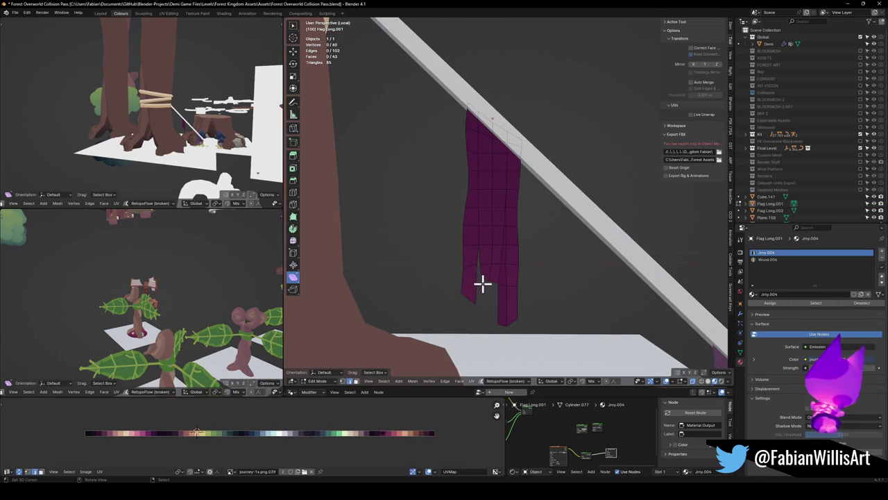
pyautogui.scroll(3, 485, 278)
pyautogui.click(475, 295)
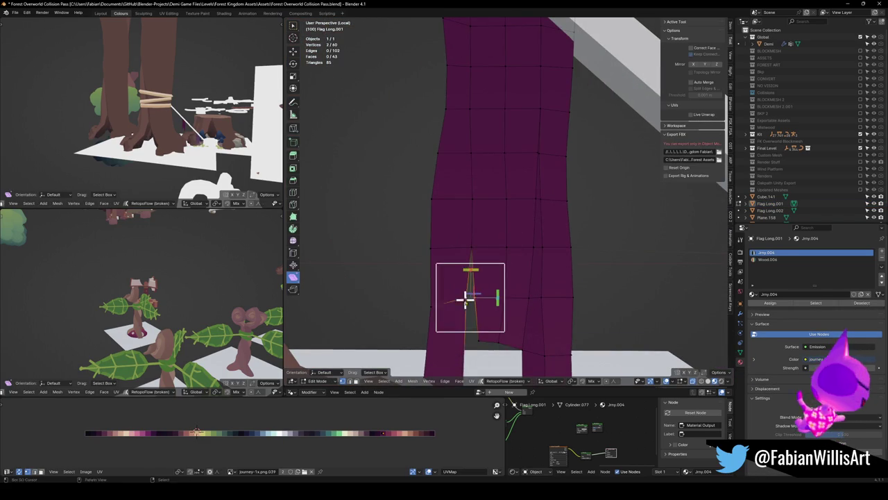
pyautogui.press('q')
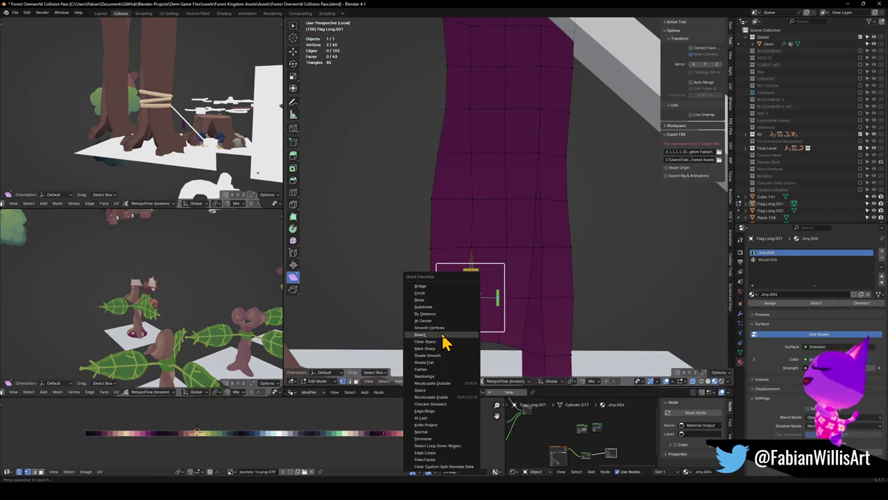
pyautogui.click(445, 326)
# Move the merged vertex along Z and slide nearby vertices to shape the ragged tip.
pyautogui.moveTo(481, 337); pyautogui.dragTo(504, 308, button='middle')
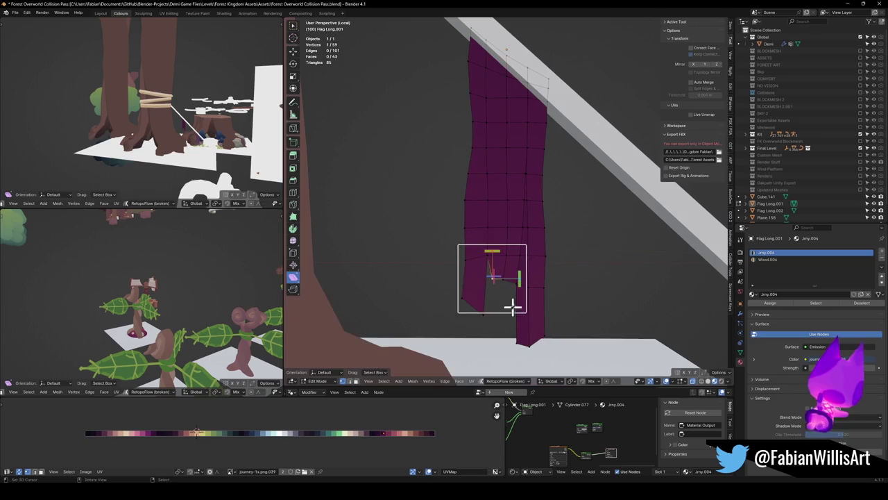
pyautogui.press('g')
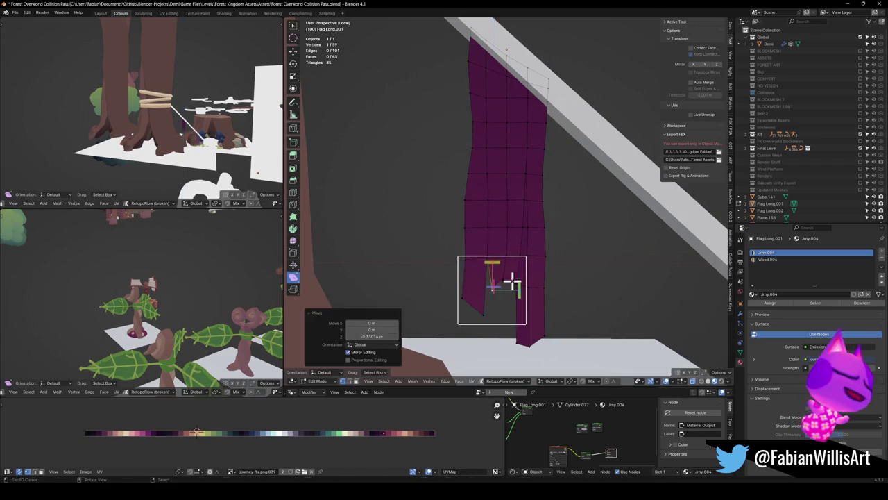
pyautogui.press('z')
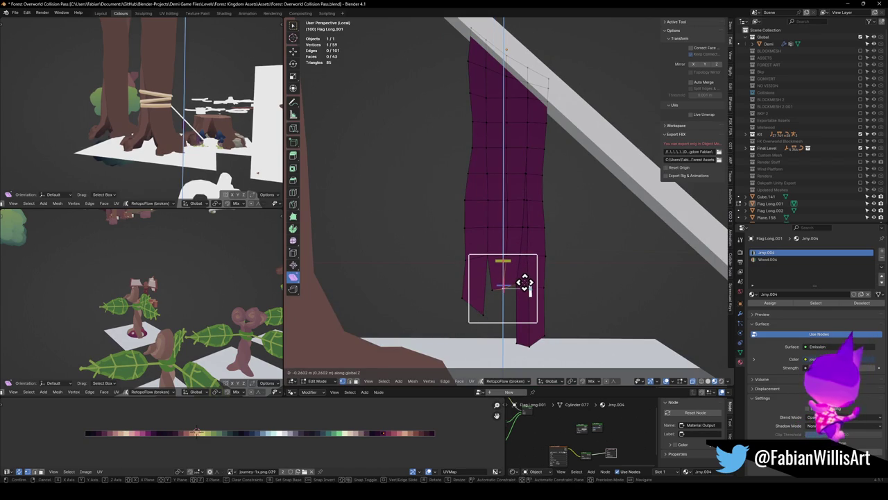
pyautogui.click(525, 281)
pyautogui.press('g')
pyautogui.press('g')
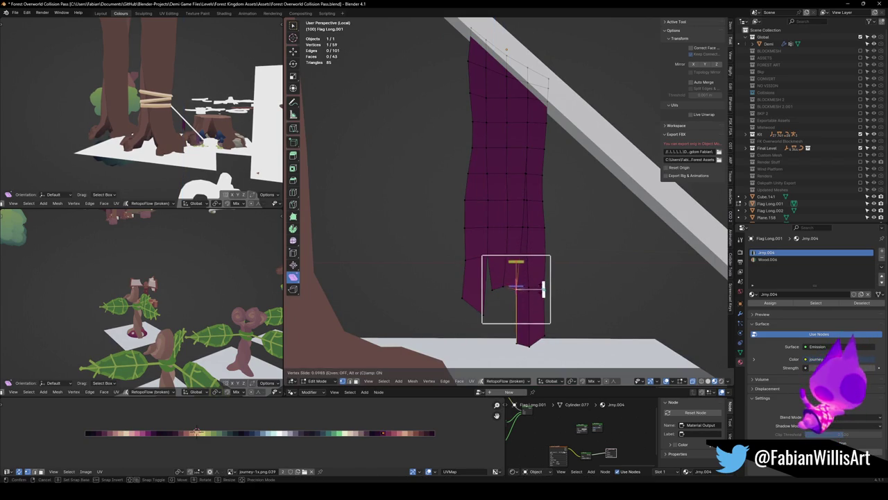
pyautogui.click(544, 302)
pyautogui.click(484, 286)
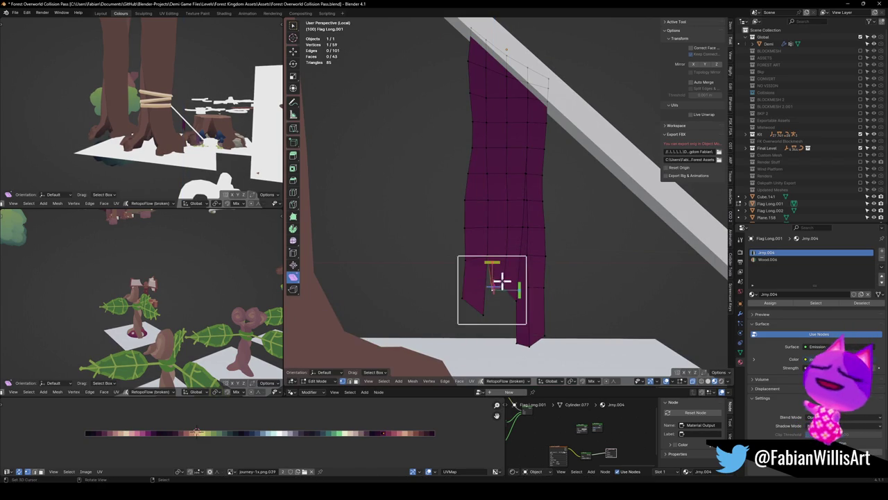
pyautogui.press('g')
pyautogui.press('g')
pyautogui.click(491, 274)
# Slide an edge near the torn bottom, merge vertices at centre, and return to Object Mode.
pyautogui.press('Tab')
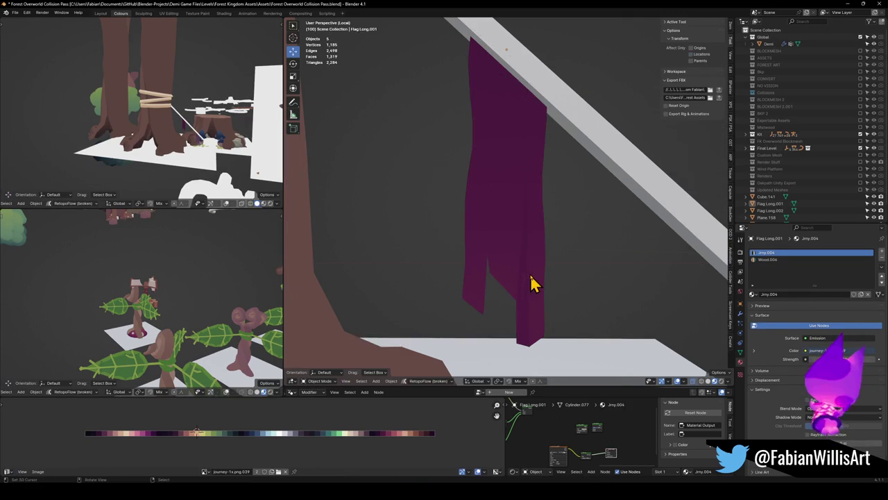
pyautogui.scroll(-4, 535, 283)
pyautogui.scroll(4, 535, 284)
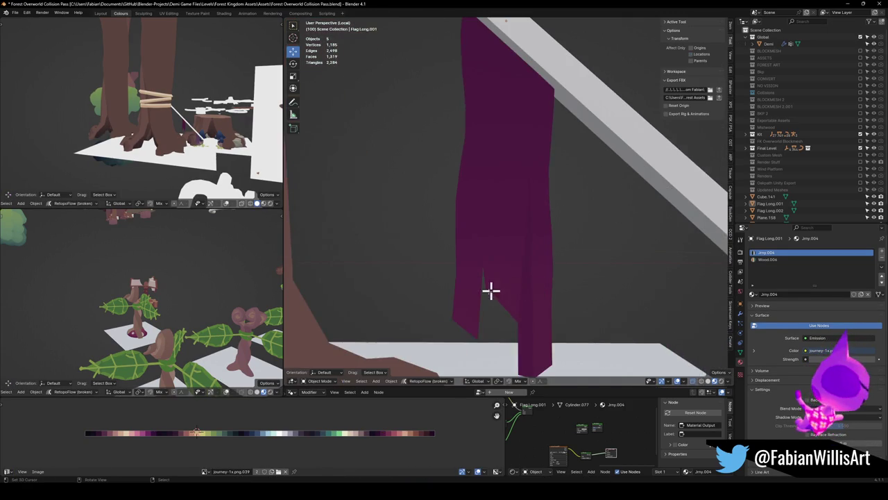
pyautogui.press('Tab')
pyautogui.click(462, 323)
pyautogui.press('g')
pyautogui.press('g')
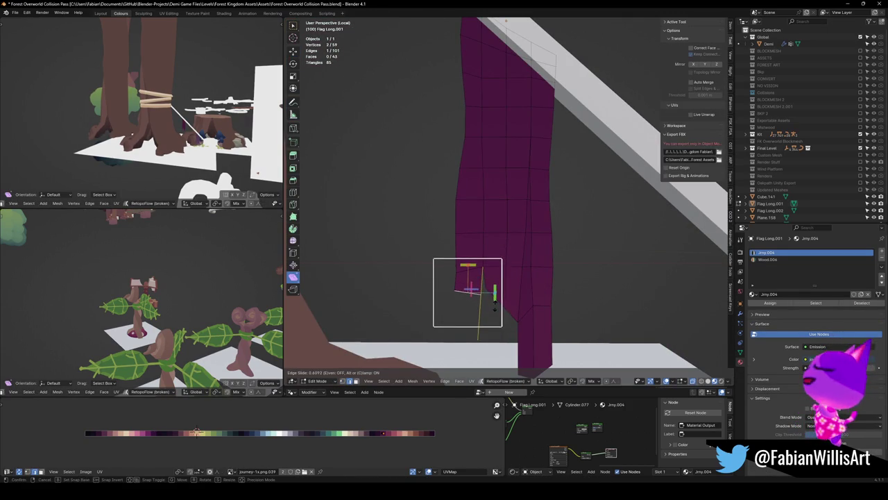
pyautogui.click(492, 298)
pyautogui.press('q')
pyautogui.click(448, 288)
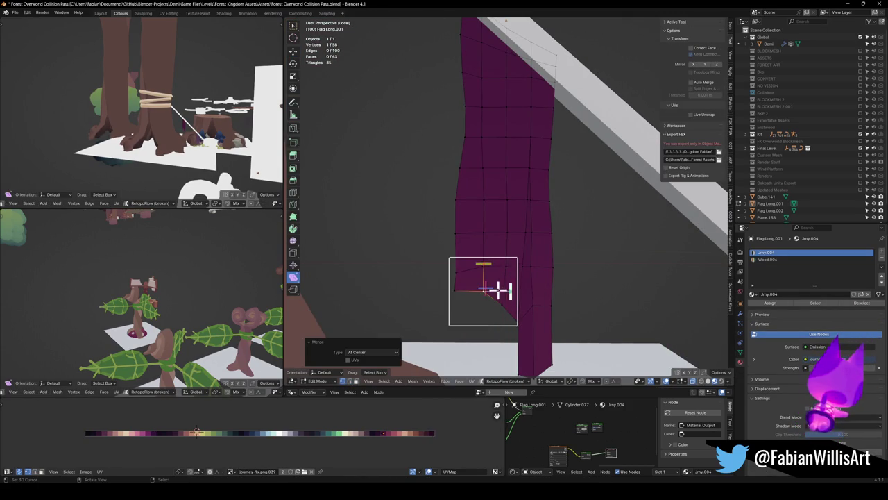
pyautogui.hotkey('alt', 'a')
pyautogui.press('Tab')
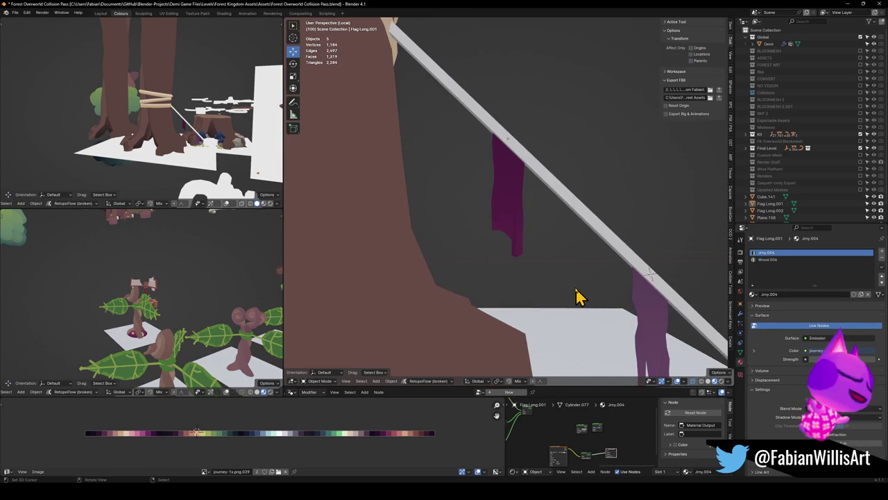
# Extend a new vertex down from the purple flag's strip, then re-isolate the flag for editing.
pyautogui.press('Tab')
pyautogui.moveTo(517, 319)
pyautogui.keyDown('ctrl'); pyautogui.mouseDown()
pyautogui.moveTo(548, 316)
pyautogui.moveTo(523, 337)
pyautogui.moveTo(531, 344)
pyautogui.mouseUp(); pyautogui.keyUp('ctrl')
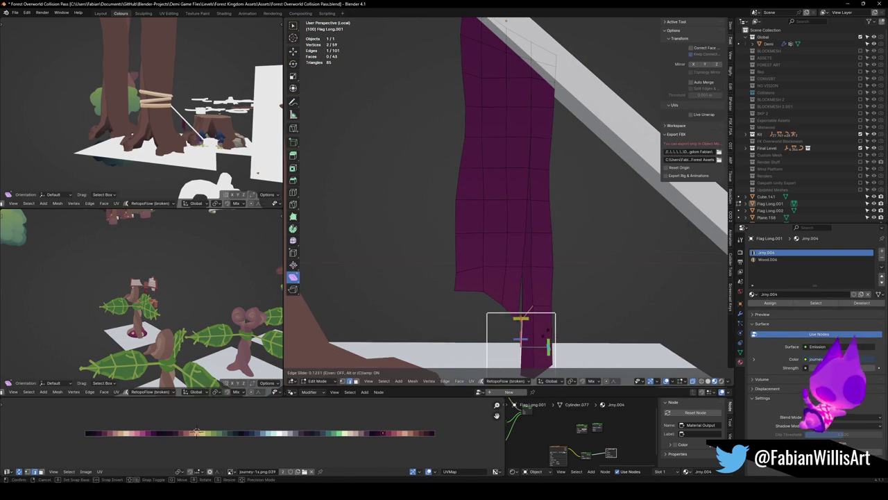
pyautogui.click(536, 340)
pyautogui.moveTo(536, 339); pyautogui.dragTo(511, 317, button='middle')
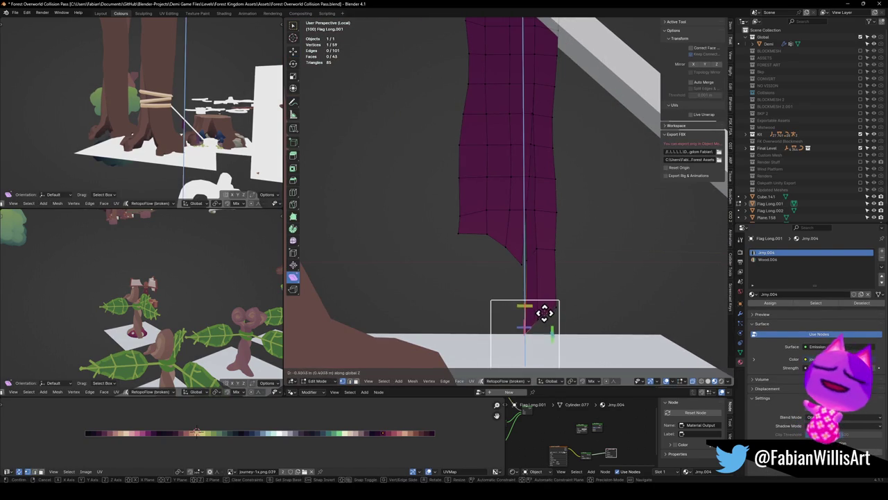
pyautogui.press('Tab')
pyautogui.press('KP_Divide')
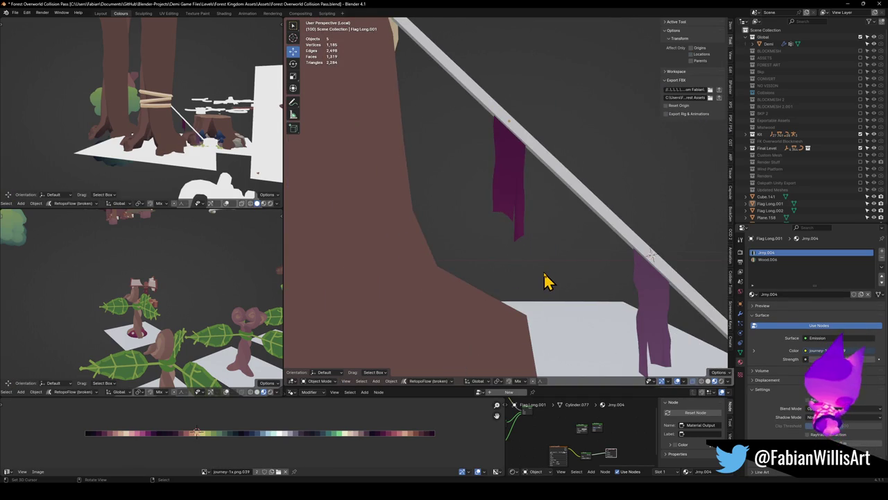
pyautogui.press('KP_Divide')
pyautogui.press('Tab')
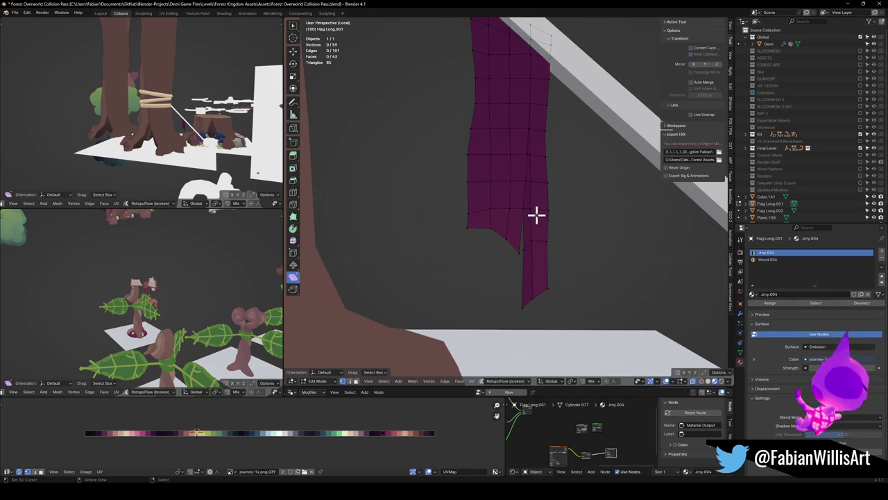
# Extend a new face down from the left strip and extrude a corner vertex below it.
pyautogui.moveTo(488, 251); pyautogui.dragTo(501, 288)
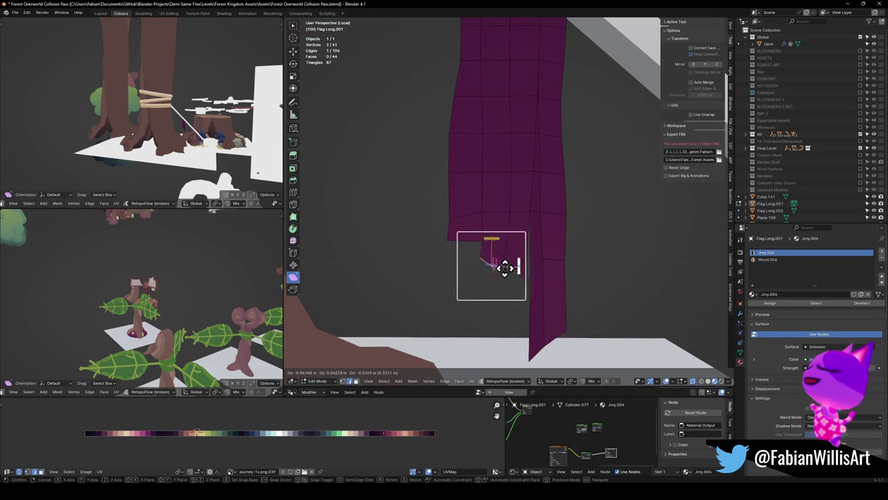
pyautogui.click(512, 260)
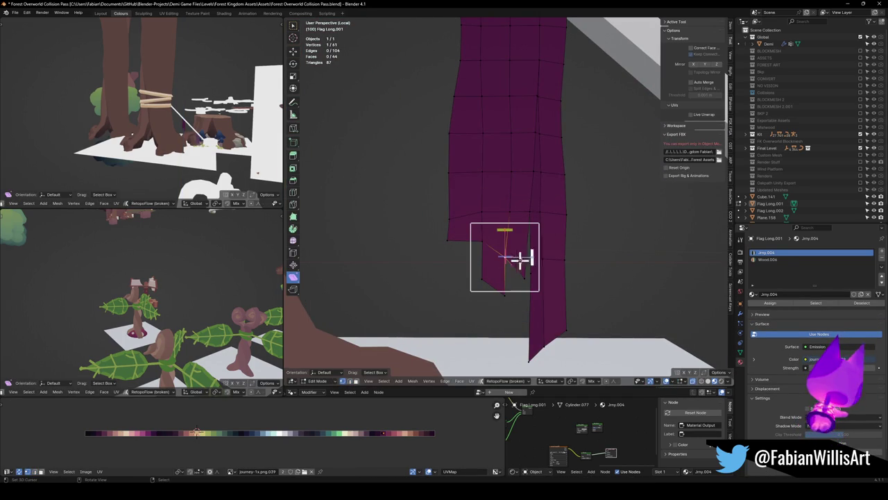
pyautogui.press('e')
pyautogui.click(534, 271)
pyautogui.press('g')
pyautogui.click(535, 242)
# Rip the corner vertex with V and slide it along its edge to split the strip.
pyautogui.press('v')
pyautogui.rightClick(538, 244)
pyautogui.press('g')
pyautogui.press('g')
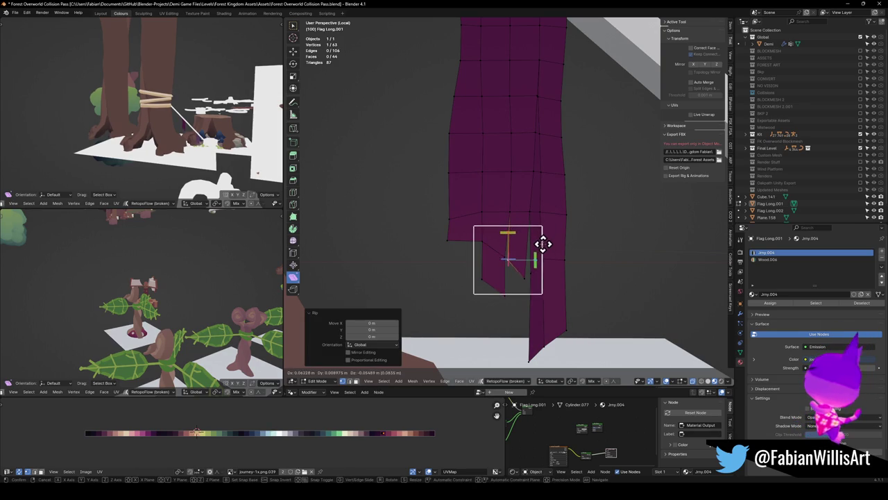
pyautogui.click(509, 259)
pyautogui.click(515, 280)
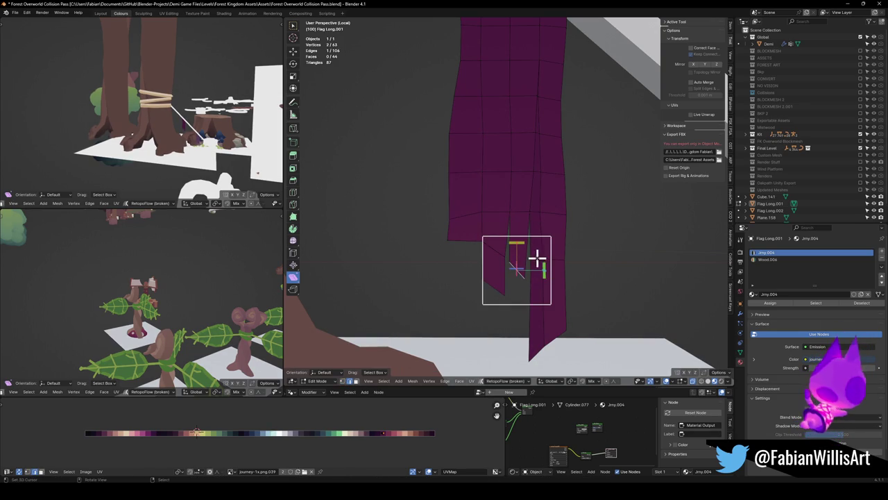
pyautogui.press('g')
pyautogui.click(535, 260)
pyautogui.click(494, 270)
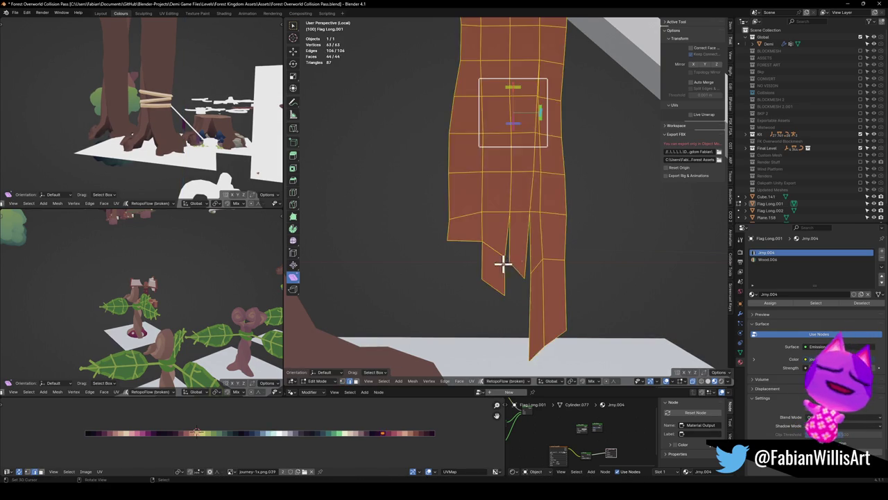
# Switch to vertex select and try ripping the flag's bottom apart, undoing both attempts.
pyautogui.moveTo(518, 252)
pyautogui.mouseDown(button='middle')
pyautogui.moveTo(559, 249)
pyautogui.moveTo(541, 274)
pyautogui.moveTo(492, 264)
pyautogui.mouseUp(button='middle')
pyautogui.press('1')
pyautogui.press('v')
pyautogui.click(499, 258)
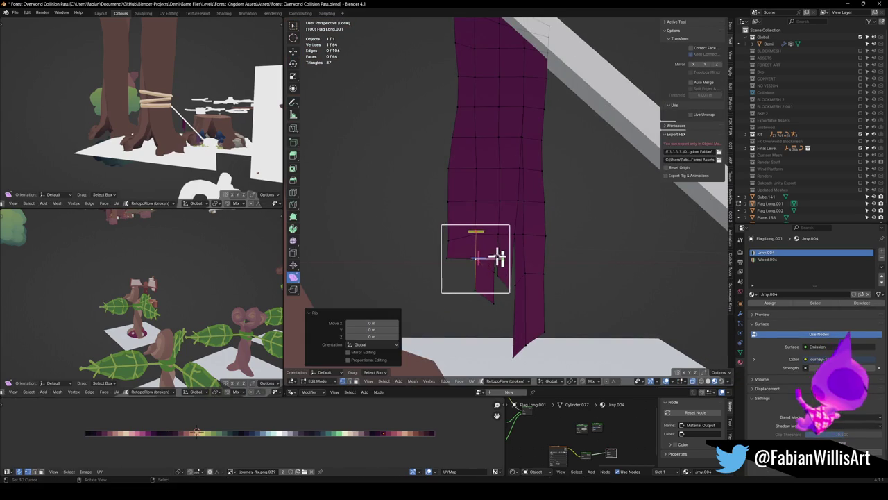
pyautogui.hotkey('ctrl', 'z')
pyautogui.press('v')
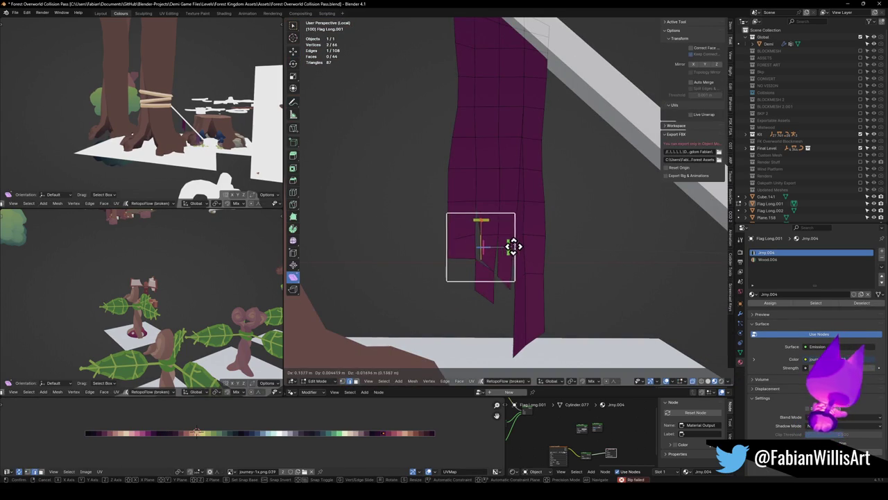
pyautogui.click(509, 245)
pyautogui.hotkey('ctrl', 'z')
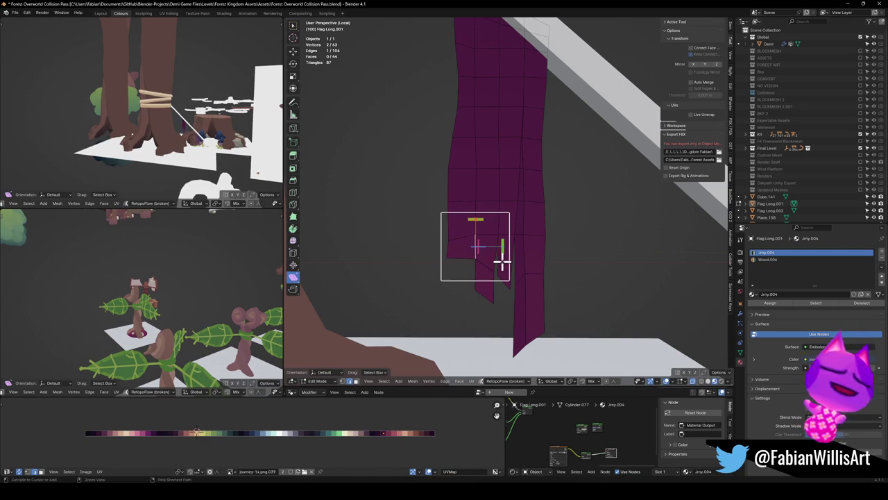
# Merge by Distance across the whole flag, edge-slide a bottom edge, and return to Object Mode.
pyautogui.press('a')
pyautogui.press('q')
pyautogui.click(503, 254)
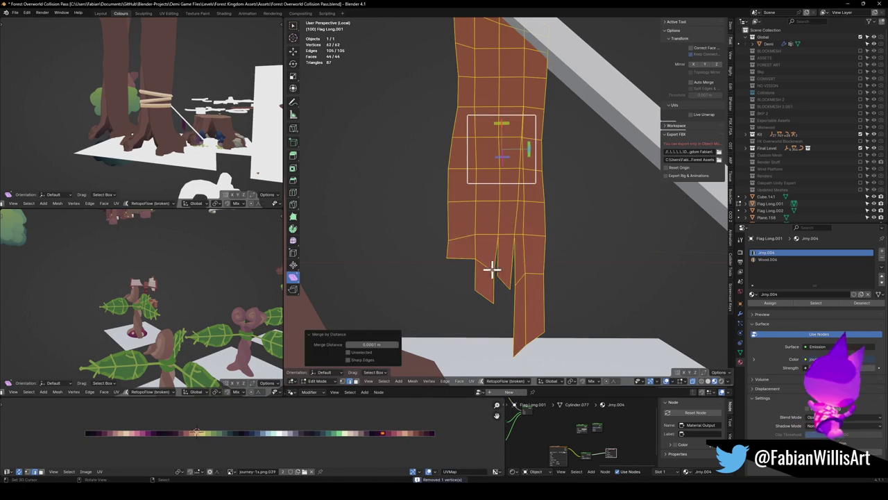
pyautogui.click(476, 247)
pyautogui.press('v')
pyautogui.press('g')
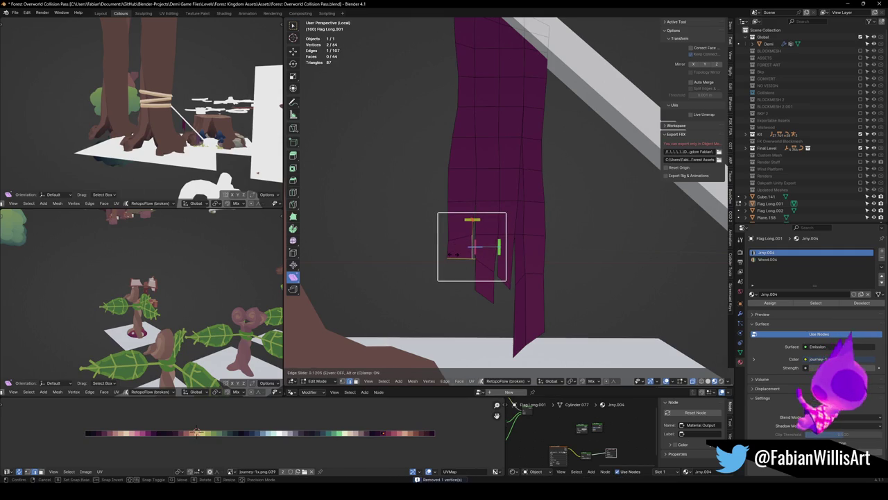
pyautogui.click(475, 249)
pyautogui.press('Tab')
pyautogui.scroll(-2, 555, 263)
# Bring the tree trunk's base into view and select the small hanging flag Flag Long.002.
pyautogui.scroll(-3, 563, 267)
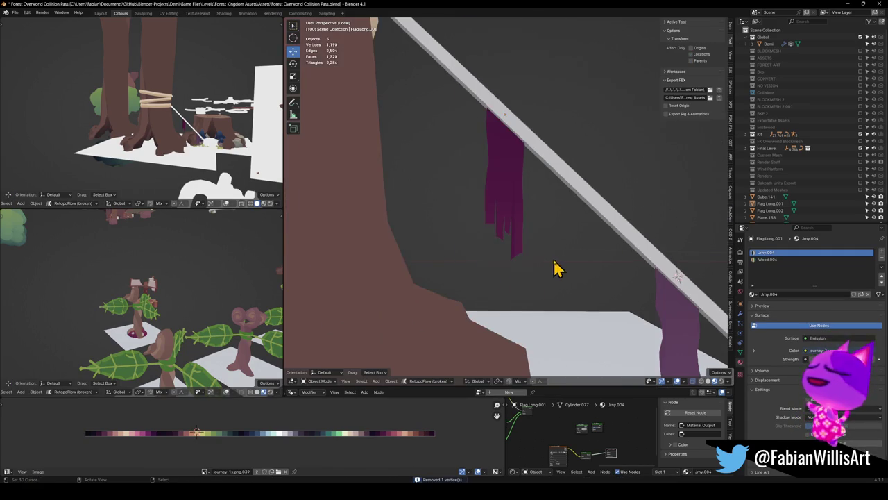
pyautogui.scroll(-2, 548, 273)
pyautogui.scroll(3, 544, 272)
pyautogui.scroll(2, 506, 271)
pyautogui.press('Tab')
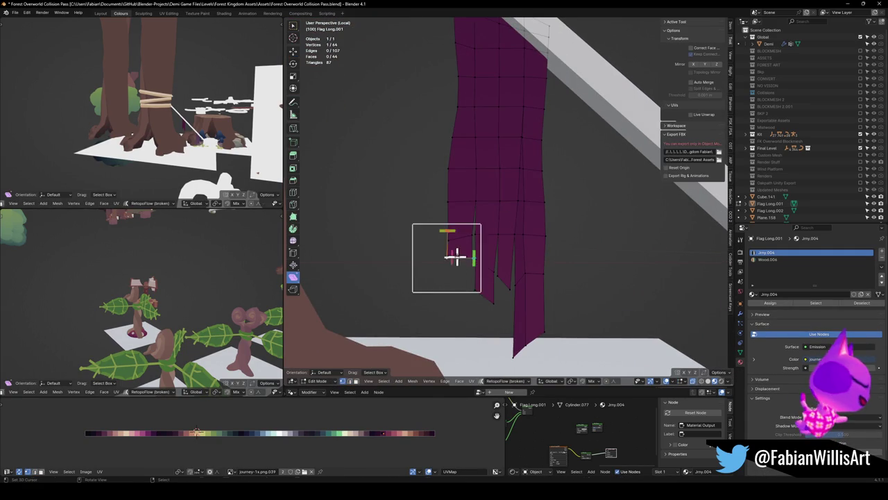
pyautogui.press('Tab')
pyautogui.scroll(-3, 540, 277)
pyautogui.moveTo(537, 276)
pyautogui.mouseDown(button='middle')
pyautogui.moveTo(527, 271)
pyautogui.moveTo(519, 289)
pyautogui.moveTo(529, 266)
pyautogui.moveTo(471, 279)
pyautogui.moveTo(382, 264)
pyautogui.moveTo(532, 280)
pyautogui.moveTo(541, 249)
pyautogui.mouseUp(button='middle')
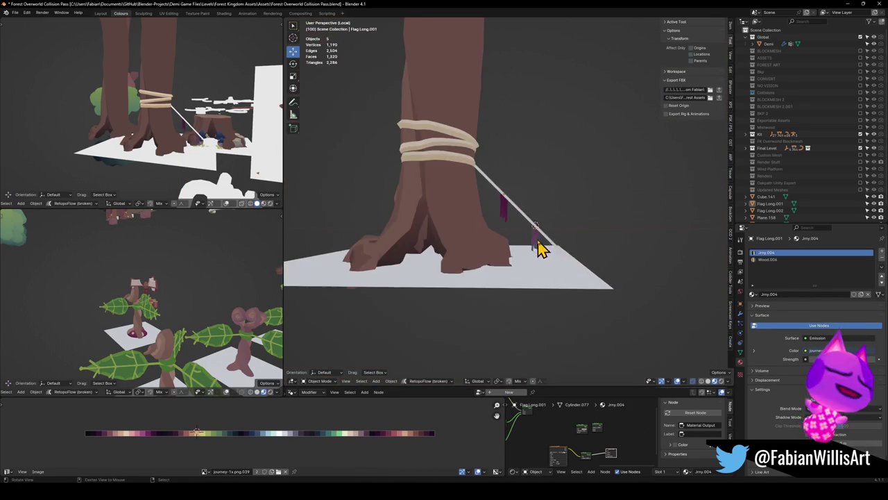
pyautogui.scroll(2, 542, 248)
pyautogui.scroll(2, 563, 257)
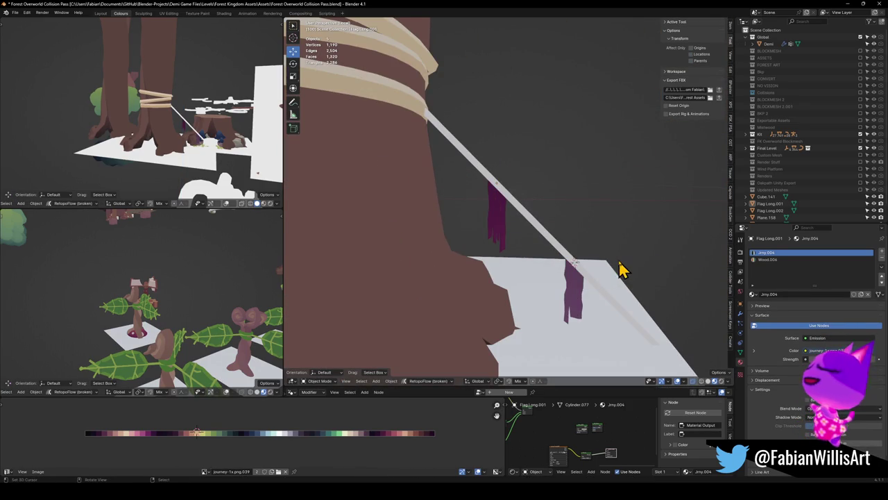
pyautogui.click(575, 316)
# Isolate Flag Long.002, box-select its bottom row of vertices and shear them into a slant.
pyautogui.press('KP_Divide')
pyautogui.press('Tab')
pyautogui.press('g')
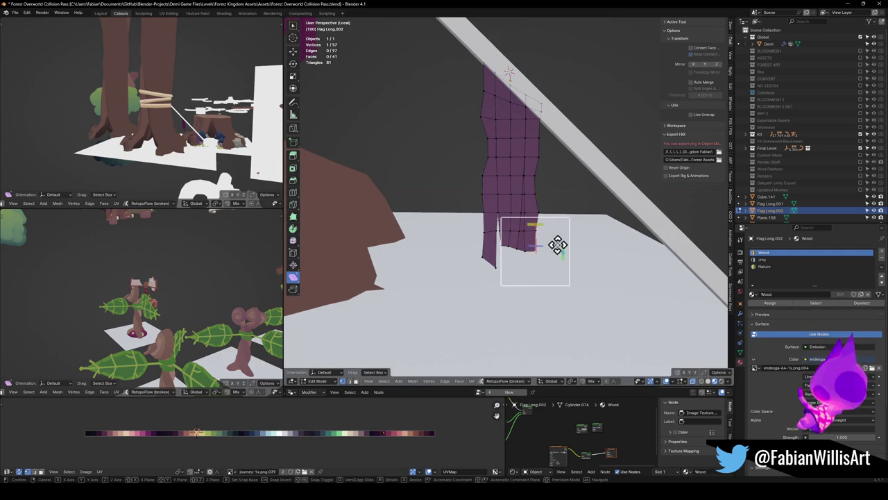
pyautogui.press('z')
pyautogui.rightClick(557, 255)
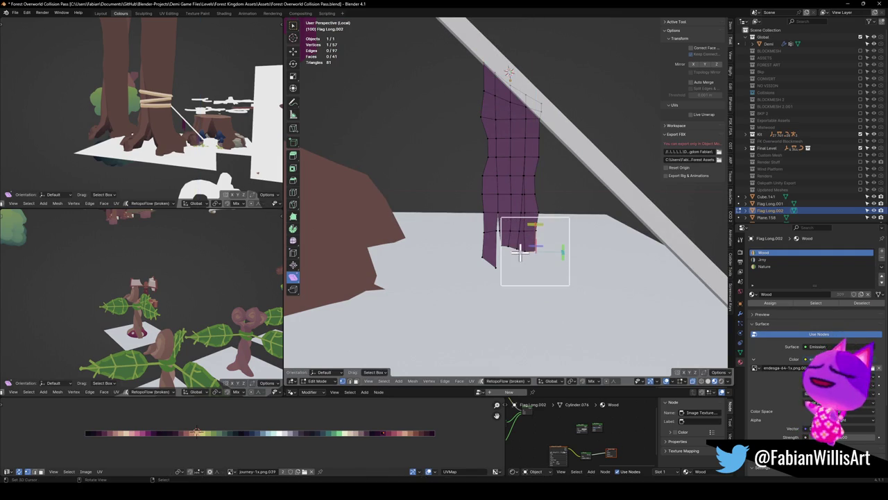
pyautogui.moveTo(547, 241); pyautogui.dragTo(551, 283)
pyautogui.hotkey('shift', 'ctrl', 'alt', 's')
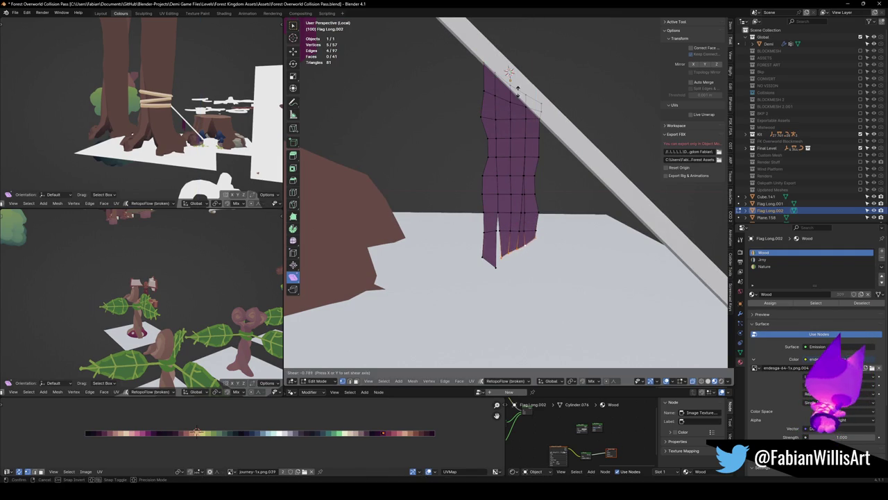
pyautogui.click(555, 268)
pyautogui.press('Tab')
pyautogui.press('KP_Divide')
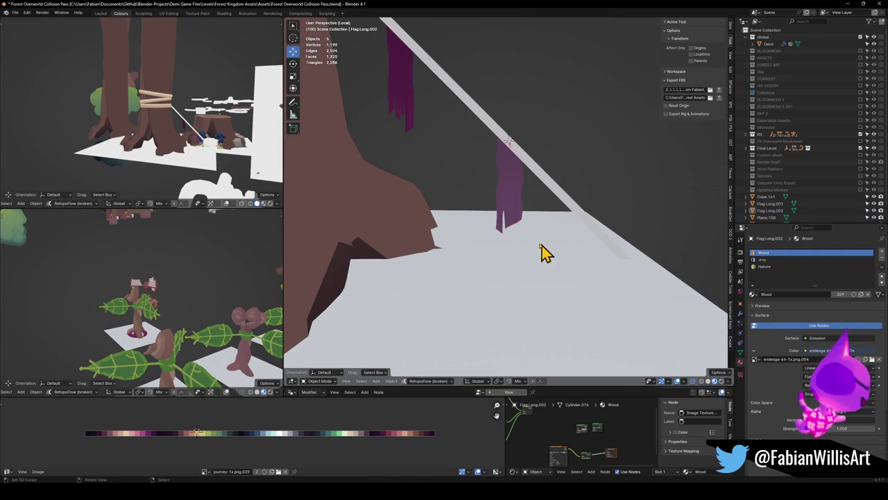
pyautogui.moveTo(519, 266)
pyautogui.mouseDown(button='middle')
pyautogui.moveTo(547, 247)
pyautogui.moveTo(539, 268)
pyautogui.moveTo(505, 251)
pyautogui.moveTo(496, 262)
pyautogui.moveTo(525, 242)
pyautogui.moveTo(497, 288)
pyautogui.moveTo(507, 313)
pyautogui.moveTo(527, 284)
pyautogui.moveTo(507, 294)
pyautogui.moveTo(525, 272)
pyautogui.mouseUp(button='middle')
# Move Flag Long.001 sideways along X, then raise it along Z to hang beneath the rope.
pyautogui.click(524, 272)
pyautogui.press('g')
pyautogui.press('x')
pyautogui.click(529, 269)
pyautogui.press('g')
pyautogui.press('z')
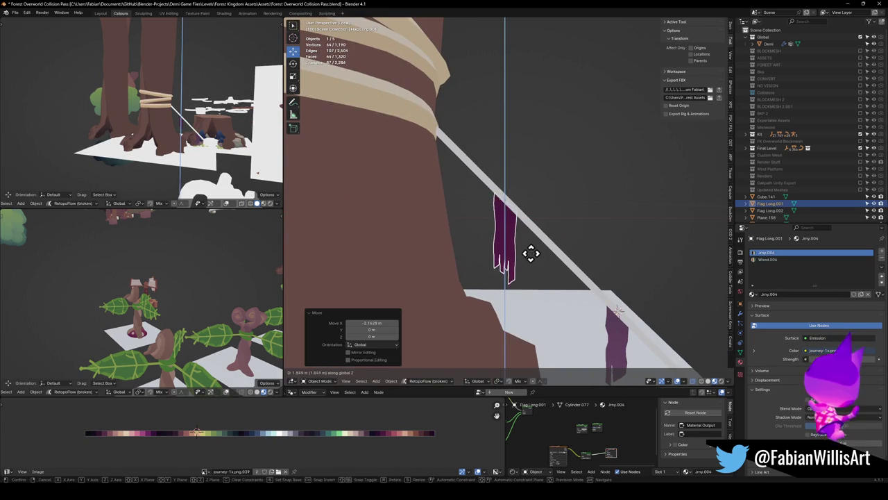
pyautogui.click(534, 251)
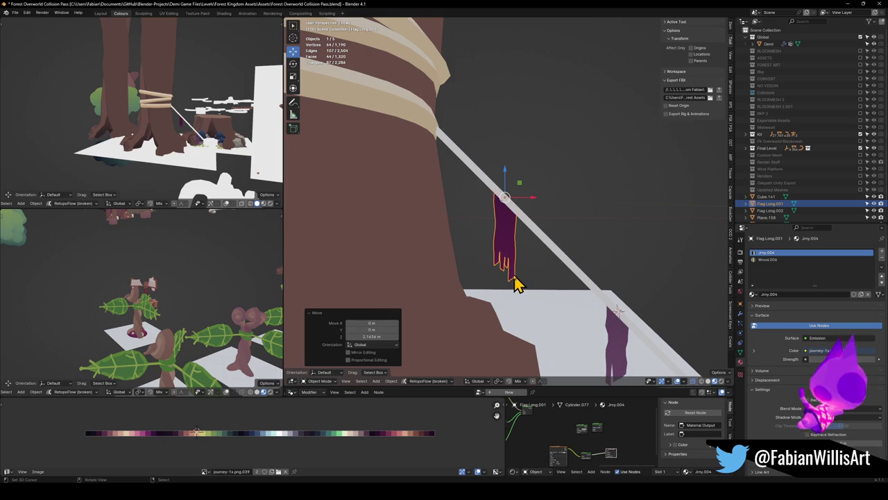
pyautogui.moveTo(514, 276)
pyautogui.mouseDown(button='middle')
pyautogui.moveTo(525, 282)
pyautogui.moveTo(506, 270)
pyautogui.moveTo(548, 266)
pyautogui.mouseUp(button='middle')
pyautogui.scroll(3, 555, 258)
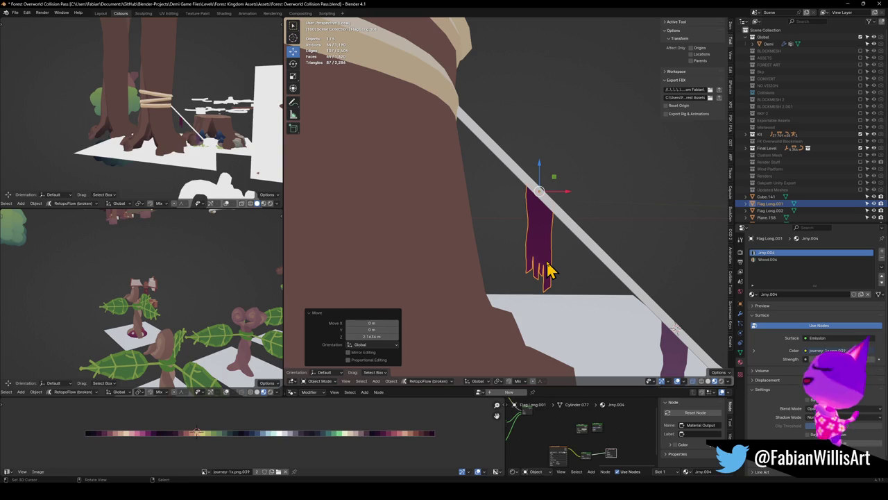
pyautogui.scroll(2, 555, 269)
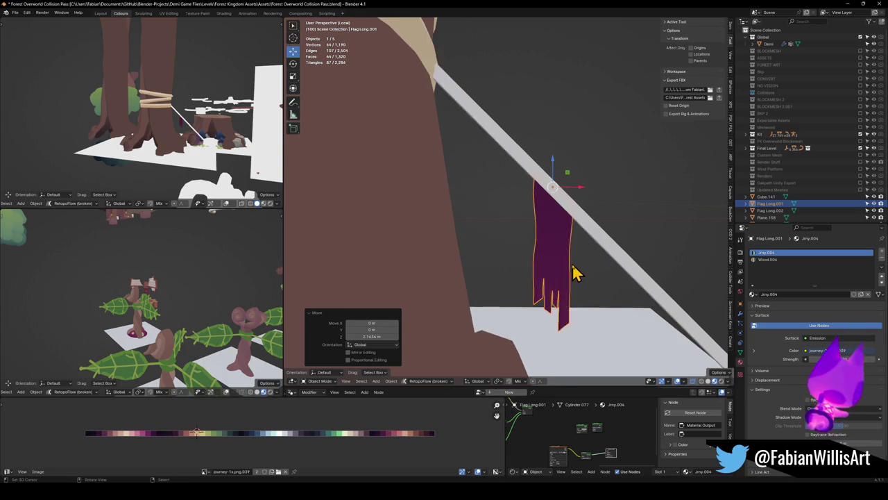
pyautogui.press('Tab')
# Select the linked ragged lower faces of Flag Long.001 and delete them.
pyautogui.scroll(3, 481, 259)
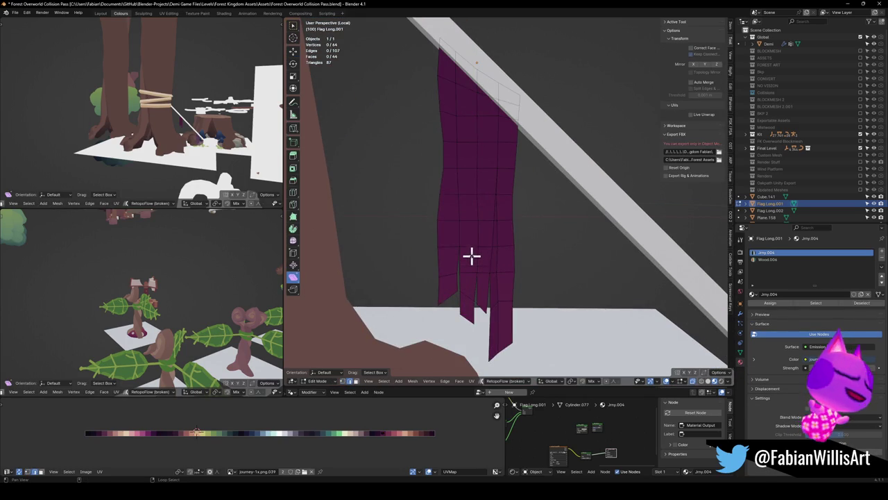
pyautogui.keyDown('alt'); pyautogui.click(469, 244); pyautogui.keyUp('alt')
pyautogui.press('3')
pyautogui.press('l')
pyautogui.rightClick(483, 276)
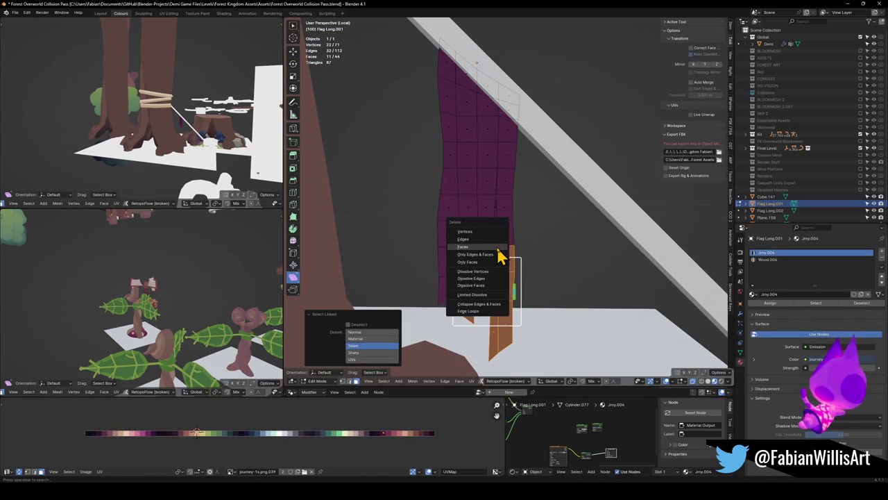
pyautogui.press('Escape')
pyautogui.press('x')
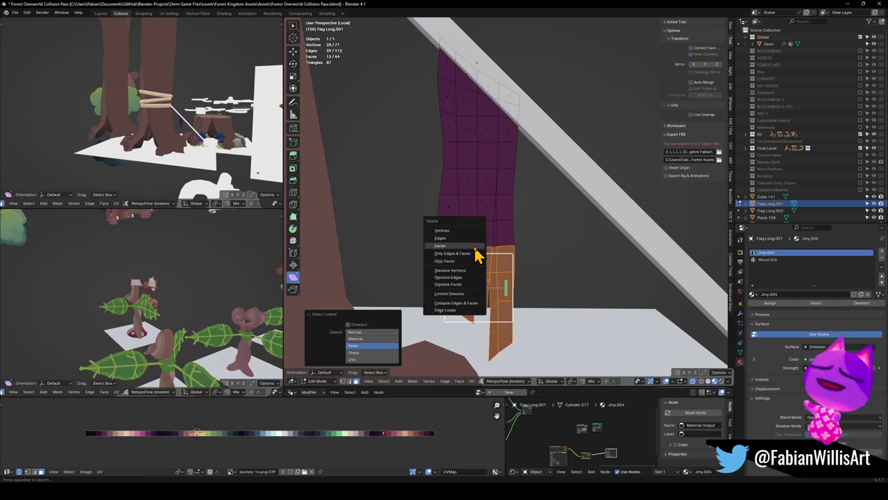
pyautogui.click(465, 234)
# Extrude the flag's new bottom edge straight down along Z twice, reaching the ground.
pyautogui.keyDown('alt'); pyautogui.click(472, 246); pyautogui.keyUp('alt')
pyautogui.press('e')
pyautogui.press('z')
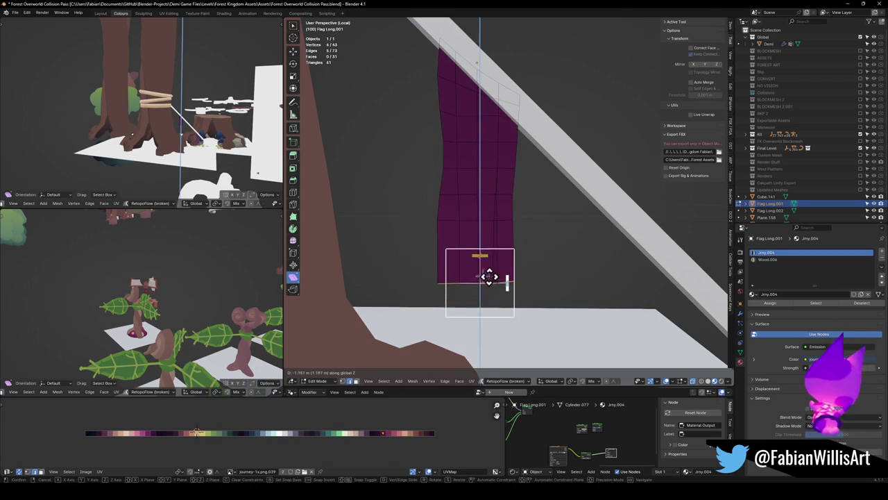
pyautogui.click(492, 311)
pyautogui.moveTo(481, 294); pyautogui.dragTo(508, 262, button='middle')
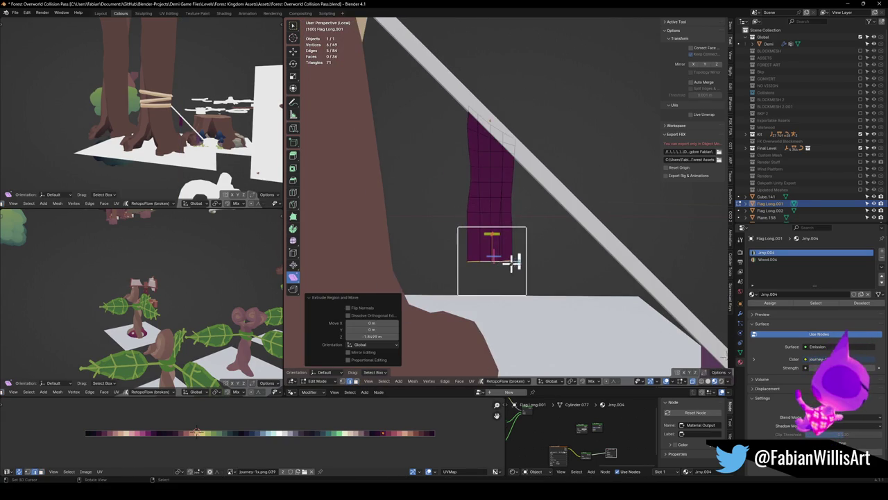
pyautogui.press('e')
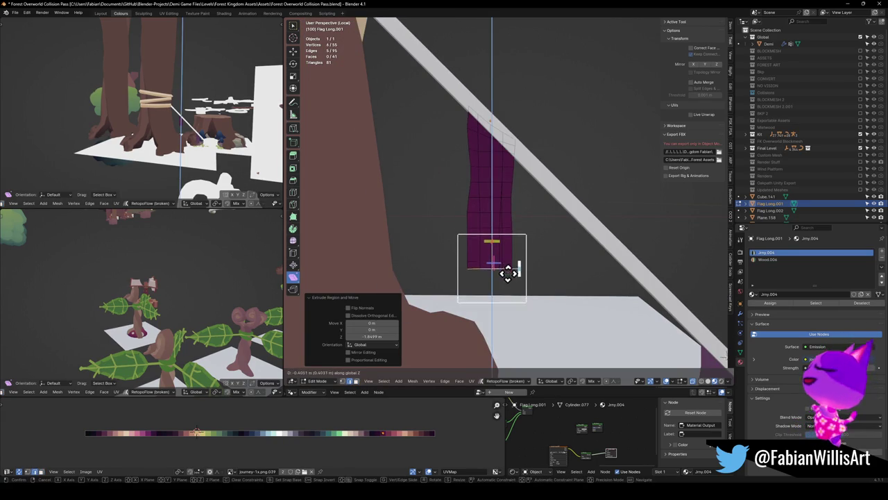
pyautogui.click(489, 309)
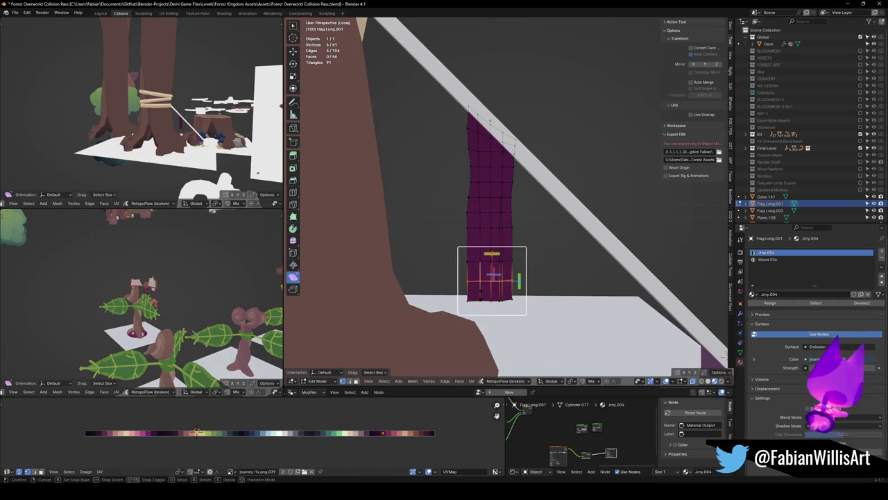
# Add a horizontal loop cut across Flag Long.001 and split its bottom edge with a vertex.
pyautogui.click(489, 281)
pyautogui.click(482, 300)
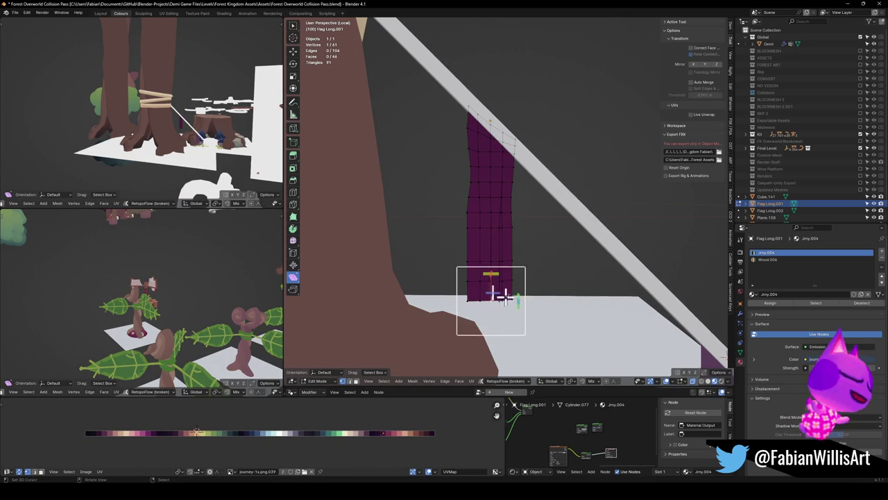
pyautogui.keyDown('ctrl'); pyautogui.rightClick(489, 297); pyautogui.keyUp('ctrl')
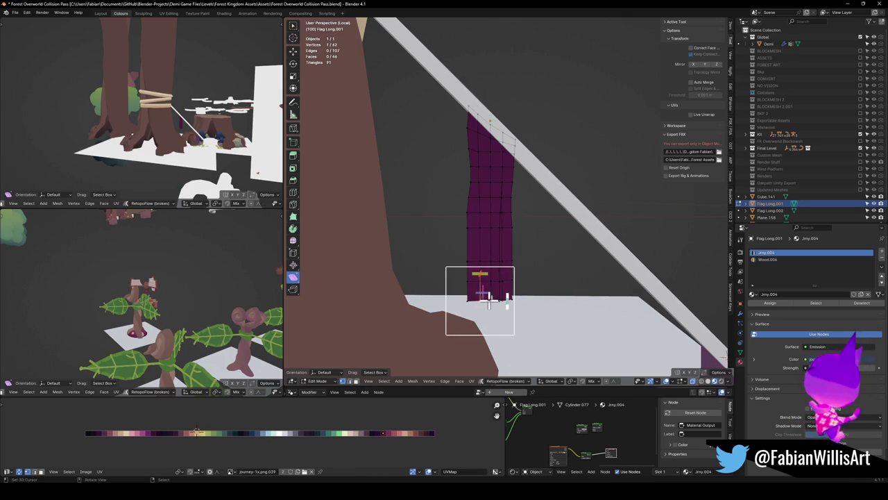
pyautogui.press('Tab')
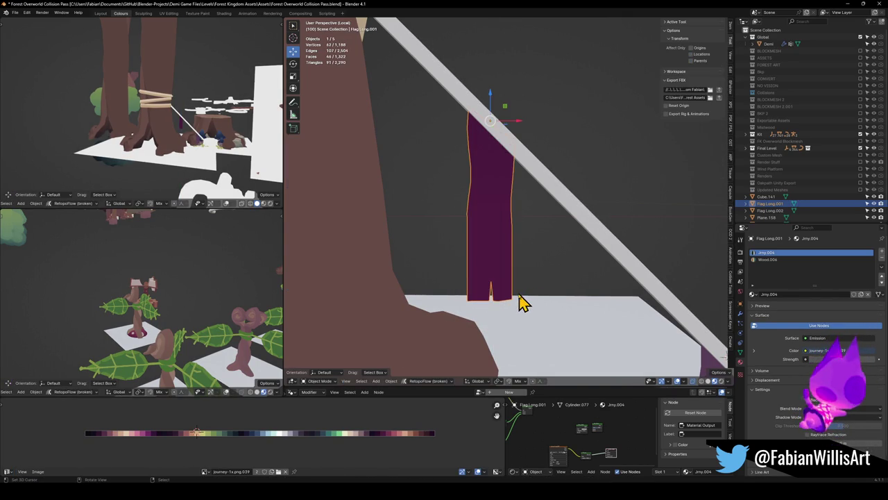
pyautogui.press('Tab')
# Shear the flag's base vertices into a slant and lower them along Z.
pyautogui.moveTo(466, 268); pyautogui.dragTo(532, 333)
pyautogui.hotkey('shift', 'ctrl', 'alt', 's')
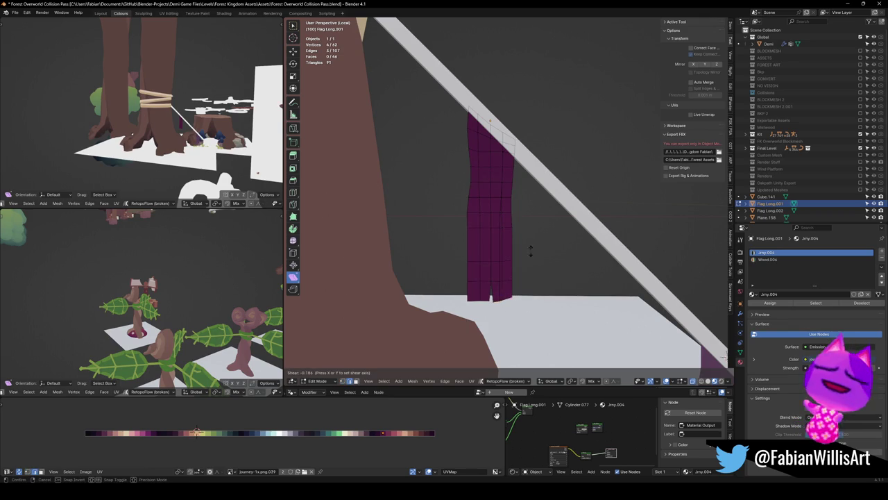
pyautogui.click(516, 303)
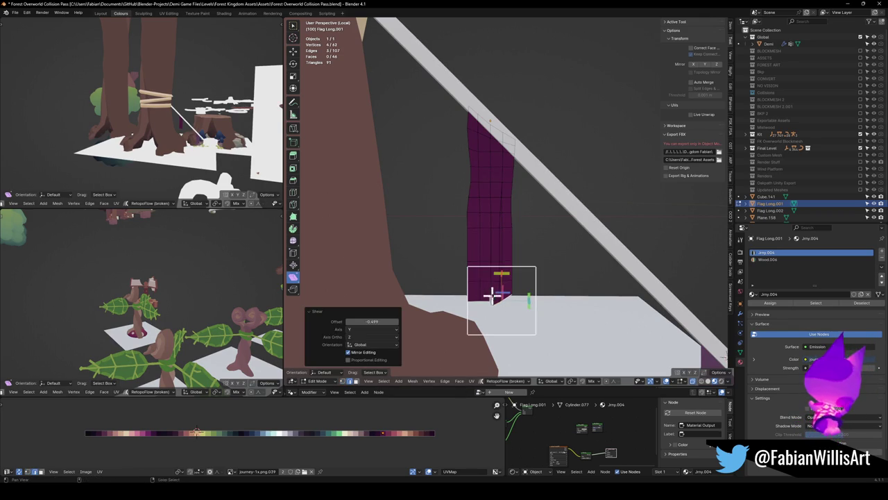
pyautogui.hotkey('alt', 'a')
pyautogui.hotkey('shift', 'ctrl', 'alt', 's')
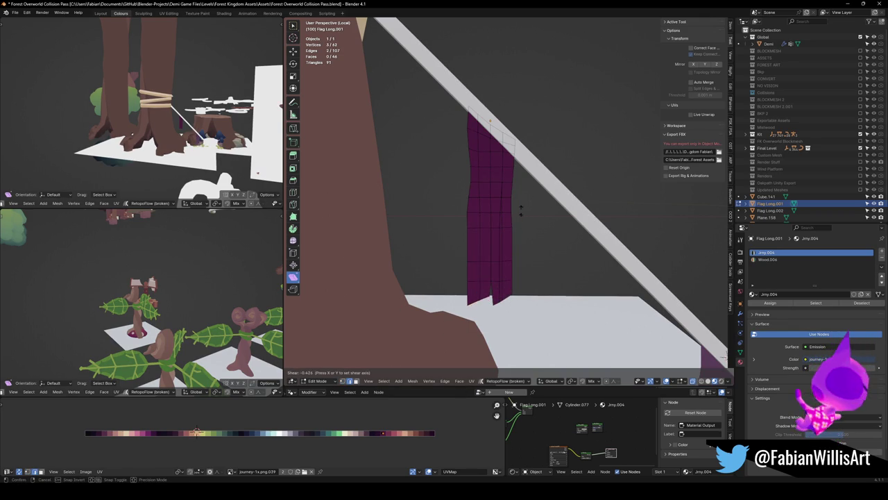
pyautogui.click(495, 74)
pyautogui.press('g')
pyautogui.press('z')
pyautogui.click(535, 268)
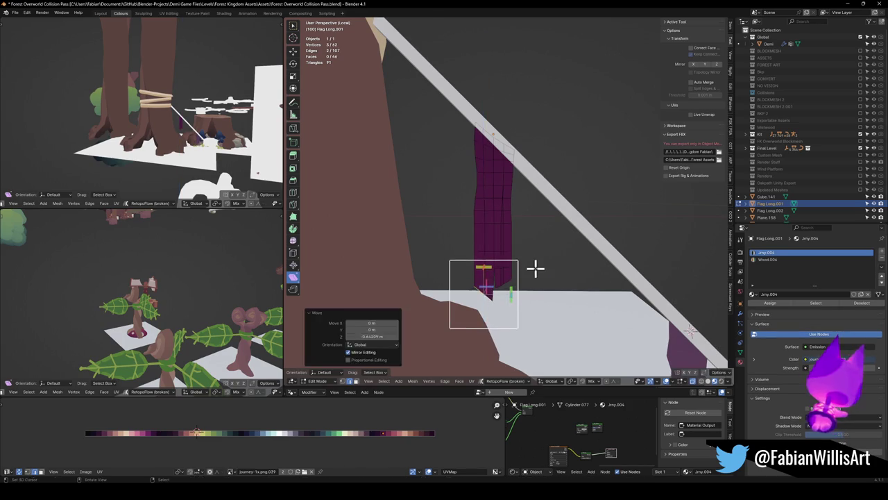
pyautogui.press('Tab')
# Inspect the flag's bottom hem against the tree, trying and cancelling another loop cut.
pyautogui.moveTo(532, 254)
pyautogui.mouseDown(button='middle')
pyautogui.moveTo(528, 268)
pyautogui.moveTo(546, 288)
pyautogui.moveTo(525, 279)
pyautogui.moveTo(569, 264)
pyautogui.moveTo(560, 276)
pyautogui.mouseUp(button='middle')
pyautogui.scroll(-2, 575, 281)
pyautogui.press('Tab')
pyautogui.scroll(3, 546, 258)
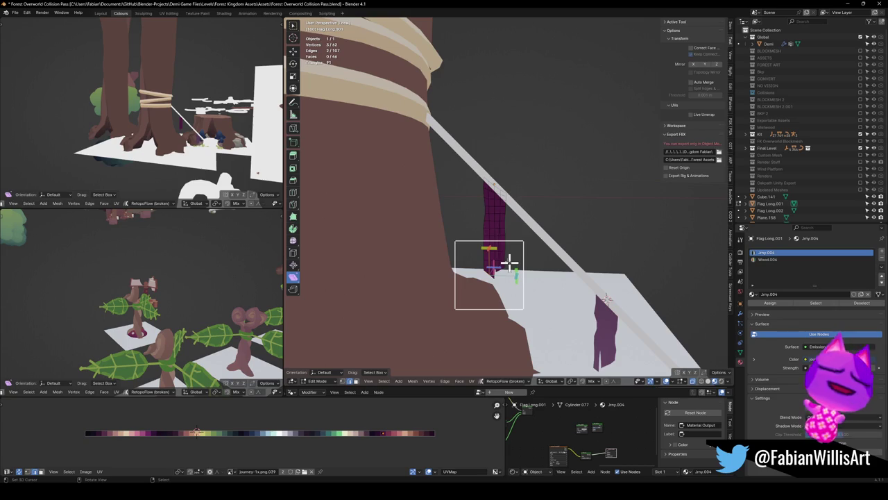
pyautogui.scroll(2, 506, 264)
pyautogui.keyDown('alt'); pyautogui.click(493, 318); pyautogui.keyUp('alt')
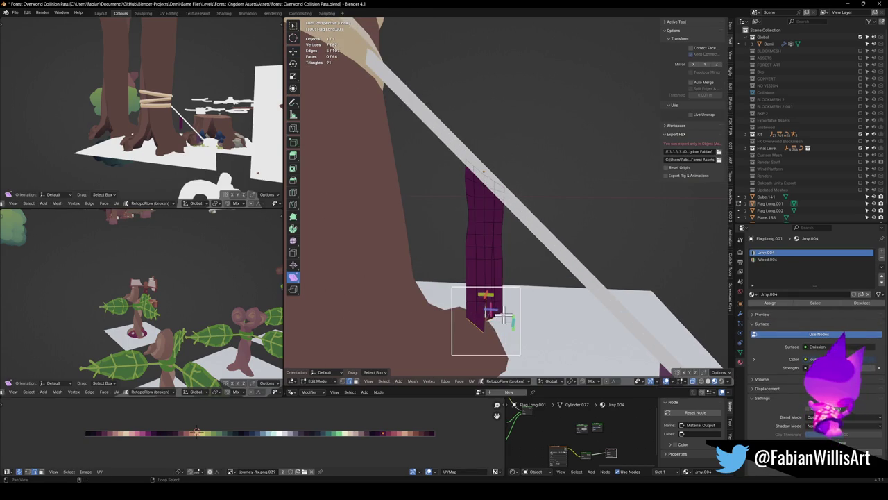
pyautogui.moveTo(486, 313); pyautogui.dragTo(476, 316, button='middle')
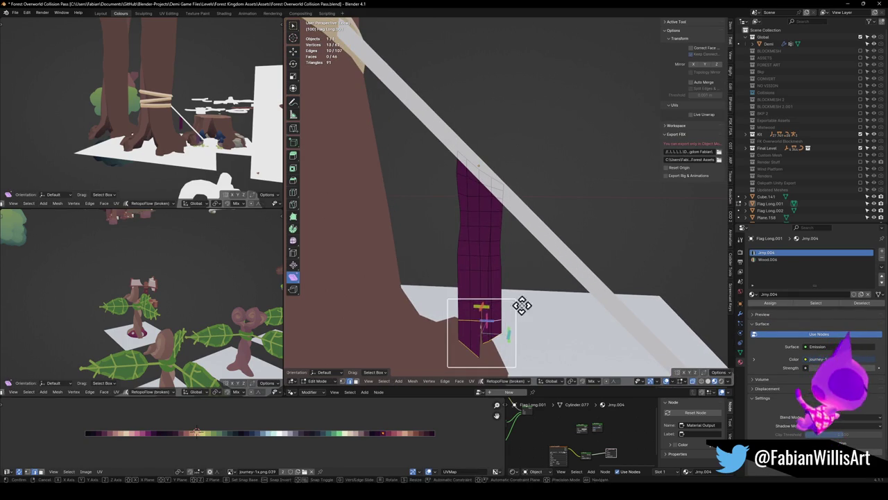
pyautogui.hotkey('ctrl', 'r')
pyautogui.rightClick(489, 326)
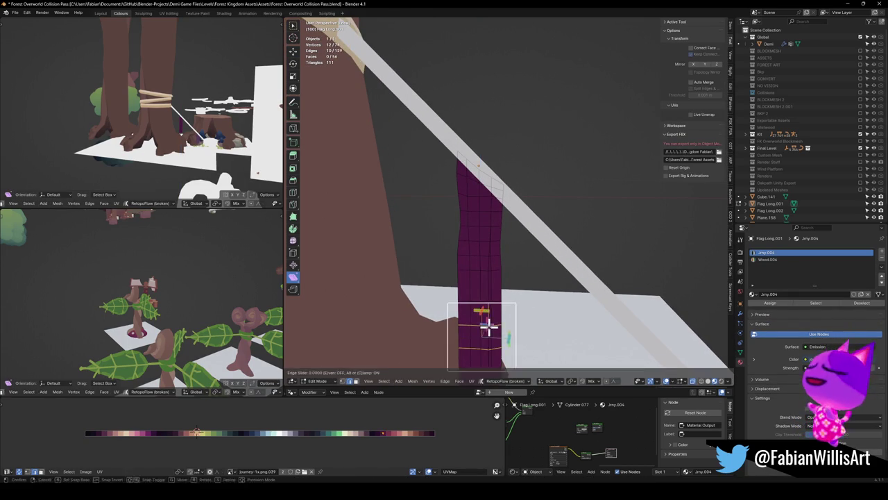
pyautogui.scroll(-3, 511, 308)
pyautogui.scroll(-2, 511, 308)
pyautogui.press('Tab')
pyautogui.scroll(3, 534, 281)
pyautogui.scroll(3, 553, 267)
pyautogui.moveTo(551, 278); pyautogui.dragTo(552, 278, button='middle')
pyautogui.scroll(-3, 551, 277)
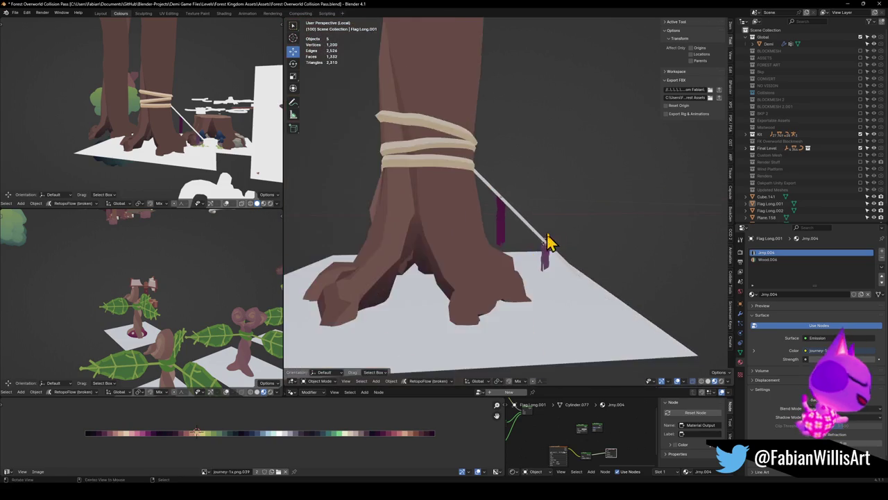
# In Edit Mode on rope Cube.141, add a loop cut near its lower end and move it along Z.
pyautogui.moveTo(545, 248); pyautogui.dragTo(531, 251, button='middle')
pyautogui.scroll(1, 565, 268)
pyautogui.scroll(2, 581, 276)
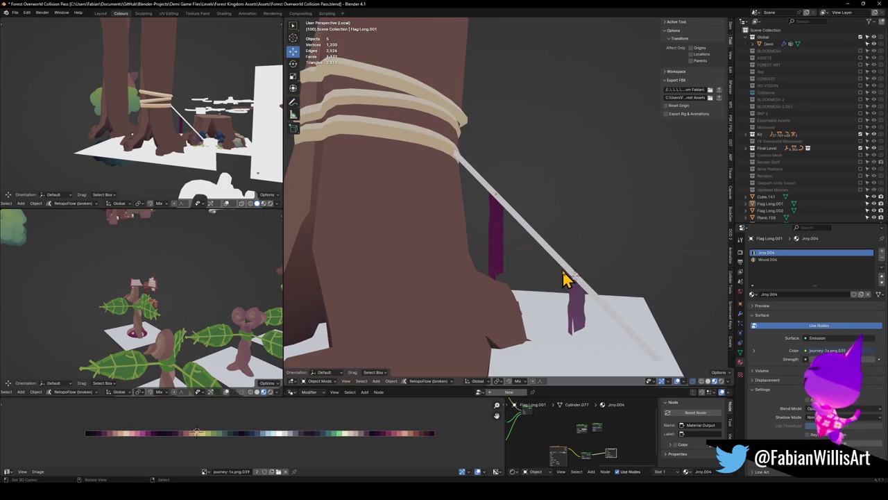
pyautogui.scroll(-2, 553, 241)
pyautogui.scroll(1, 535, 239)
pyautogui.click(533, 239)
pyautogui.scroll(1, 534, 240)
pyautogui.press('Tab')
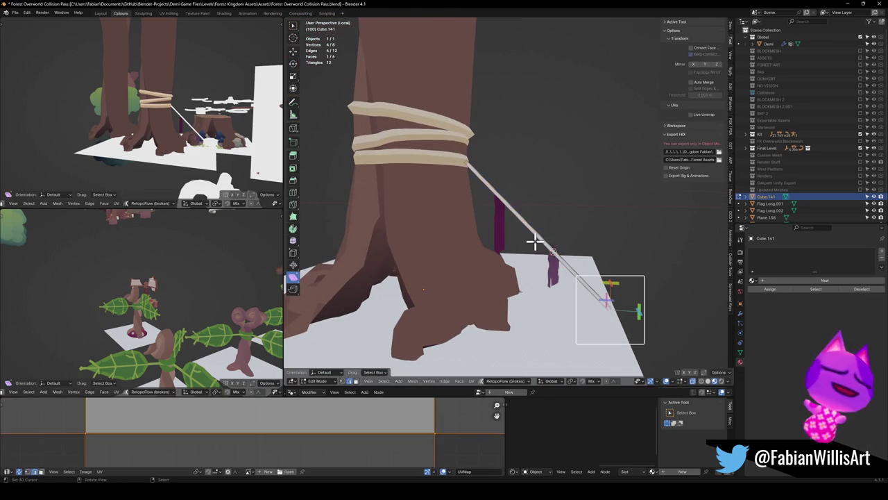
pyautogui.hotkey('ctrl', 'r')
pyautogui.click(531, 231)
pyautogui.rightClick(532, 231)
pyautogui.press('g')
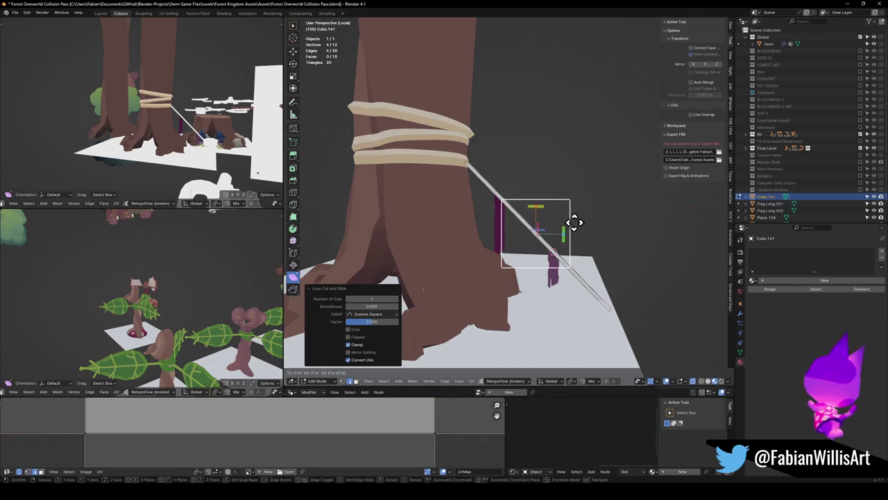
pyautogui.press('z')
pyautogui.click(572, 235)
# Reposition the loop vertically and bevel it into a clamped multi-segment bend, then return to Object Mode.
pyautogui.hotkey('ctrl', 'b')
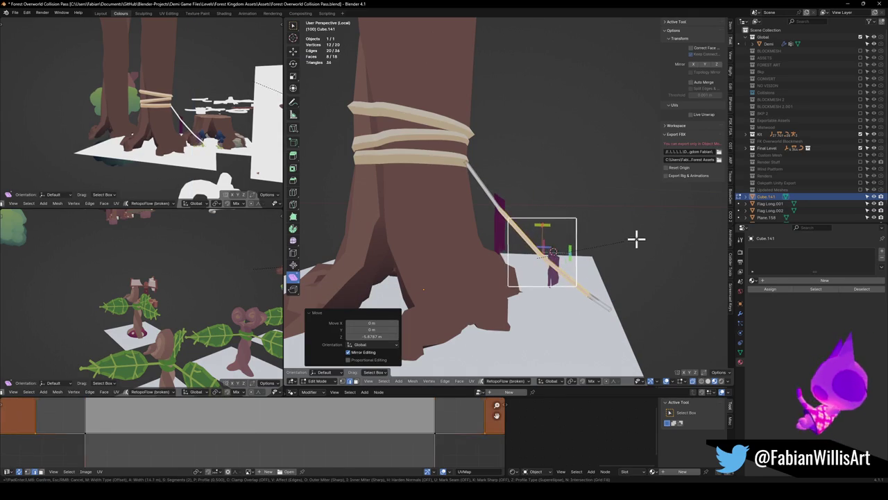
pyautogui.scroll(1, 651, 236)
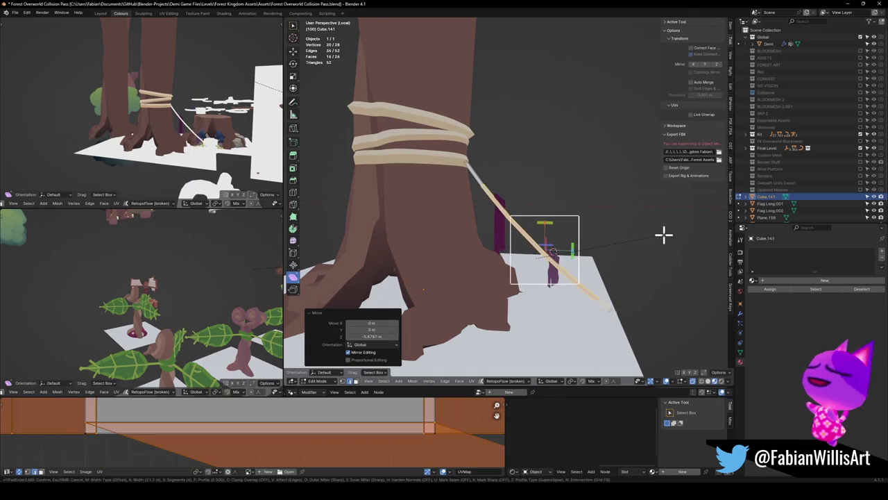
pyautogui.press('Escape')
pyautogui.press('g')
pyautogui.press('z')
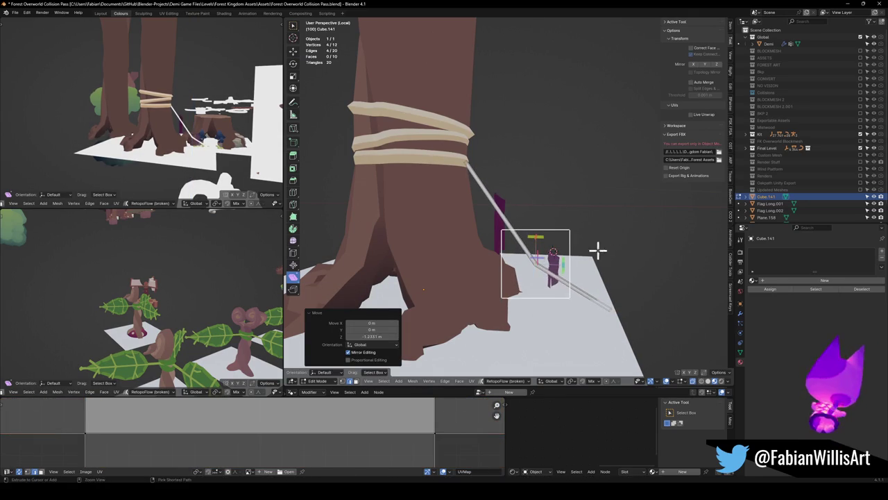
pyautogui.click(595, 249)
pyautogui.hotkey('ctrl', 'b')
pyautogui.scroll(1, 683, 240)
pyautogui.press('c')
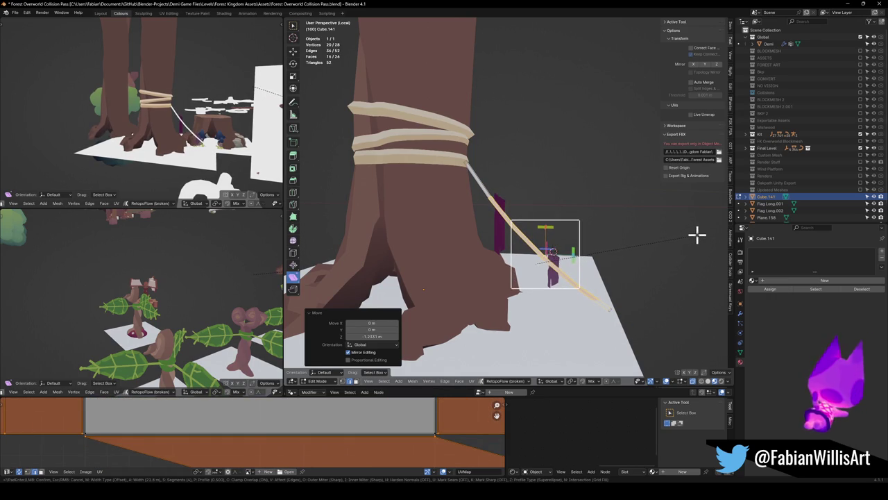
pyautogui.scroll(1, 694, 236)
pyautogui.click(691, 236)
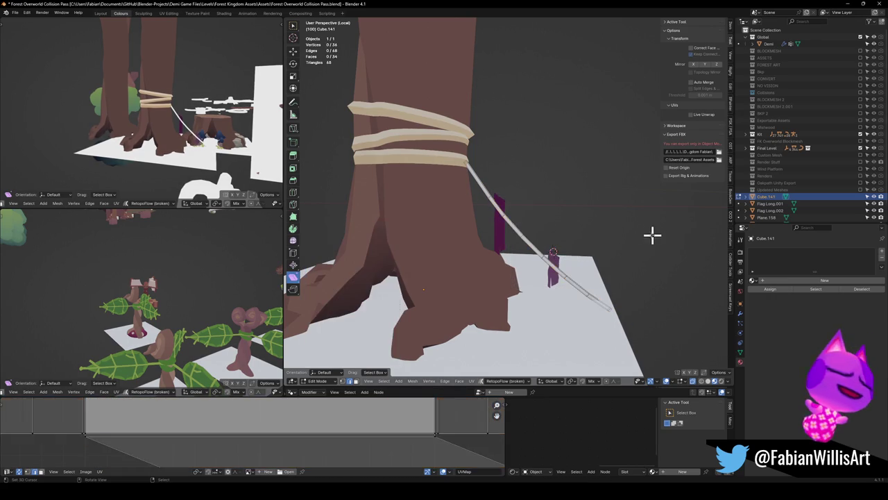
pyautogui.press('Tab')
pyautogui.hotkey('alt', 'a')
pyautogui.moveTo(613, 260); pyautogui.dragTo(542, 260, button='middle')
# Lower the upper flag, Flag Long.001, 3.0997 m along Z onto the rope.
pyautogui.click(505, 258)
pyautogui.press('g')
pyautogui.press('z')
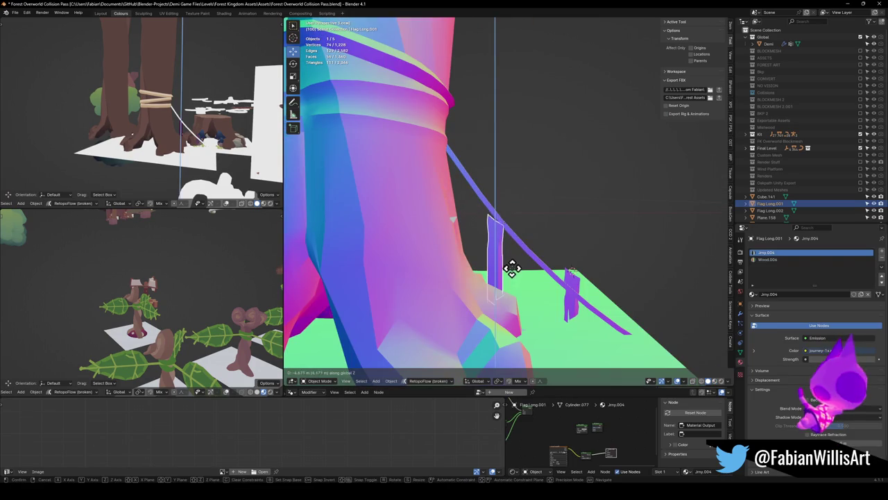
pyautogui.click(514, 262)
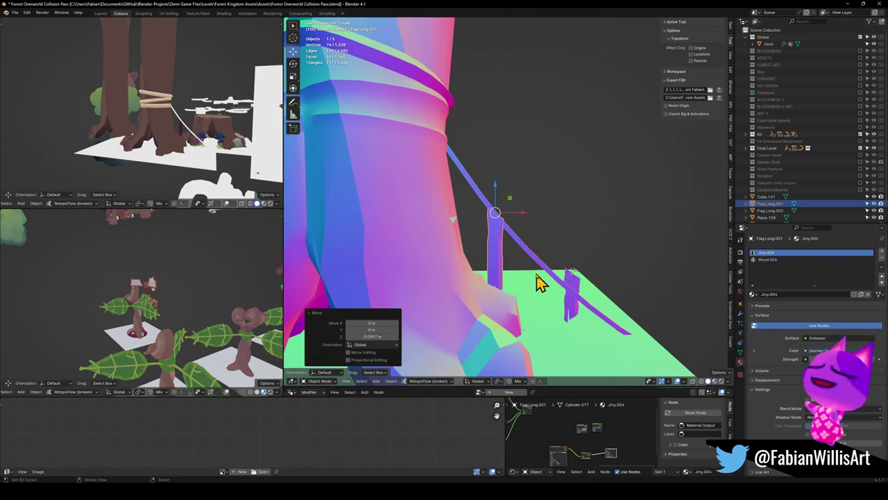
# Lower Flag Long.002 2.6565 m along Z so it hangs from the rope.
pyautogui.scroll(-3, 546, 286)
pyautogui.moveTo(535, 258); pyautogui.dragTo(519, 310, button='middle')
pyautogui.scroll(3, 532, 257)
pyautogui.click(518, 310)
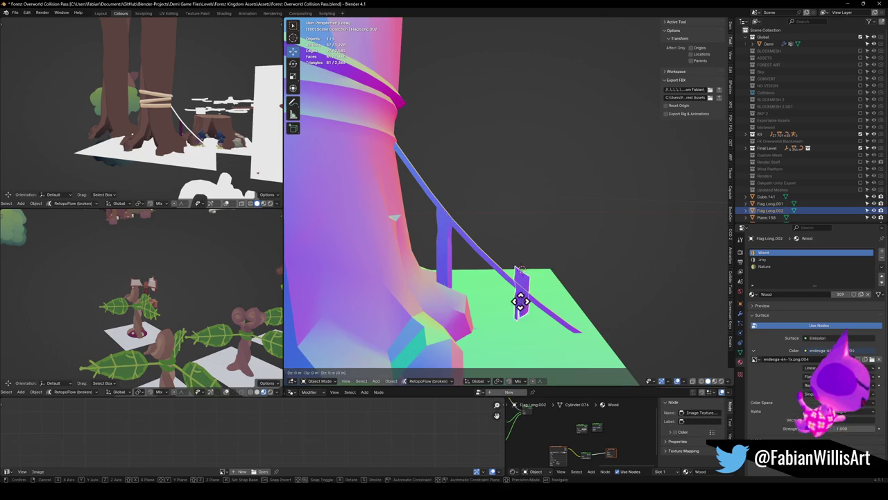
pyautogui.press('g')
pyautogui.press('z')
pyautogui.click(516, 317)
pyautogui.press('s')
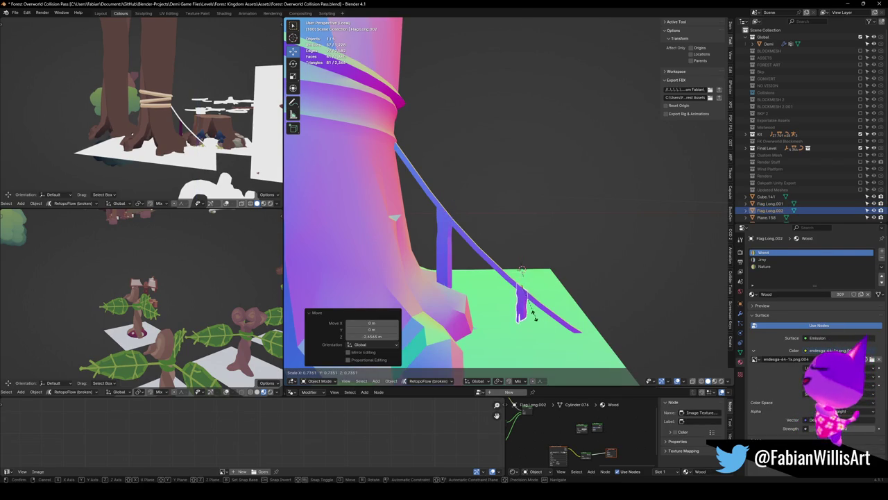
pyautogui.press('Escape')
pyautogui.click(458, 255)
# Scale the upper flag, Flag Long.001, down to about 0.7.
pyautogui.click(447, 260)
pyautogui.press('s')
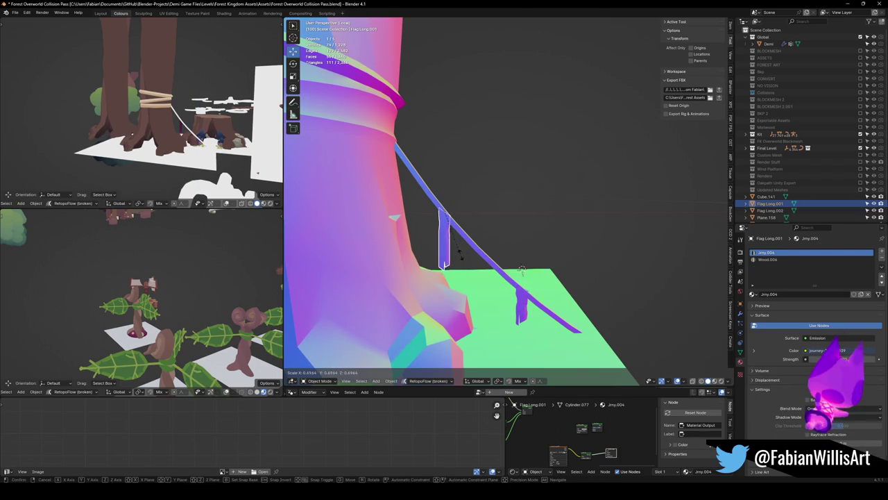
pyautogui.click(464, 256)
pyautogui.hotkey('alt', 'a')
pyautogui.moveTo(465, 268)
pyautogui.mouseDown(button='middle')
pyautogui.moveTo(526, 204)
pyautogui.moveTo(521, 241)
pyautogui.mouseUp(button='middle')
pyautogui.scroll(2, 527, 250)
pyautogui.scroll(2, 548, 249)
pyautogui.scroll(2, 582, 277)
pyautogui.click(593, 290)
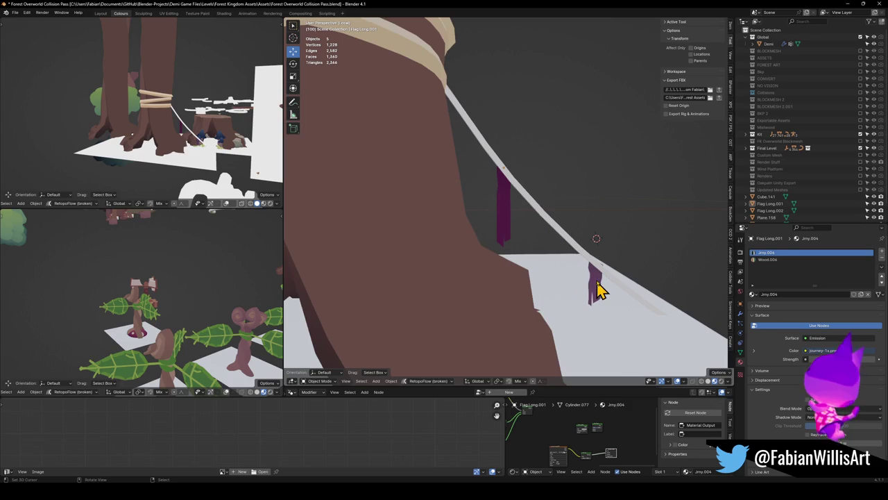
pyautogui.press('Tab')
pyautogui.press('Tab')
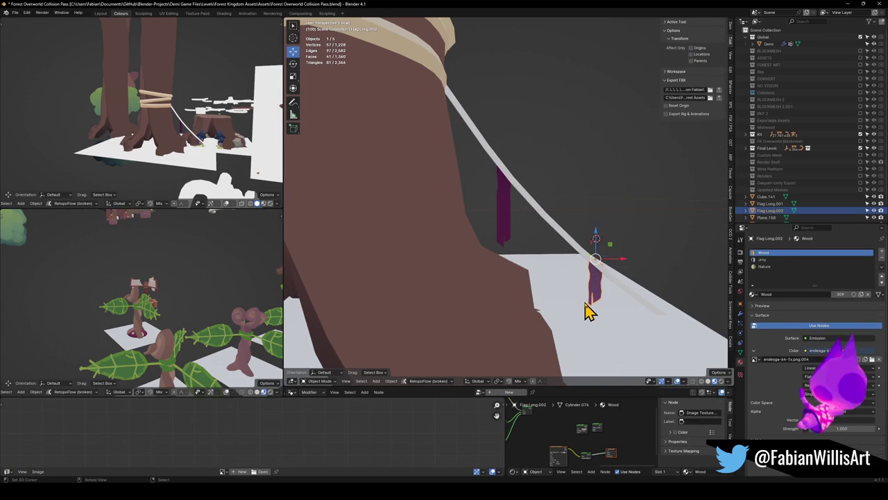
pyautogui.press('Tab')
# Select Flag Long.002's UVs in the UV Editor and slide them along X to another palette swatch.
pyautogui.press('a')
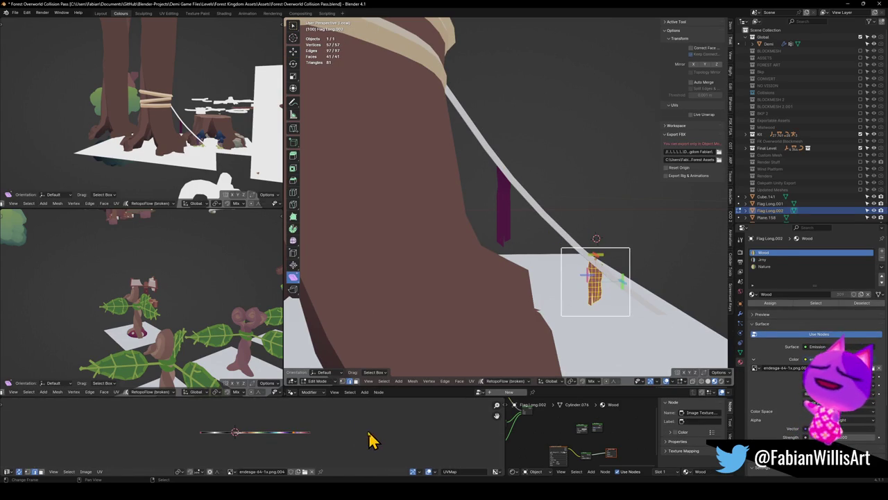
pyautogui.hotkey('alt', 'a')
pyautogui.press('a')
pyautogui.hotkey('alt', 'a')
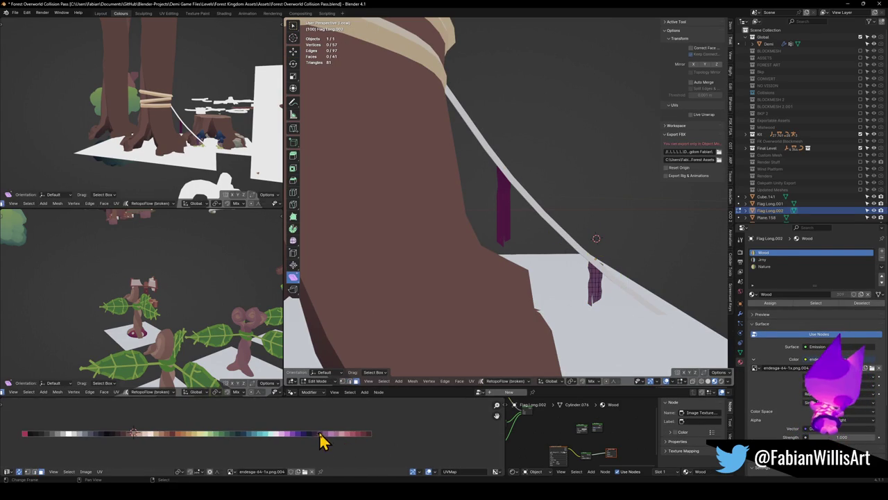
pyautogui.moveTo(339, 420); pyautogui.dragTo(310, 451)
pyautogui.press('g')
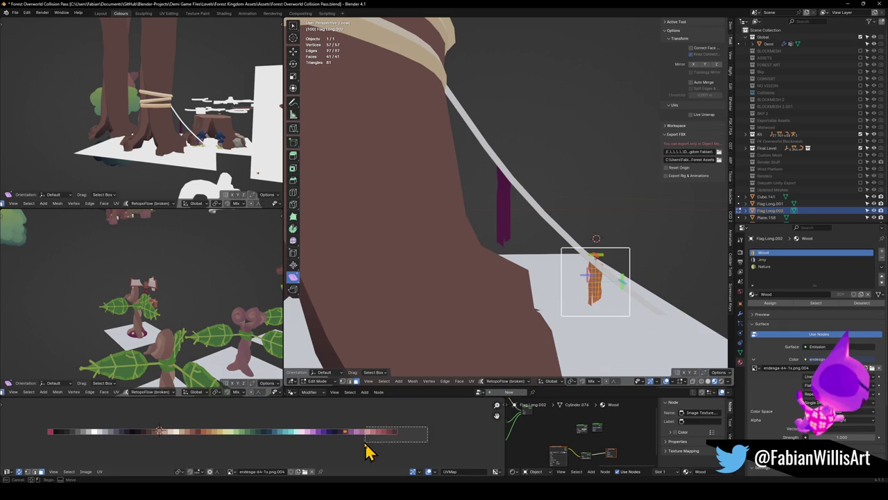
pyautogui.press('x')
pyautogui.click(285, 422)
# Slide the flag's UVs further along X onto the tan swatch and leave Edit Mode.
pyautogui.moveTo(213, 118)
pyautogui.mouseDown(button='middle')
pyautogui.moveTo(133, 112)
pyautogui.moveTo(160, 121)
pyautogui.mouseUp(button='middle')
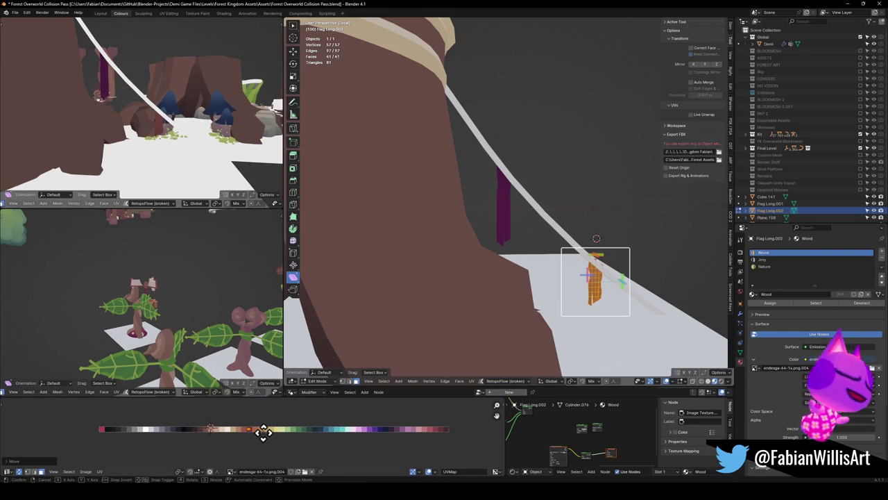
pyautogui.press('g')
pyautogui.press('x')
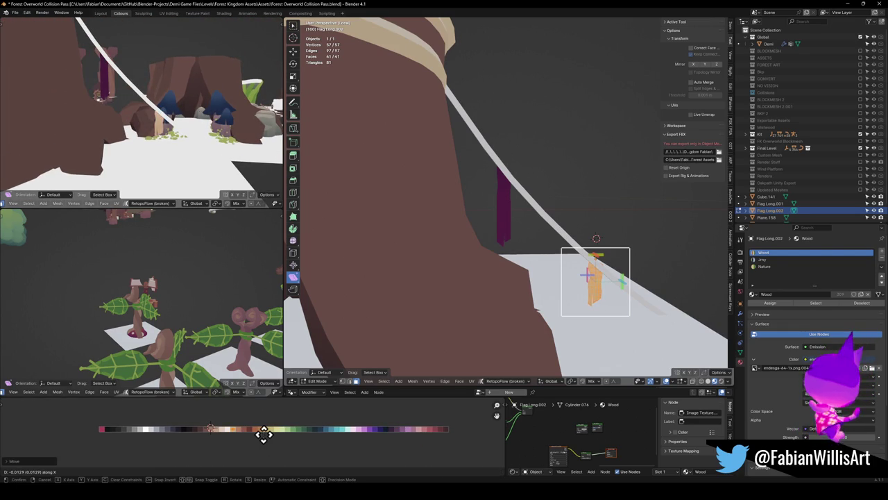
pyautogui.click(268, 433)
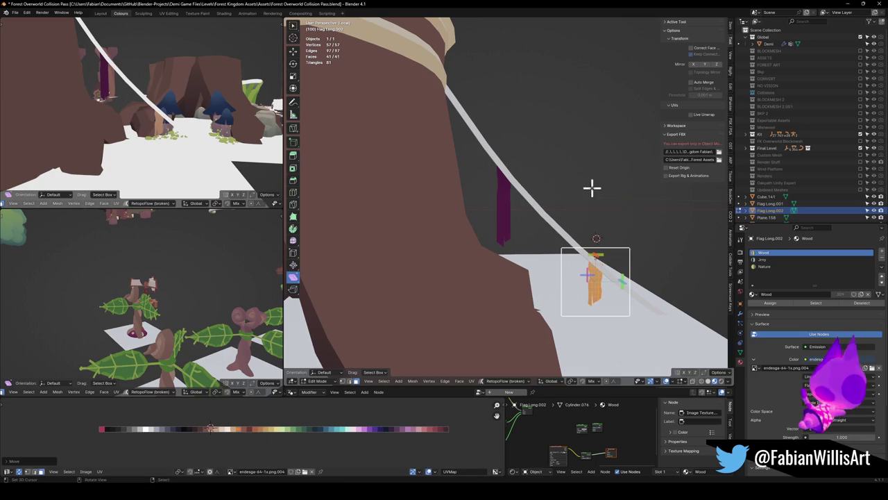
pyautogui.press('Tab')
pyautogui.click(548, 231)
pyautogui.click(509, 220)
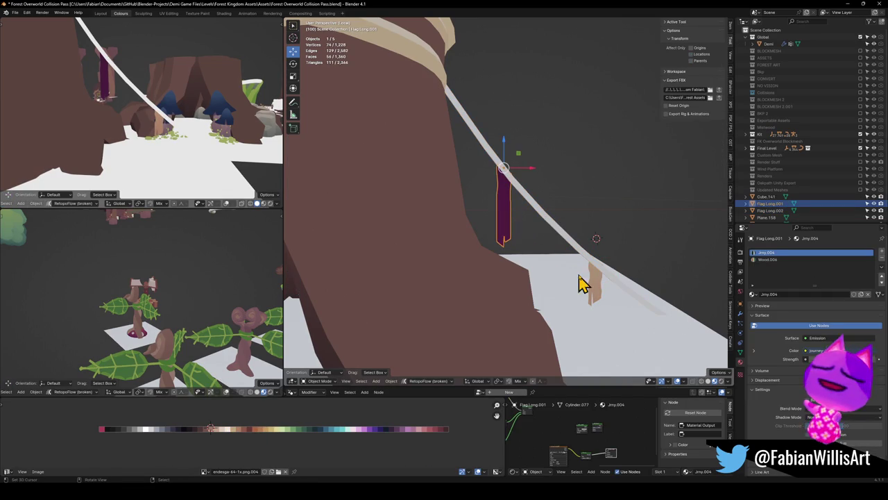
# Link Flag Long.002's material to the upper flag and slide its UVs along X onto tan.
pyautogui.keyDown('shift'); pyautogui.click(600, 283); pyautogui.keyUp('shift')
pyautogui.press('q')
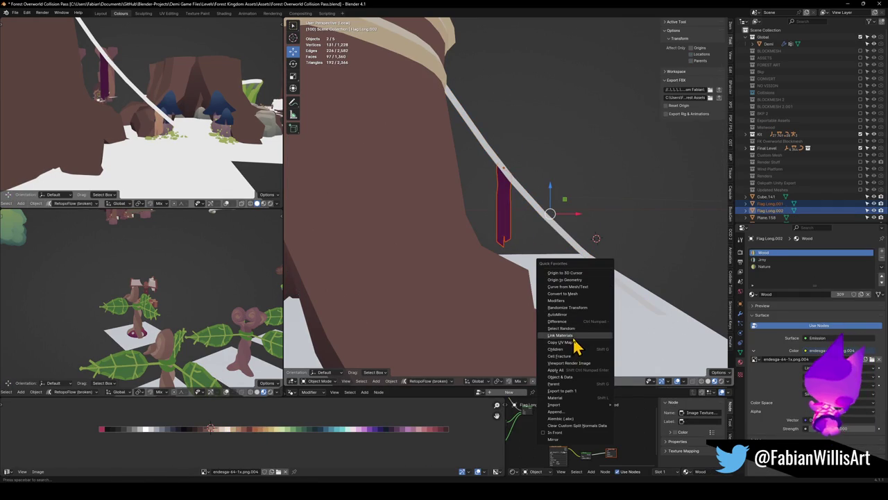
pyautogui.click(573, 340)
pyautogui.click(508, 220)
pyautogui.press('Tab')
pyautogui.press('g')
pyautogui.press('x')
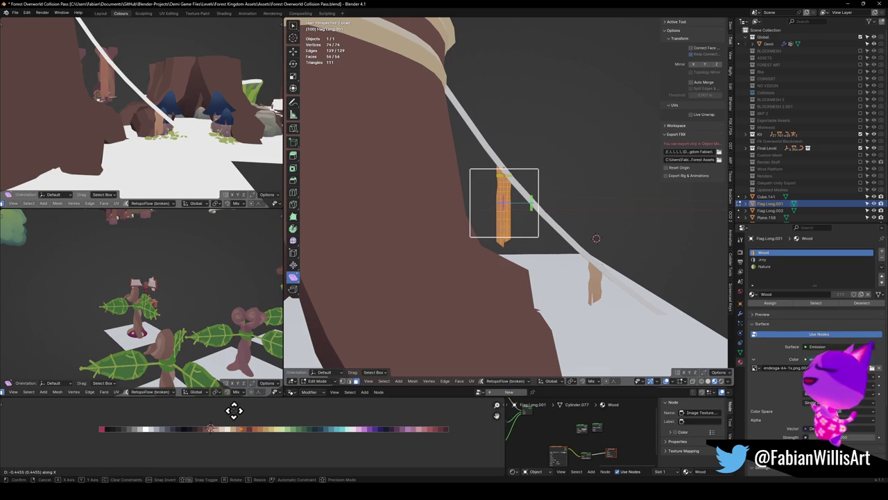
pyautogui.click(234, 410)
pyautogui.press('Tab')
# Link the wood material from a rock onto the rope Cube.141.
pyautogui.click(482, 128)
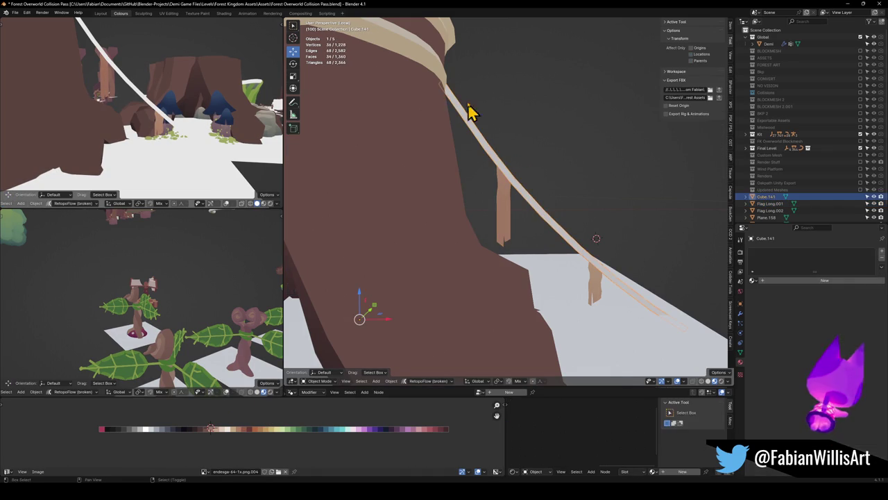
pyautogui.keyDown('shift'); pyautogui.click(430, 78); pyautogui.keyUp('shift')
pyautogui.press('q')
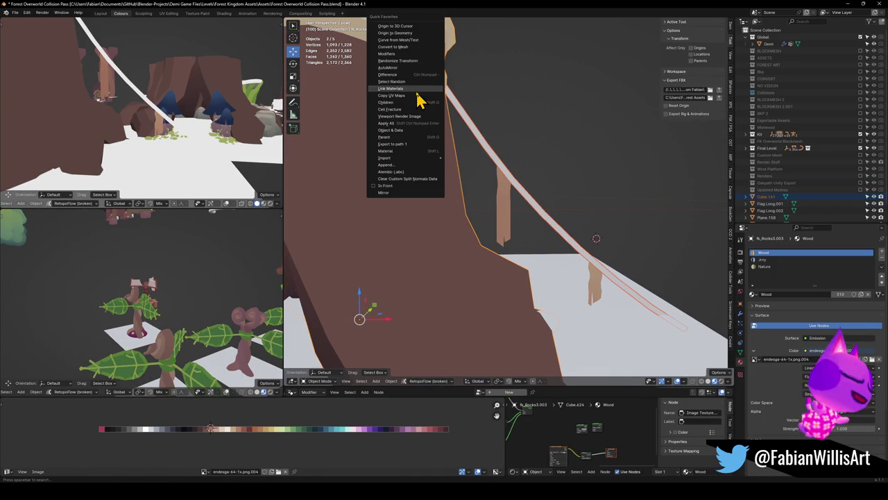
pyautogui.click(418, 96)
# Scale the rope's UVs to one spot and slide them along X onto a tan swatch.
pyautogui.click(515, 193)
pyautogui.press('Tab')
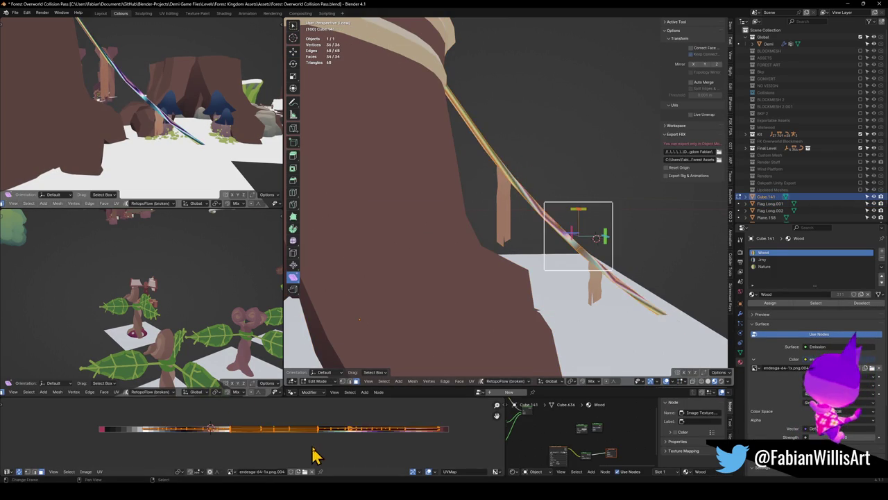
pyautogui.press('s')
pyautogui.press('g')
pyautogui.press('x')
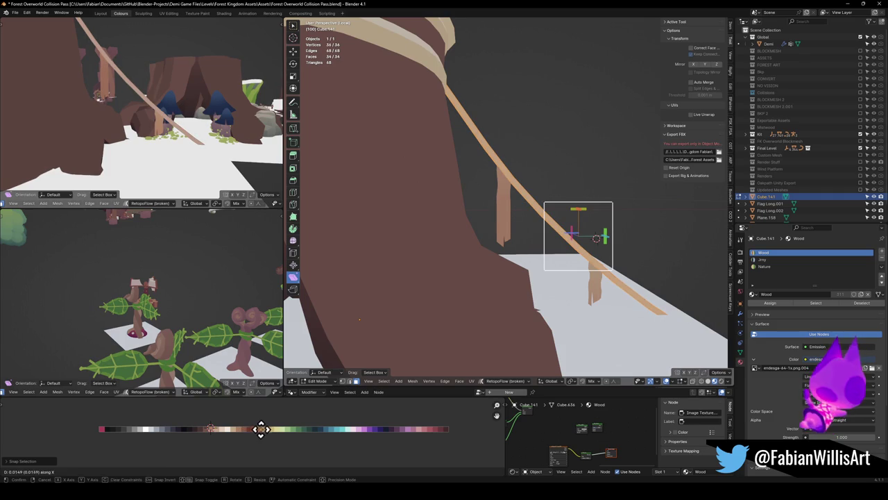
pyautogui.click(262, 428)
pyautogui.moveTo(139, 104); pyautogui.dragTo(156, 113, button='middle')
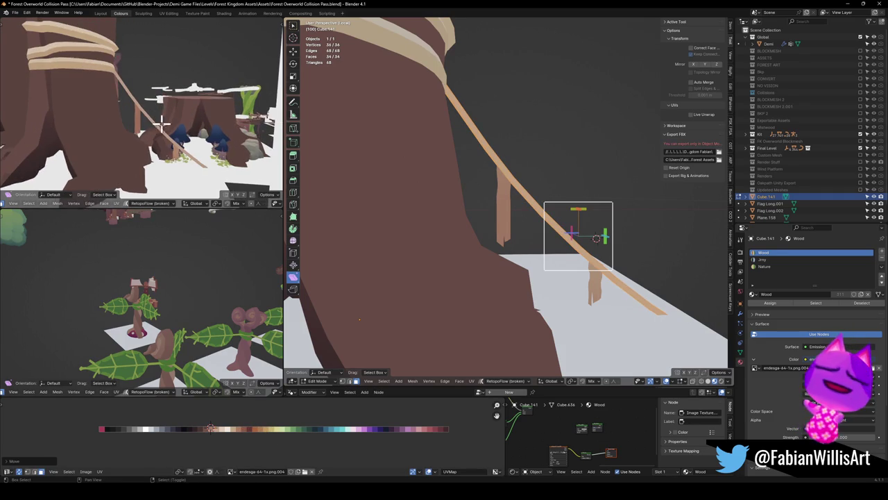
pyautogui.press('x')
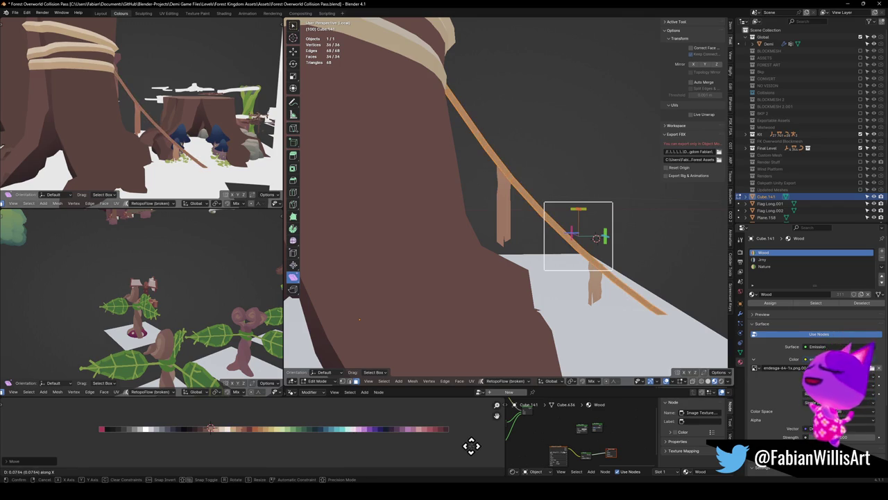
pyautogui.click(397, 450)
# Select the faces along the rope's length and move their UVs to a different palette spot.
pyautogui.moveTo(129, 93)
pyautogui.mouseDown(button='middle')
pyautogui.moveTo(301, 139)
pyautogui.moveTo(549, 171)
pyautogui.moveTo(500, 175)
pyautogui.mouseUp(button='middle')
pyautogui.hotkey('alt', 'a')
pyautogui.scroll(-5, 510, 156)
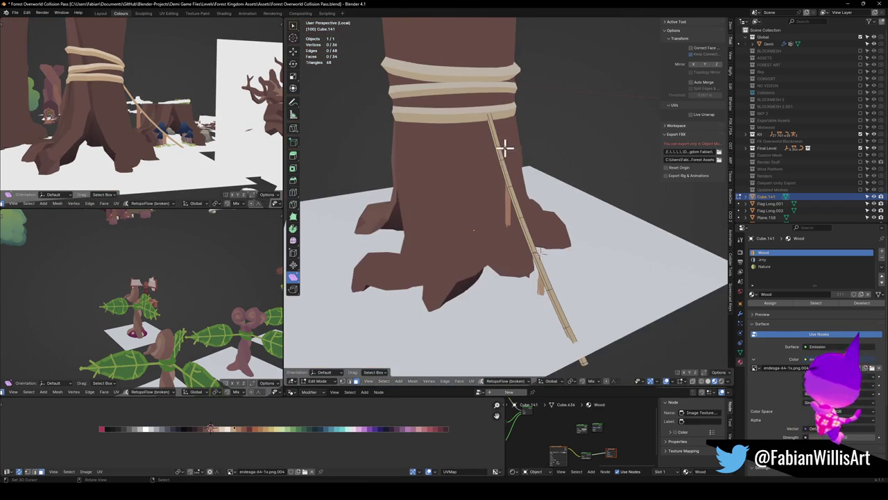
pyautogui.keyDown('ctrl'); pyautogui.click(584, 363); pyautogui.keyUp('ctrl')
pyautogui.press('g')
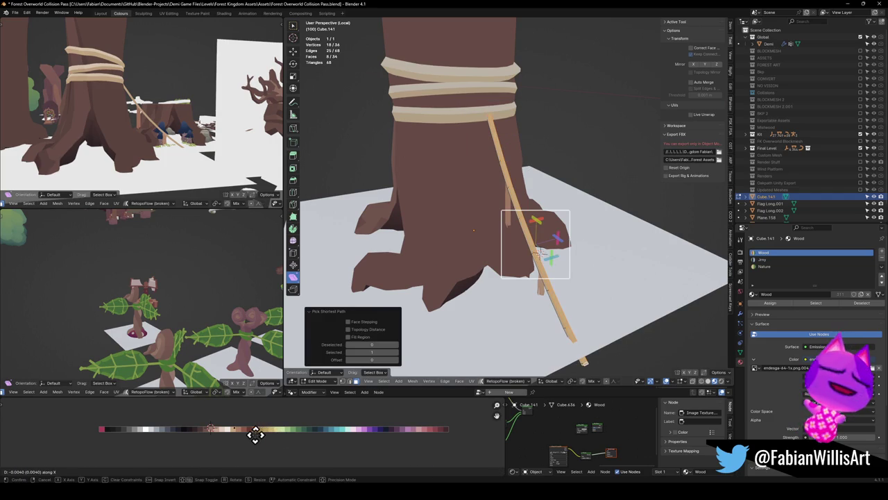
pyautogui.click(257, 434)
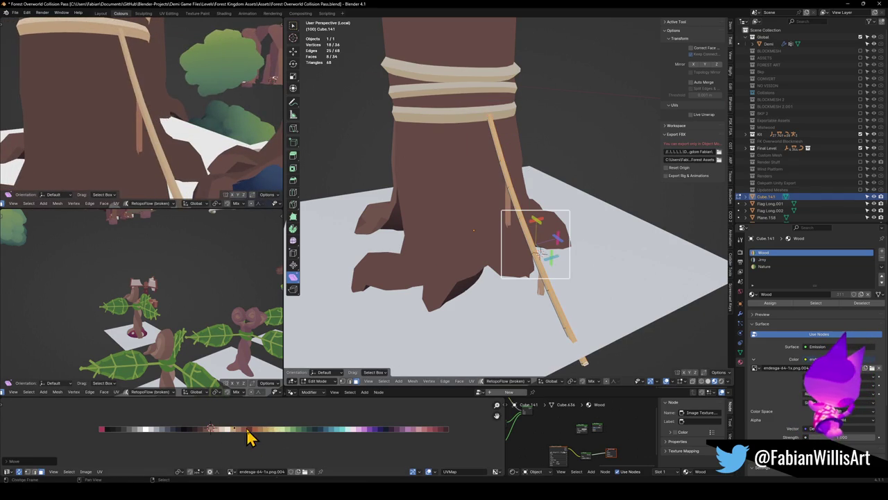
# Slide the rope's UVs along X, then shift a selected run of faces to another colour.
pyautogui.press('g')
pyautogui.press('x')
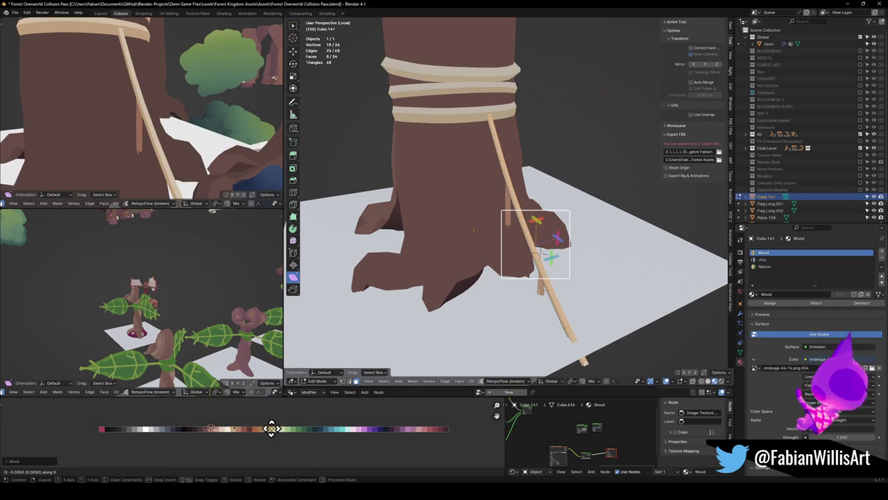
pyautogui.click(271, 428)
pyautogui.moveTo(487, 176); pyautogui.dragTo(504, 163, button='middle')
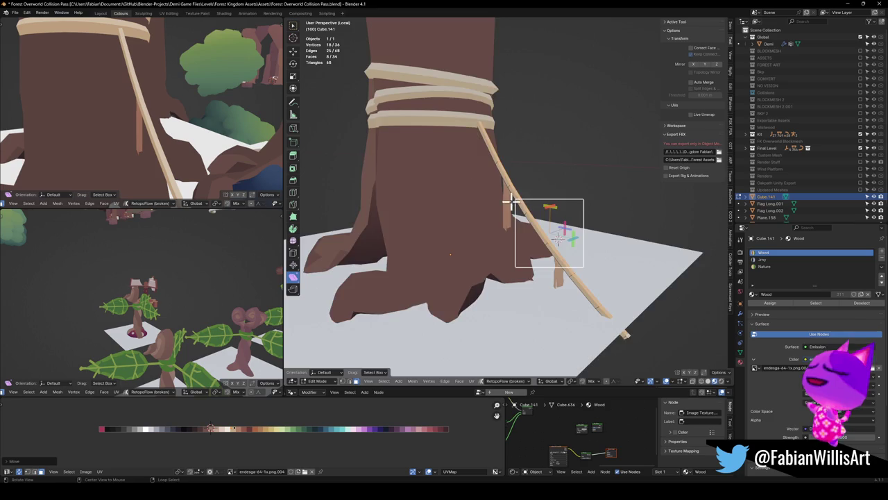
pyautogui.moveTo(500, 199); pyautogui.dragTo(541, 165, button='middle')
pyautogui.scroll(5, 559, 204)
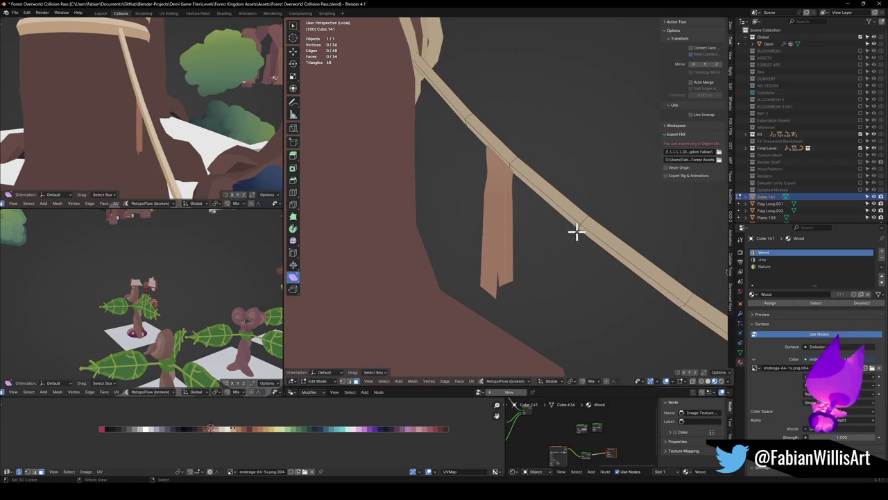
pyautogui.moveTo(424, 78)
pyautogui.mouseDown(button='middle')
pyautogui.moveTo(394, 150)
pyautogui.moveTo(504, 210)
pyautogui.moveTo(477, 187)
pyautogui.mouseUp(button='middle')
pyautogui.keyDown('ctrl'); pyautogui.click(576, 281); pyautogui.keyUp('ctrl')
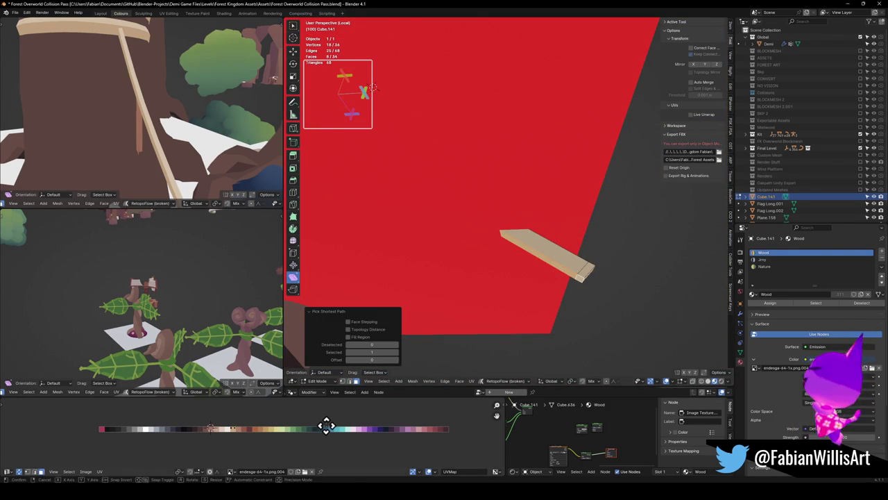
pyautogui.press('x')
pyautogui.click(332, 434)
# Bend the rope's lower end toward the ground with trackball rotation, proportional falloff and Normal orientation.
pyautogui.moveTo(154, 95)
pyautogui.mouseDown(button='middle')
pyautogui.moveTo(167, 79)
pyautogui.moveTo(163, 91)
pyautogui.moveTo(218, 214)
pyautogui.mouseUp(button='middle')
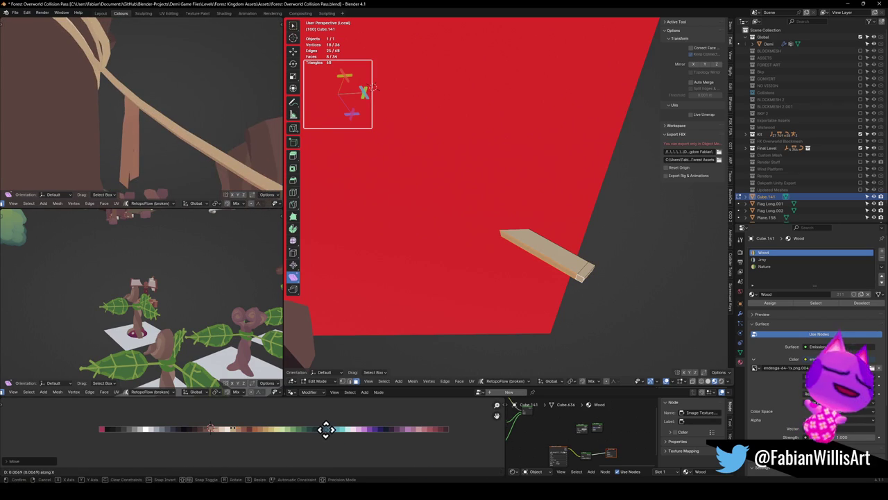
pyautogui.moveTo(597, 234); pyautogui.dragTo(557, 242, button='middle')
pyautogui.hotkey('alt', 'a')
pyautogui.moveTo(450, 310)
pyautogui.mouseDown(button='middle')
pyautogui.moveTo(448, 192)
pyautogui.moveTo(482, 234)
pyautogui.moveTo(494, 223)
pyautogui.mouseUp(button='middle')
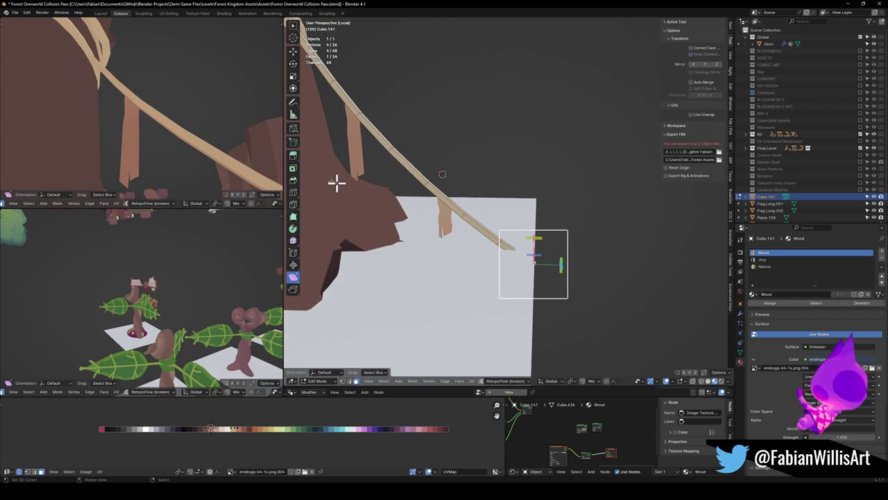
pyautogui.moveTo(295, 166)
pyautogui.mouseDown(button='middle')
pyautogui.moveTo(472, 199)
pyautogui.moveTo(283, 174)
pyautogui.moveTo(183, 135)
pyautogui.moveTo(187, 153)
pyautogui.moveTo(229, 158)
pyautogui.mouseUp(button='middle')
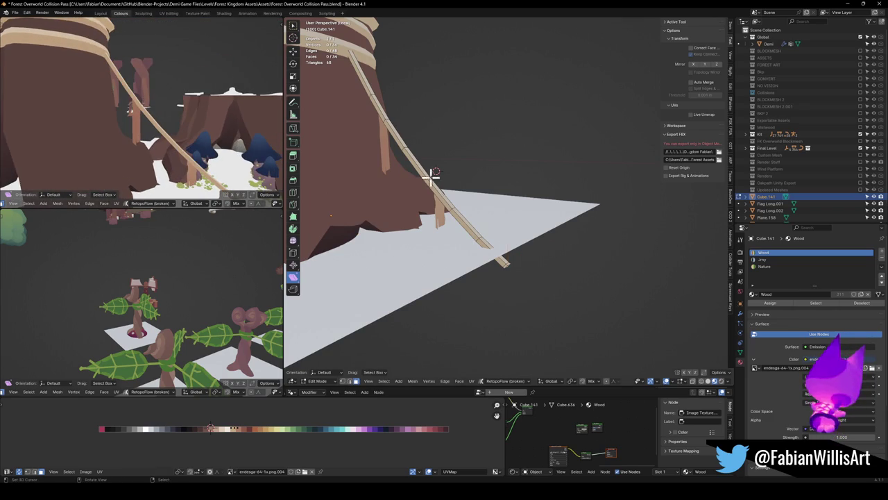
pyautogui.press('r')
pyautogui.press('r')
pyautogui.click(479, 155)
pyautogui.press('r')
pyautogui.press('r')
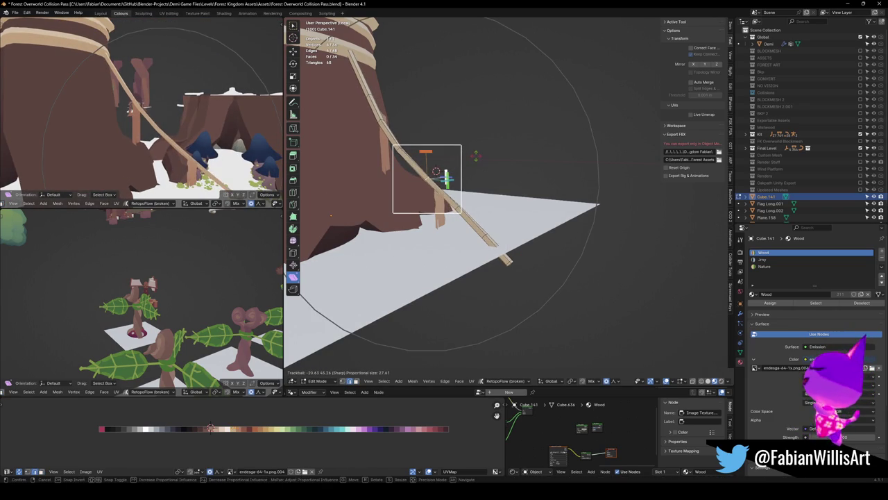
pyautogui.click(469, 161)
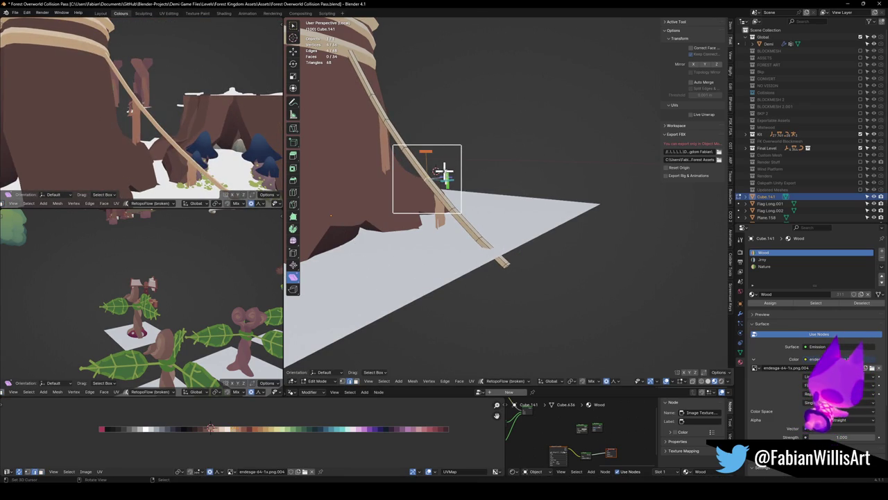
pyautogui.press(',')
pyautogui.click(448, 267)
pyautogui.scroll(3, 448, 267)
pyautogui.moveTo(448, 267); pyautogui.dragTo(327, 66, button='middle')
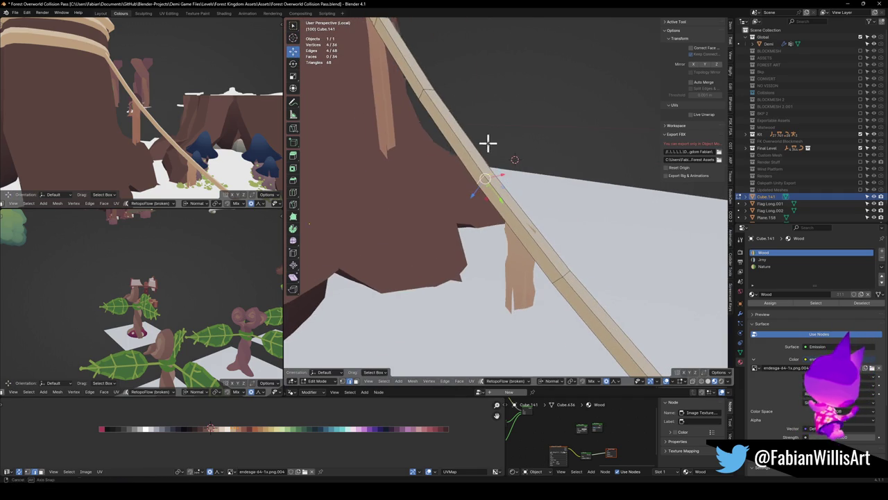
# Bend the rope's lower end down the trunk with a proportional rotation around normal Y.
pyautogui.moveTo(489, 142); pyautogui.dragTo(527, 174, button='middle')
pyautogui.press('r')
pyautogui.press('y')
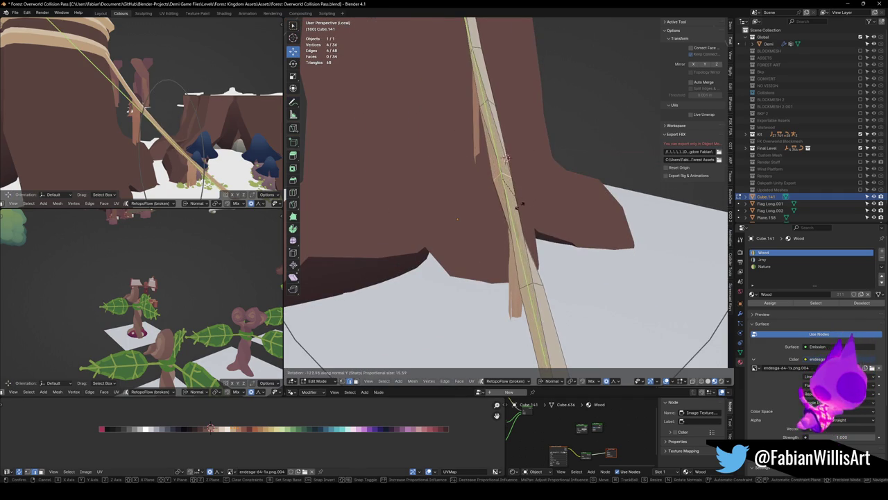
pyautogui.scroll(-7, 438, 166)
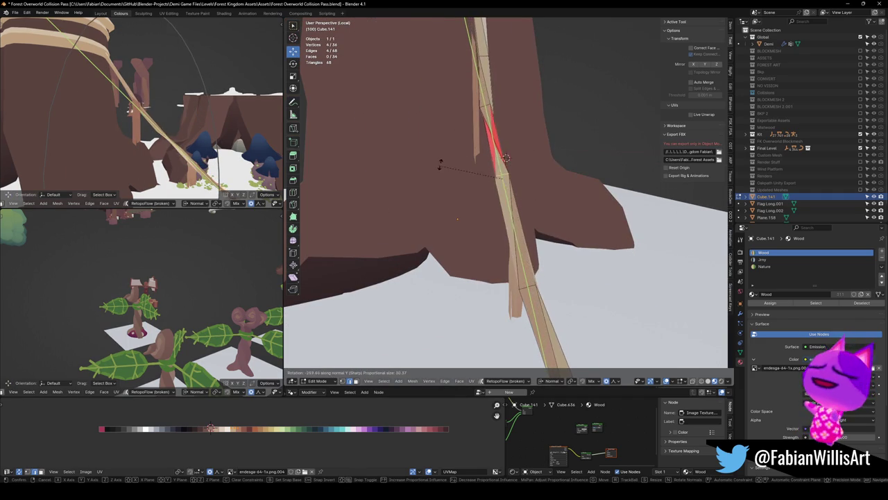
pyautogui.scroll(-5, 519, 165)
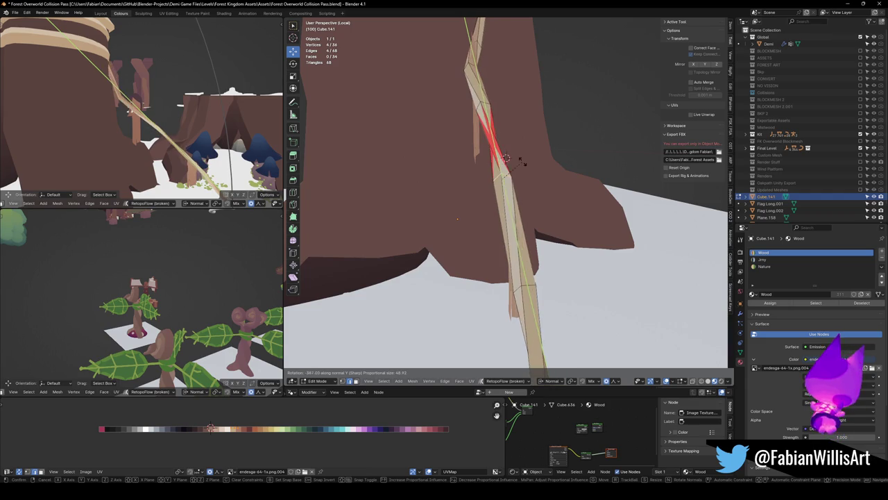
pyautogui.moveTo(506, 158); pyautogui.dragTo(535, 171, button='middle')
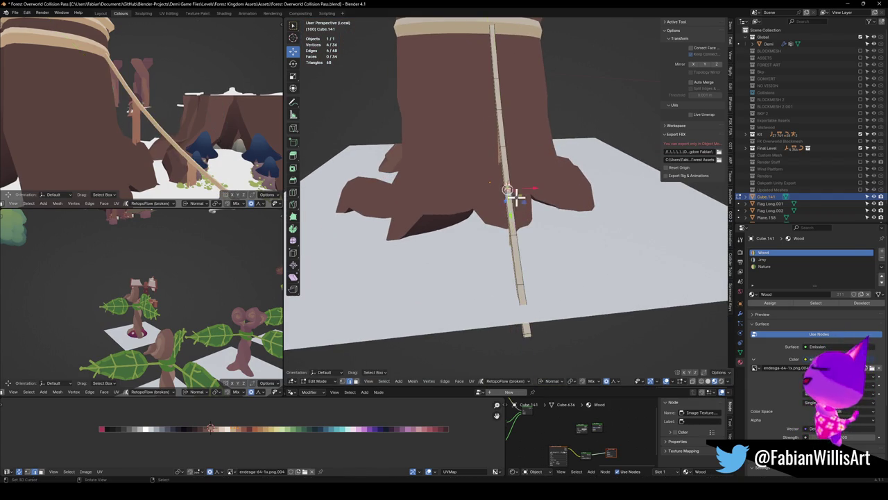
pyautogui.scroll(6, 503, 236)
pyautogui.scroll(-2, 487, 232)
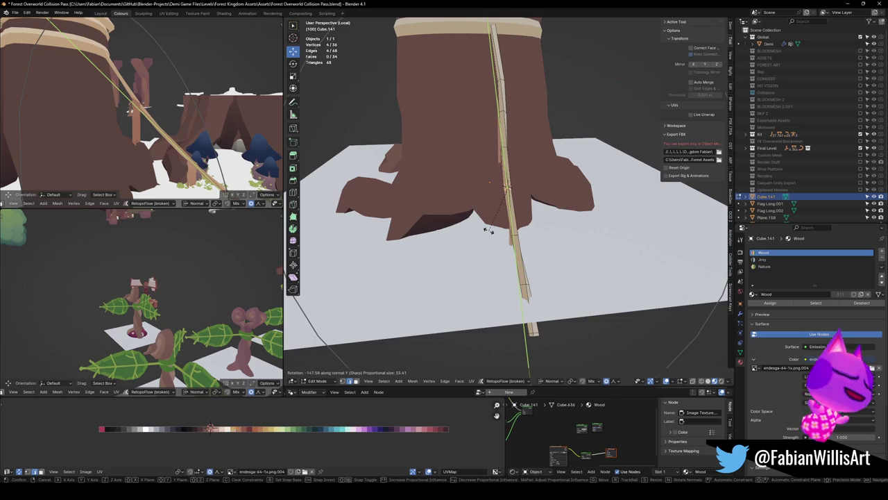
pyautogui.click(488, 230)
# Select the whole rope mesh, then shift its UVs along X and shrink them on the palette.
pyautogui.moveTo(161, 90)
pyautogui.mouseDown(button='middle')
pyautogui.moveTo(81, 97)
pyautogui.moveTo(166, 95)
pyautogui.moveTo(178, 83)
pyautogui.moveTo(188, 107)
pyautogui.moveTo(166, 150)
pyautogui.mouseUp(button='middle')
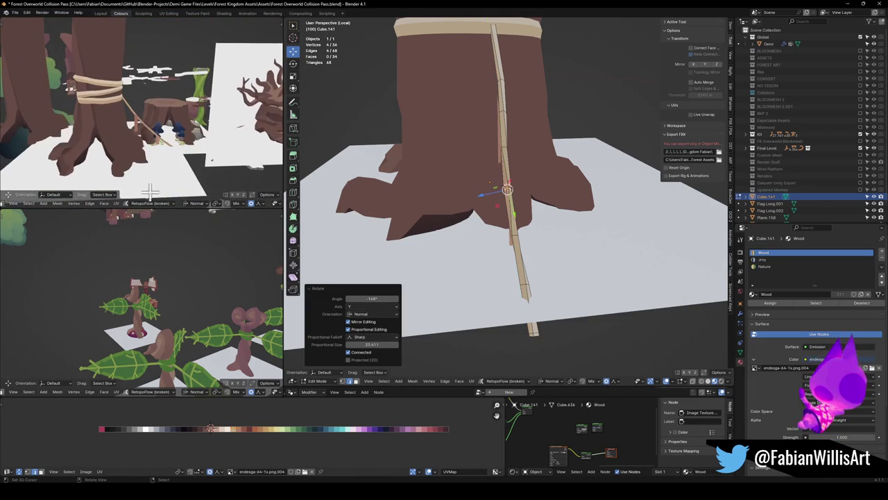
pyautogui.press('a')
pyautogui.press('g')
pyautogui.press('x')
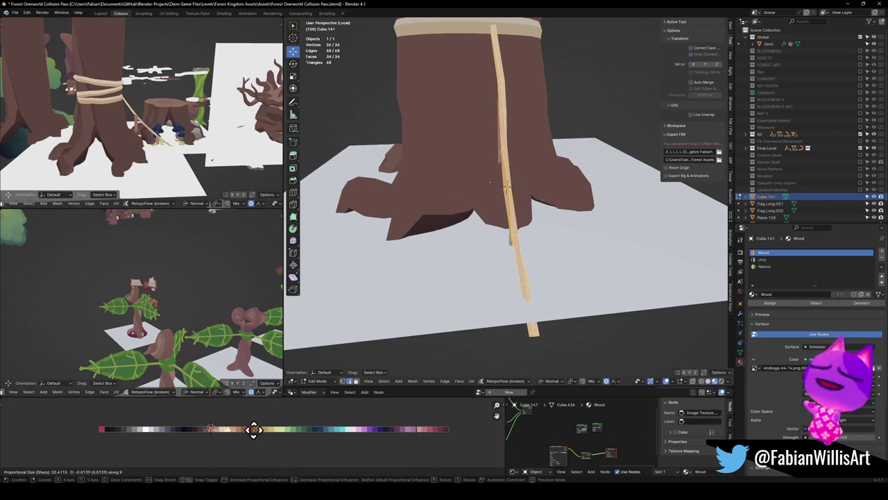
pyautogui.click(263, 428)
pyautogui.moveTo(174, 146); pyautogui.dragTo(189, 160, button='middle')
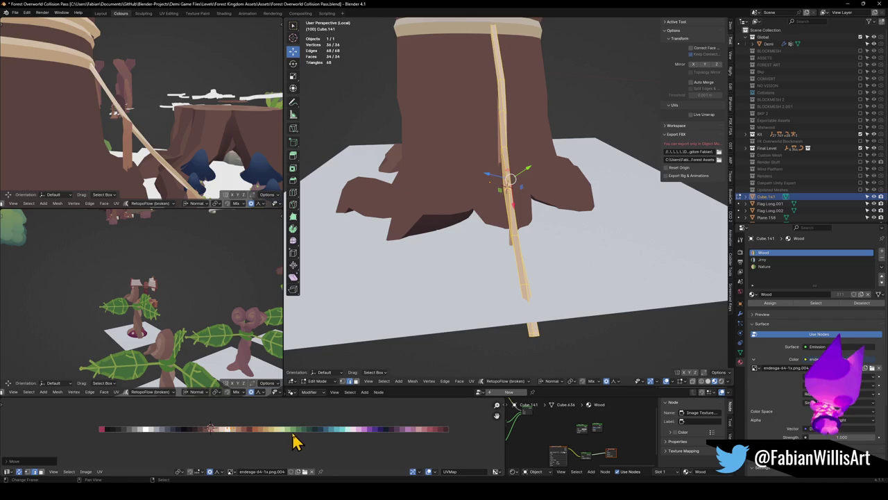
pyautogui.press('s')
pyautogui.click(290, 417)
# Shift the rope's UVs along X to its final palette colour and return to Object Mode.
pyautogui.press('g')
pyautogui.press('x')
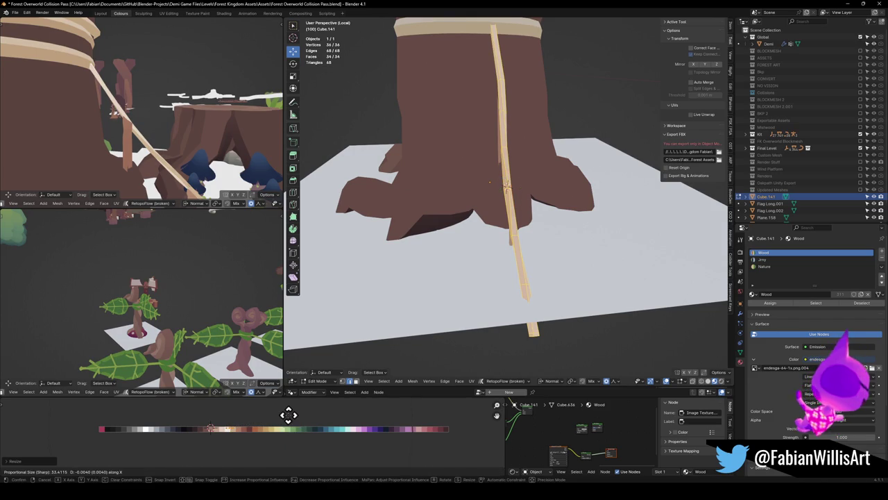
pyautogui.click(328, 411)
pyautogui.scroll(3, 126, 142)
pyautogui.moveTo(132, 149)
pyautogui.mouseDown(button='middle')
pyautogui.moveTo(202, 131)
pyautogui.moveTo(174, 103)
pyautogui.moveTo(179, 112)
pyautogui.mouseUp(button='middle')
pyautogui.moveTo(501, 200)
pyautogui.mouseDown(button='middle')
pyautogui.moveTo(504, 178)
pyautogui.moveTo(454, 212)
pyautogui.mouseUp(button='middle')
pyautogui.press('Tab')
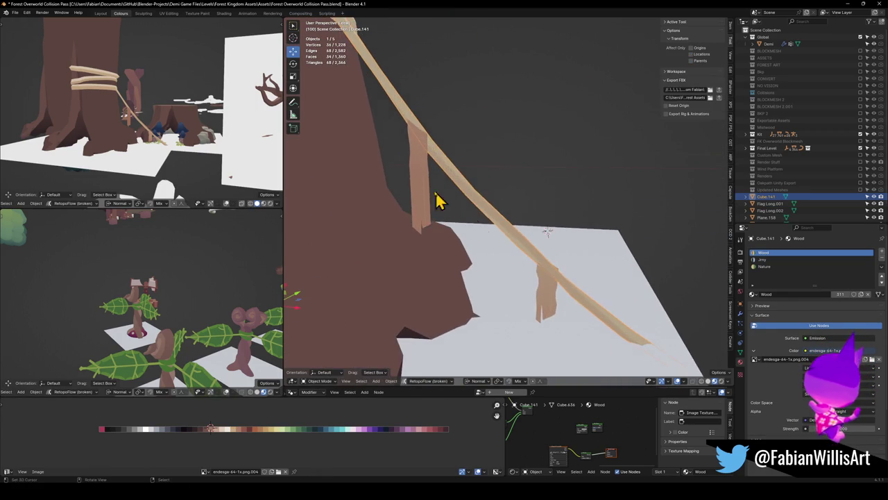
# Select the ground flag and move it vertically to a new height.
pyautogui.click(422, 162)
pyautogui.scroll(3, 414, 170)
pyautogui.moveTo(407, 176); pyautogui.dragTo(472, 159, button='middle')
pyautogui.scroll(-3, 520, 209)
pyautogui.keyDown('shift'); pyautogui.click(573, 268); pyautogui.keyUp('shift')
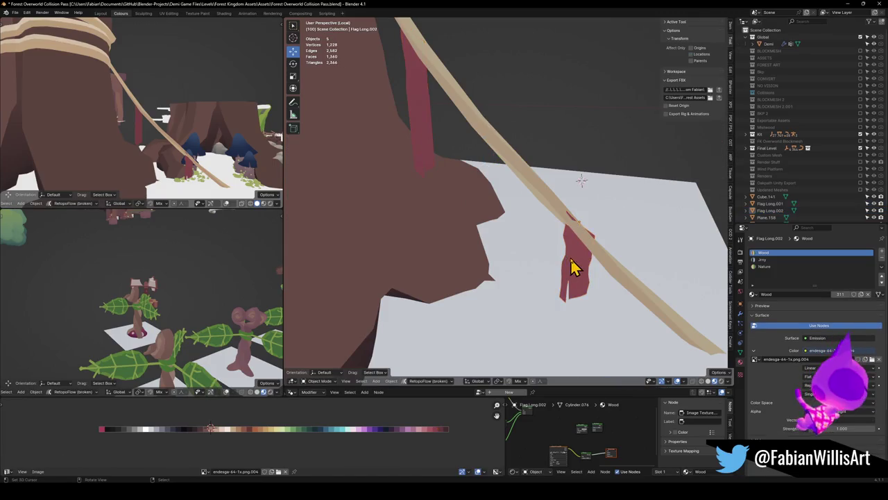
pyautogui.click(572, 267)
pyautogui.press('g')
pyautogui.press('z')
pyautogui.click(586, 267)
# Duplicate the hanging rope in place and rotate the copy around the trunk on Z.
pyautogui.moveTo(193, 143); pyautogui.dragTo(198, 138, button='middle')
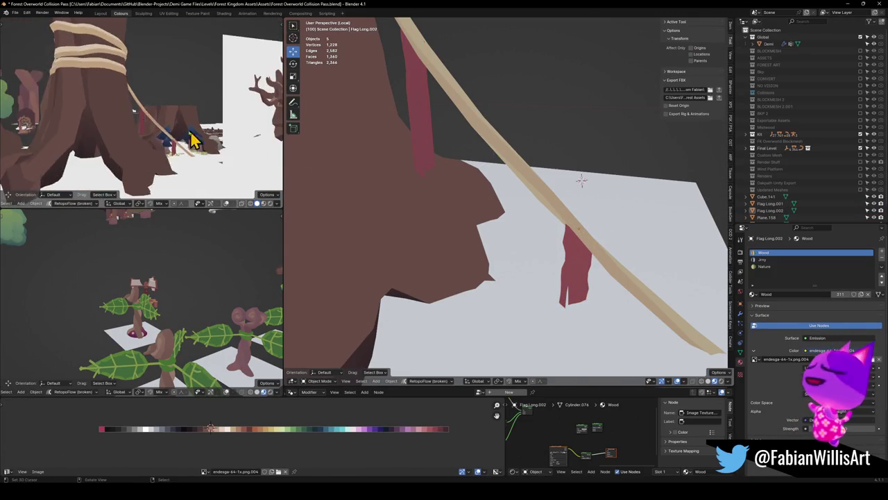
pyautogui.scroll(-2, 552, 218)
pyautogui.scroll(-3, 548, 220)
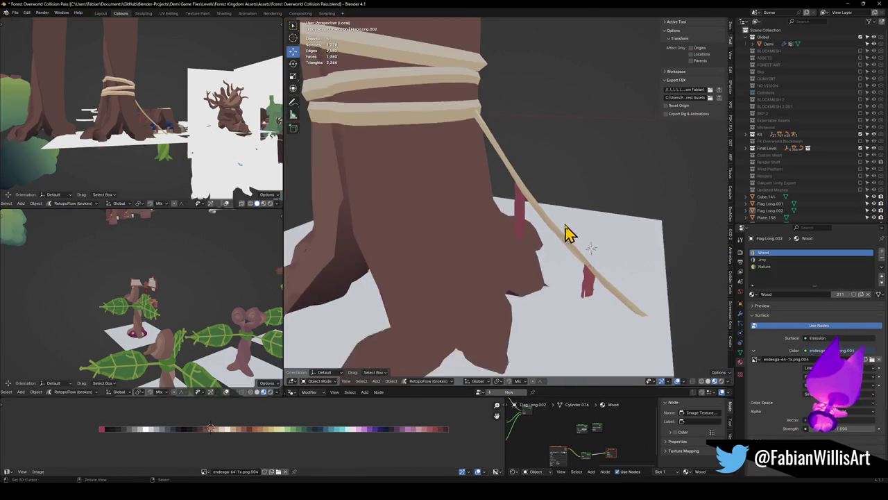
pyautogui.scroll(-1, 545, 223)
pyautogui.click(545, 224)
pyautogui.scroll(2, 548, 229)
pyautogui.hotkey('shift', 'd')
pyautogui.rightClick(594, 252)
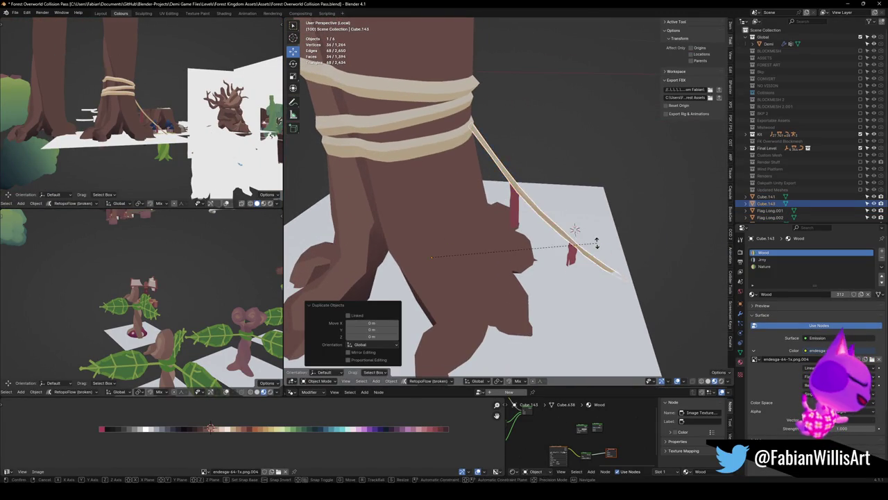
pyautogui.press('r')
pyautogui.press('z')
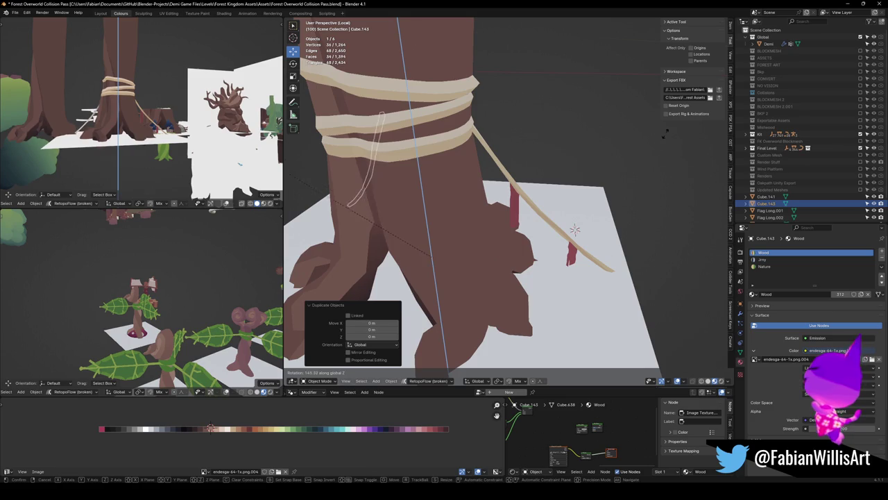
pyautogui.click(666, 135)
# Adjust the rope copy's height along Z.
pyautogui.moveTo(541, 152)
pyautogui.mouseDown(button='middle')
pyautogui.moveTo(440, 155)
pyautogui.moveTo(515, 149)
pyautogui.moveTo(521, 196)
pyautogui.mouseUp(button='middle')
pyautogui.press('g')
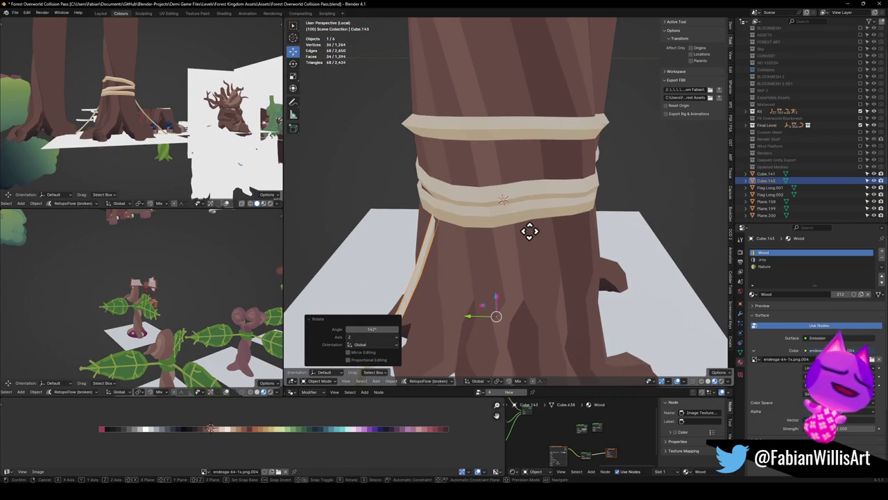
pyautogui.press('z')
pyautogui.click(534, 235)
pyautogui.scroll(-3, 548, 229)
pyautogui.moveTo(550, 224)
pyautogui.mouseDown(button='middle')
pyautogui.moveTo(560, 188)
pyautogui.moveTo(588, 174)
pyautogui.moveTo(582, 184)
pyautogui.mouseUp(button='middle')
pyautogui.scroll(3, 586, 172)
pyautogui.scroll(-3, 582, 170)
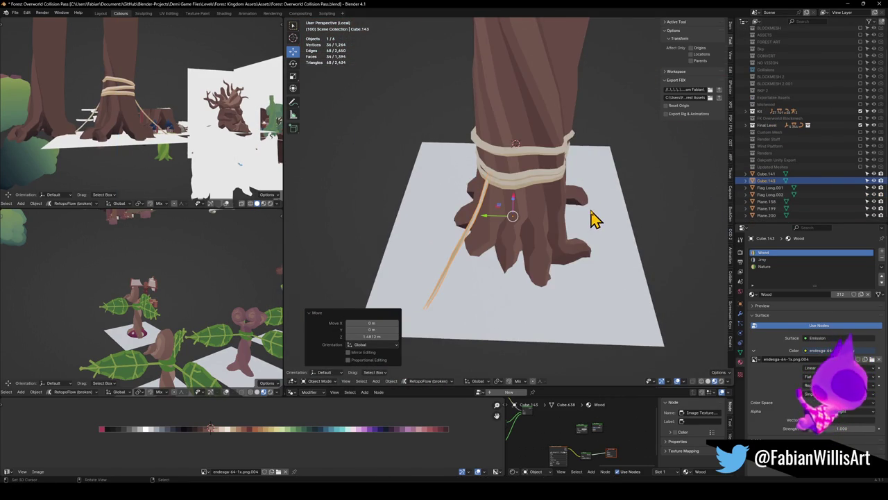
# Duplicate the rope again and rotate the new copy around the trunk on Z.
pyautogui.hotkey('shift', 'd')
pyautogui.press('r')
pyautogui.press('z')
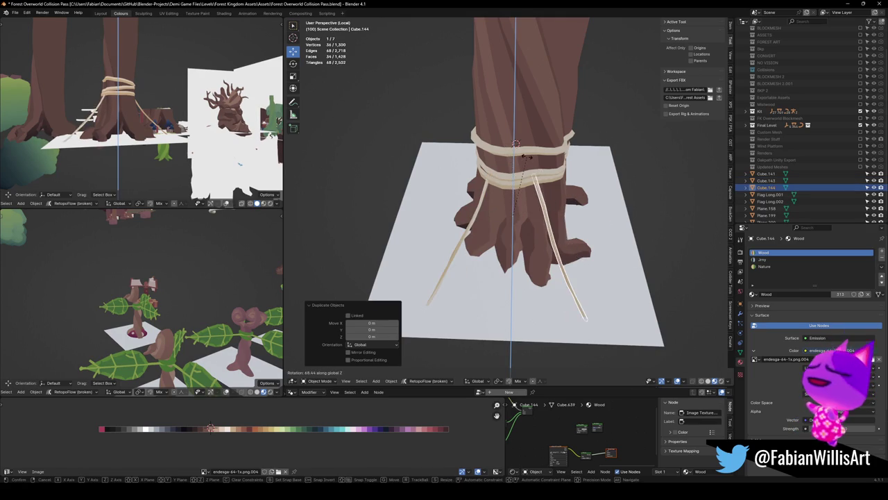
pyautogui.click(620, 208)
pyautogui.moveTo(620, 208)
pyautogui.mouseDown(button='middle')
pyautogui.moveTo(595, 205)
pyautogui.moveTo(597, 195)
pyautogui.moveTo(564, 180)
pyautogui.mouseUp(button='middle')
# Raise the new rope copy, enlarge it slightly, and fine-tune its height along Z.
pyautogui.press('g')
pyautogui.press('z')
pyautogui.click(596, 181)
pyautogui.press('s')
pyautogui.click(569, 178)
pyautogui.press('g')
pyautogui.press('z')
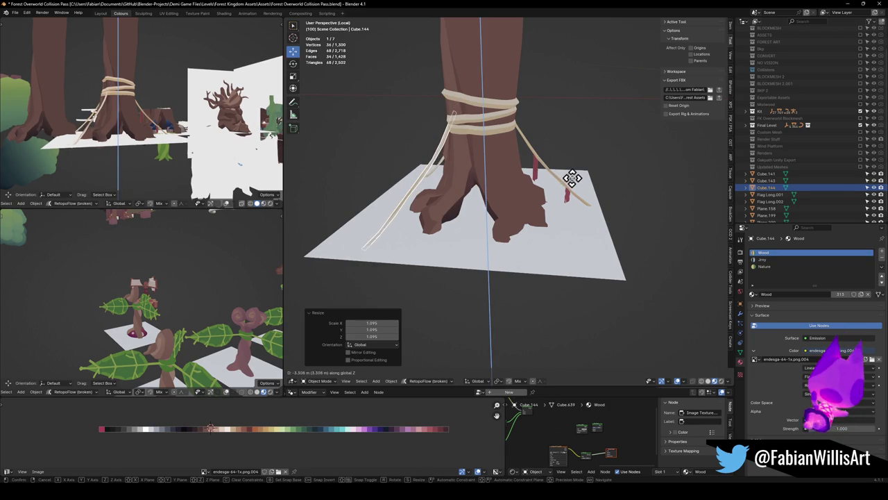
pyautogui.click(572, 178)
pyautogui.scroll(3, 506, 161)
pyautogui.scroll(-2, 513, 156)
pyautogui.scroll(-2, 505, 145)
# Raise and slightly enlarge the loose hanging rope, then duplicate another hanging rope.
pyautogui.moveTo(531, 145)
pyautogui.mouseDown(button='middle')
pyautogui.moveTo(525, 183)
pyautogui.moveTo(612, 175)
pyautogui.moveTo(578, 173)
pyautogui.moveTo(628, 179)
pyautogui.mouseUp(button='middle')
pyautogui.click(503, 175)
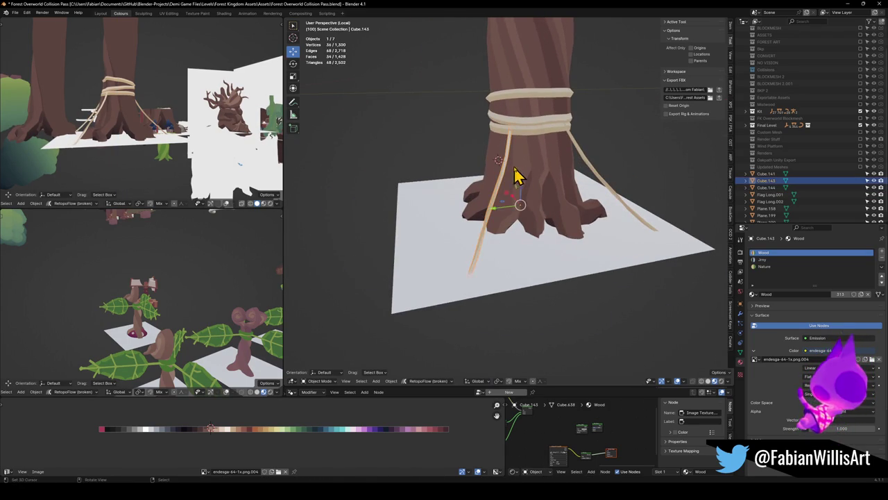
pyautogui.press('g')
pyautogui.press('z')
pyautogui.click(513, 174)
pyautogui.press('s')
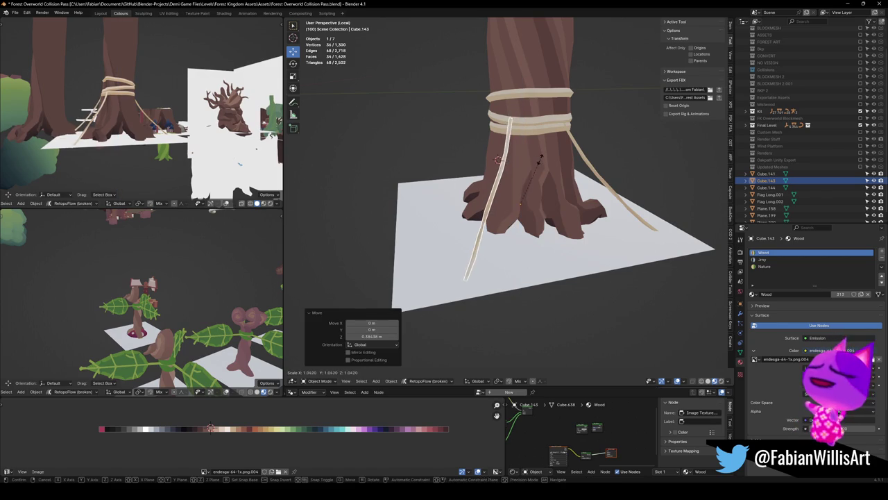
pyautogui.press('g')
pyautogui.press('z')
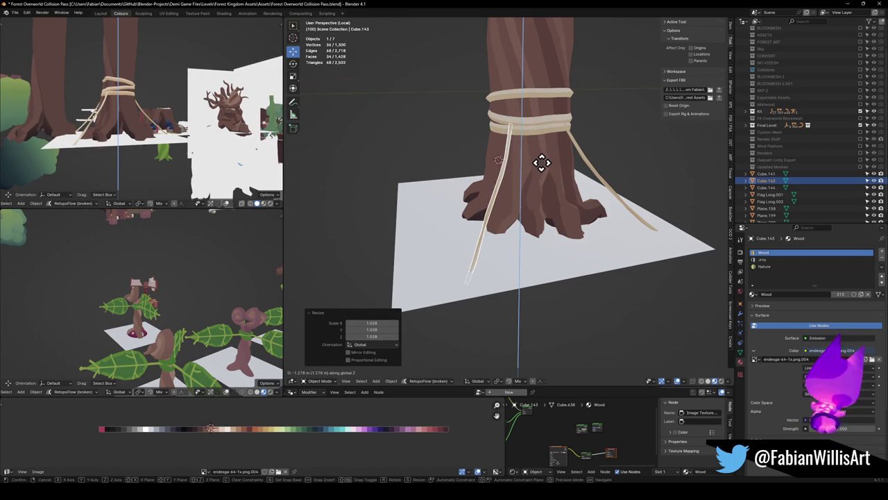
pyautogui.click(541, 163)
pyautogui.hotkey('alt', 'a')
pyautogui.moveTo(581, 174); pyautogui.dragTo(466, 162, button='middle')
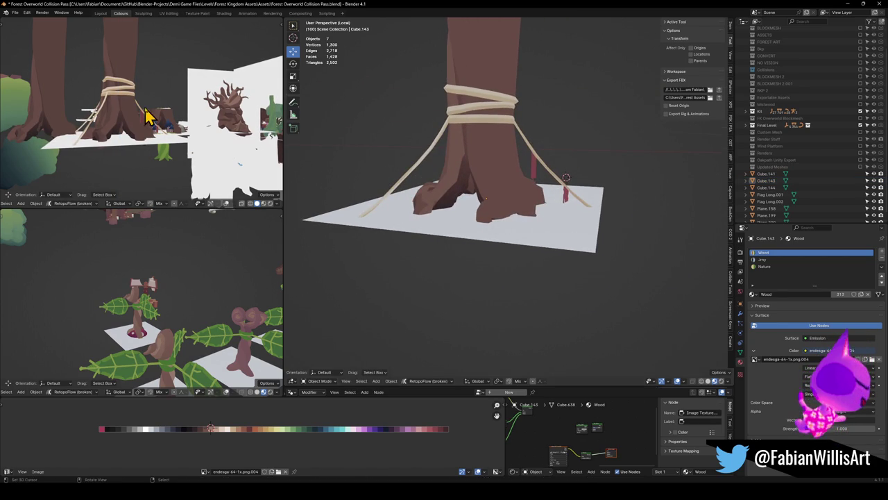
pyautogui.click(427, 170)
pyautogui.hotkey('shift', 'd')
# Rotate the rope copy to a new spot around the trunk and adjust its height along Z.
pyautogui.press('r')
pyautogui.press('z')
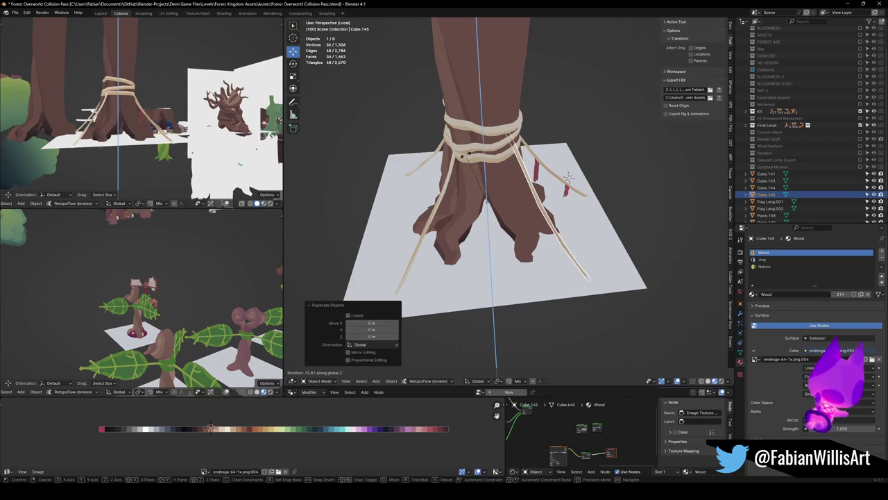
pyautogui.click(466, 156)
pyautogui.moveTo(535, 173); pyautogui.dragTo(531, 153, button='middle')
pyautogui.press('g')
pyautogui.press('z')
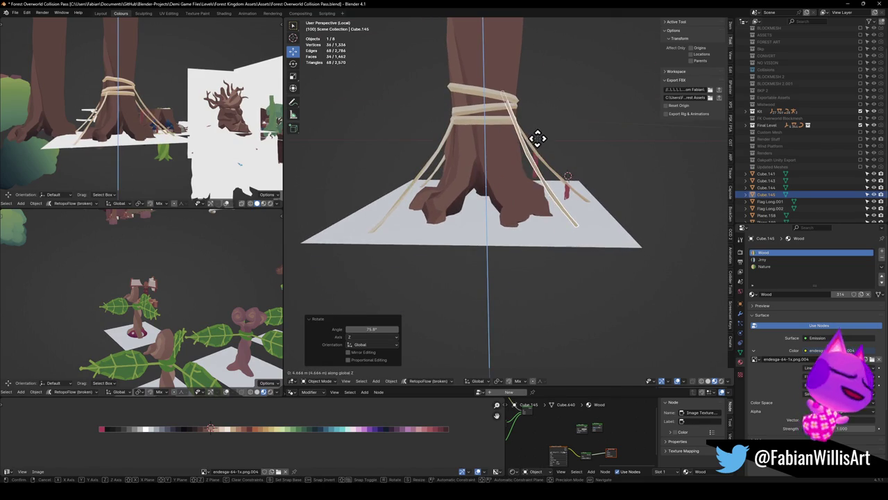
pyautogui.click(537, 140)
pyautogui.press('s')
pyautogui.press('z')
pyautogui.click(538, 144)
pyautogui.press('s')
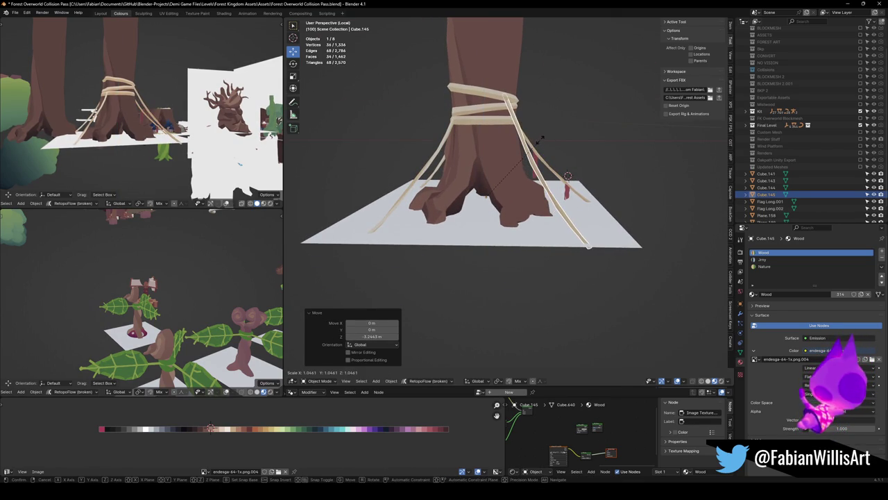
pyautogui.rightClick(538, 141)
pyautogui.moveTo(525, 159)
pyautogui.mouseDown(button='middle')
pyautogui.moveTo(598, 158)
pyautogui.moveTo(501, 163)
pyautogui.moveTo(543, 185)
pyautogui.moveTo(539, 169)
pyautogui.moveTo(523, 171)
pyautogui.mouseUp(button='middle')
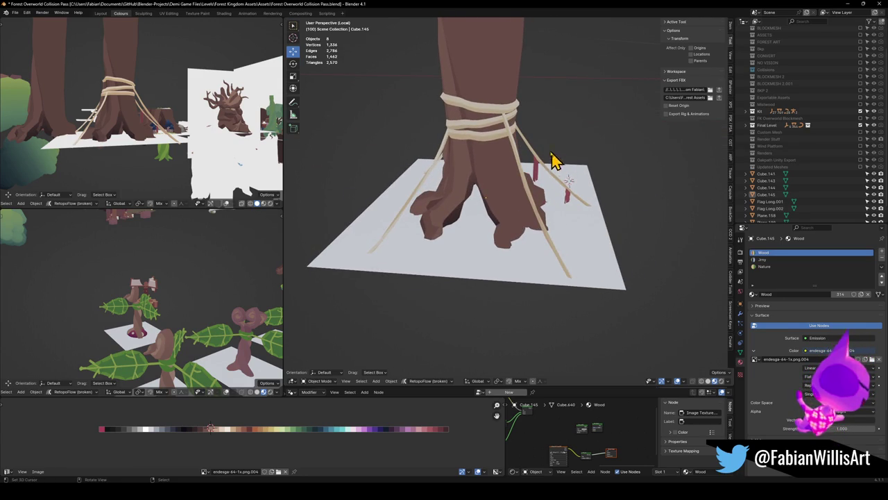
# Duplicate a hanging rope in place and rotate the copy around the trunk on Z.
pyautogui.click(533, 201)
pyautogui.hotkey('shift', 'd')
pyautogui.rightClick(543, 197)
pyautogui.press('r')
pyautogui.press('z')
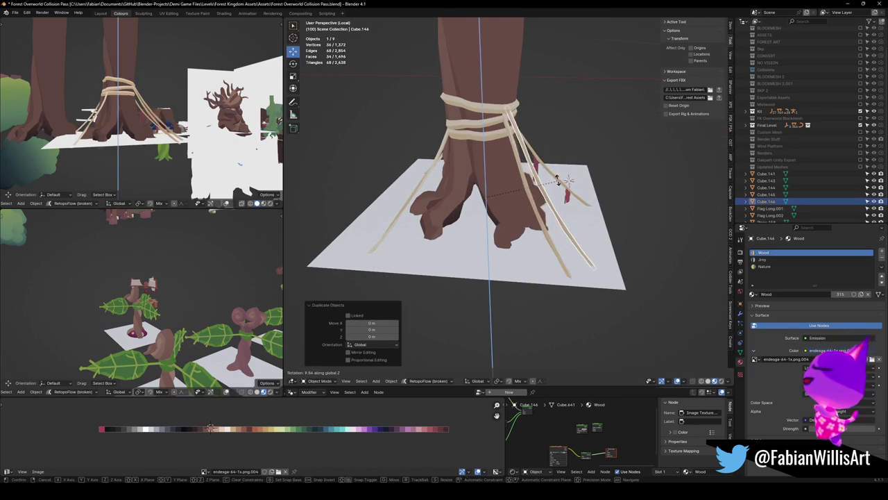
pyautogui.click(570, 177)
pyautogui.hotkey('alt', 'a')
pyautogui.moveTo(575, 179)
pyautogui.mouseDown(button='middle')
pyautogui.moveTo(555, 178)
pyautogui.moveTo(595, 168)
pyautogui.moveTo(552, 192)
pyautogui.moveTo(565, 198)
pyautogui.mouseUp(button='middle')
# Duplicate another rope and rotate it to a further spot around the trunk.
pyautogui.moveTo(198, 148)
pyautogui.mouseDown(button='middle')
pyautogui.moveTo(170, 153)
pyautogui.moveTo(179, 154)
pyautogui.mouseUp(button='middle')
pyautogui.hotkey('shift', 'd')
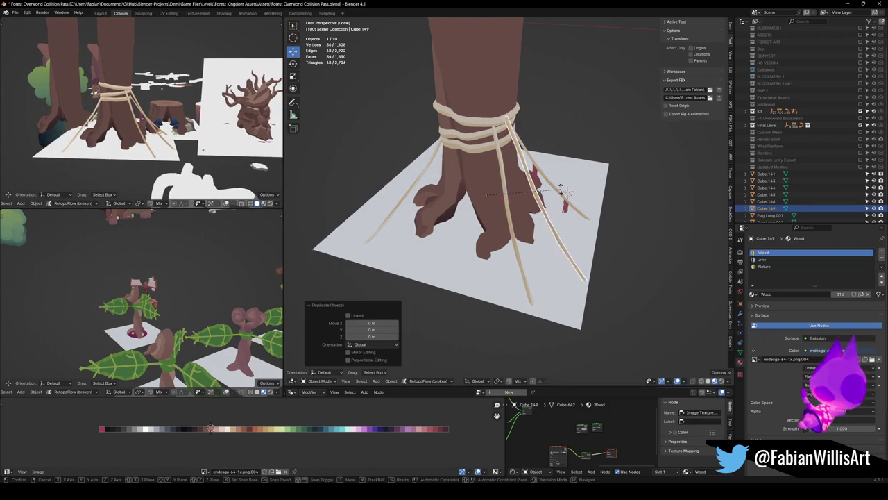
pyautogui.press('r')
pyautogui.press('z')
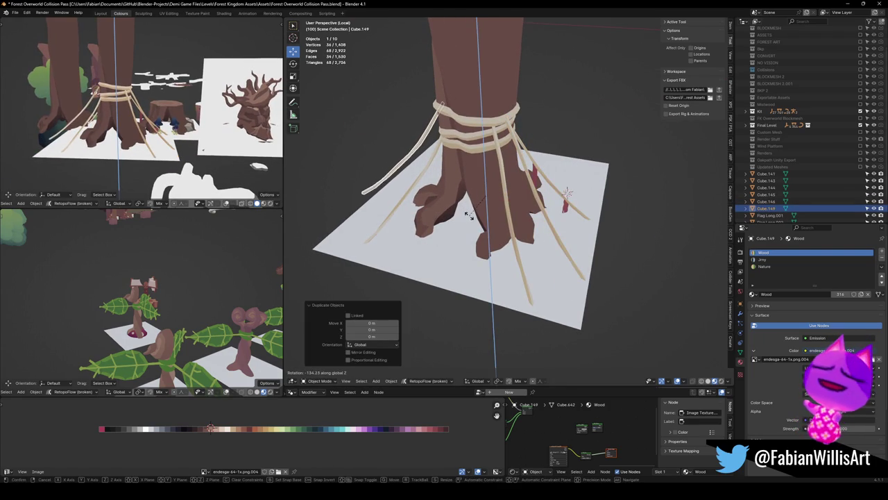
pyautogui.click(469, 215)
pyautogui.moveTo(422, 192)
pyautogui.mouseDown(button='middle')
pyautogui.moveTo(476, 168)
pyautogui.moveTo(410, 228)
pyautogui.mouseUp(button='middle')
# Select the ground plane and scale it up.
pyautogui.click(421, 229)
pyautogui.press('s')
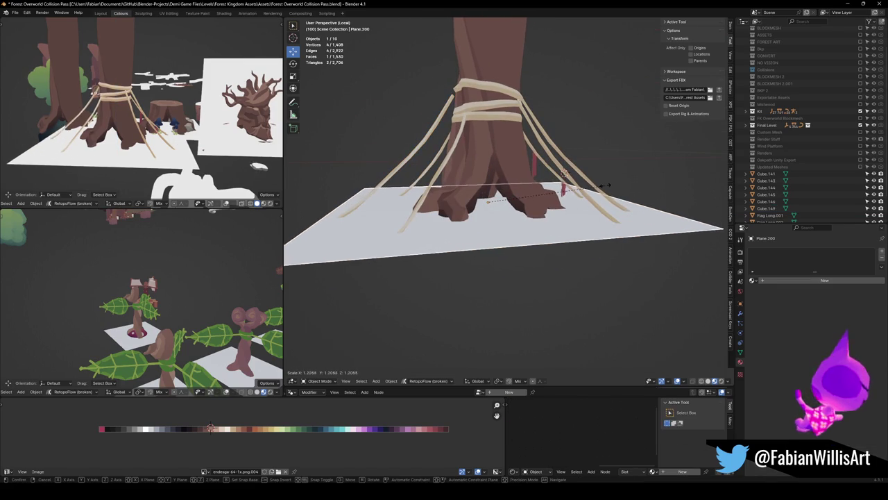
pyautogui.click(607, 186)
pyautogui.moveTo(476, 171); pyautogui.dragTo(428, 163, button='middle')
# Shift the newest rope horizontally, enlarge it slightly, and raise it along Z.
pyautogui.click(428, 156)
pyautogui.press('r')
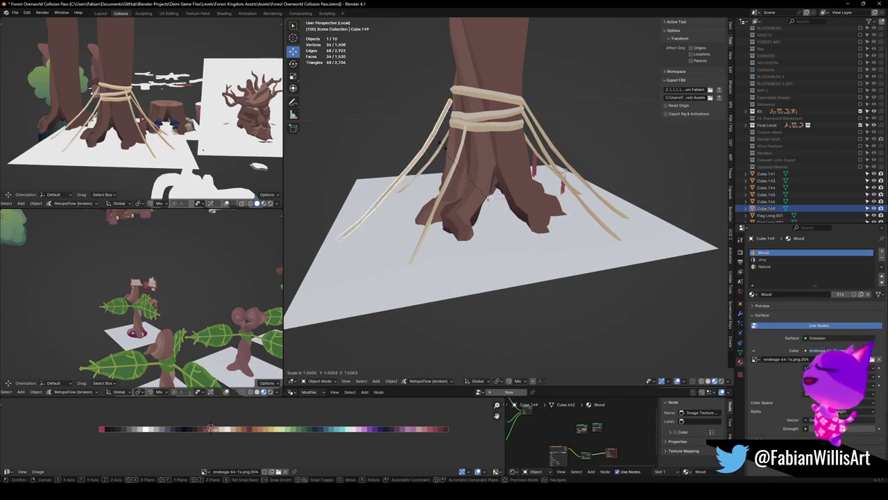
pyautogui.press('Escape')
pyautogui.press('g')
pyautogui.hotkey('shift', 'z')
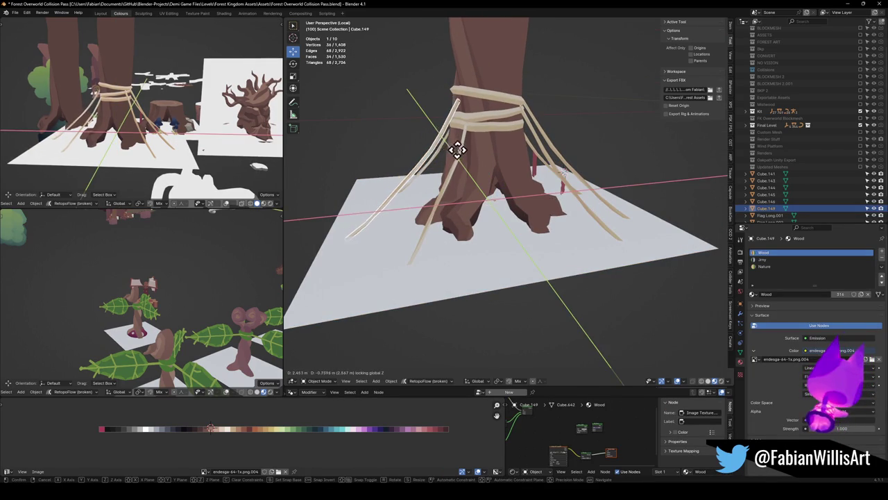
pyautogui.click(456, 149)
pyautogui.press('s')
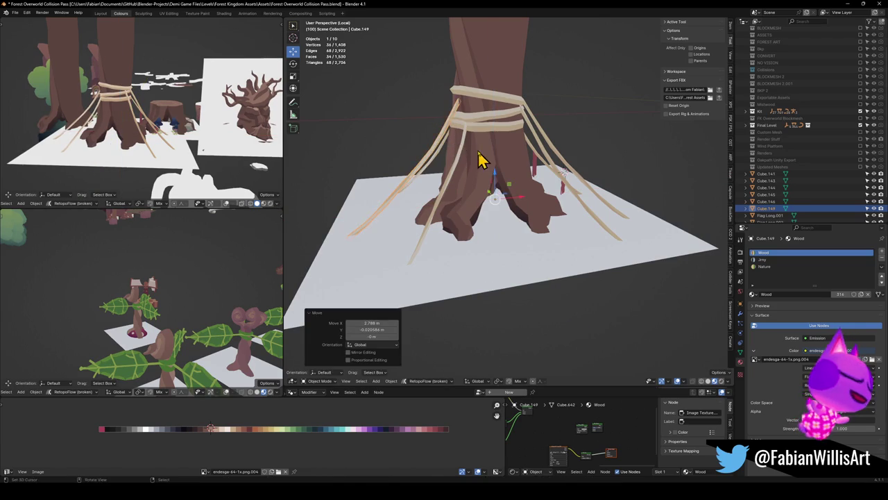
pyautogui.click(486, 156)
pyautogui.press('g')
pyautogui.press('z')
pyautogui.click(484, 146)
# Refine the newest rope's horizontal position, size, and final height so it reaches the ground.
pyautogui.press('g')
pyautogui.hotkey('shift', 'z')
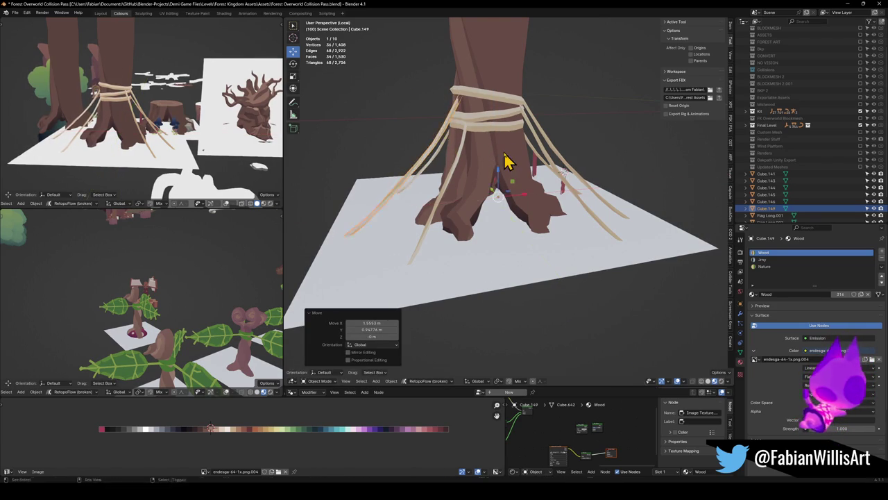
pyautogui.click(507, 161)
pyautogui.press('s')
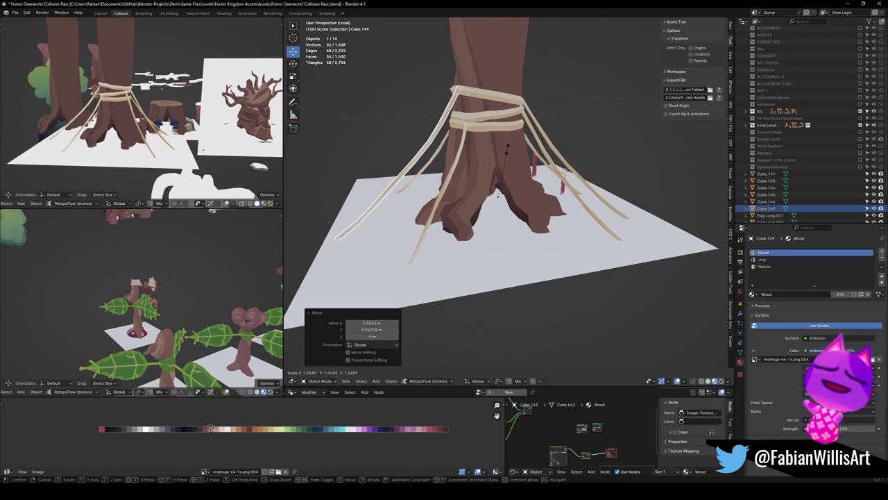
pyautogui.click(508, 154)
pyautogui.press('g')
pyautogui.press('z')
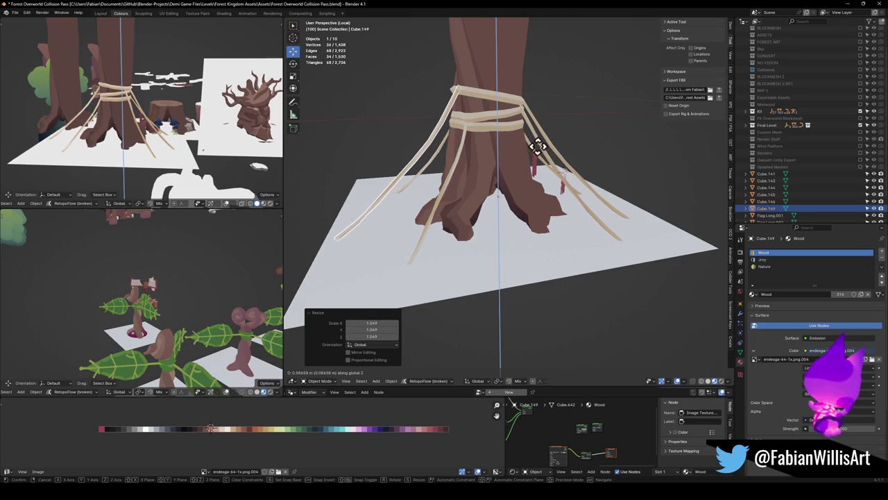
pyautogui.click(538, 145)
pyautogui.moveTo(539, 162)
pyautogui.mouseDown(button='middle')
pyautogui.moveTo(511, 146)
pyautogui.moveTo(584, 148)
pyautogui.moveTo(555, 143)
pyautogui.mouseUp(button='middle')
pyautogui.moveTo(270, 142)
pyautogui.mouseDown(button='middle')
pyautogui.moveTo(179, 139)
pyautogui.moveTo(285, 146)
pyautogui.moveTo(156, 145)
pyautogui.mouseUp(button='middle')
pyautogui.moveTo(542, 161)
pyautogui.mouseDown(button='middle')
pyautogui.moveTo(555, 193)
pyautogui.moveTo(493, 212)
pyautogui.moveTo(535, 201)
pyautogui.mouseUp(button='middle')
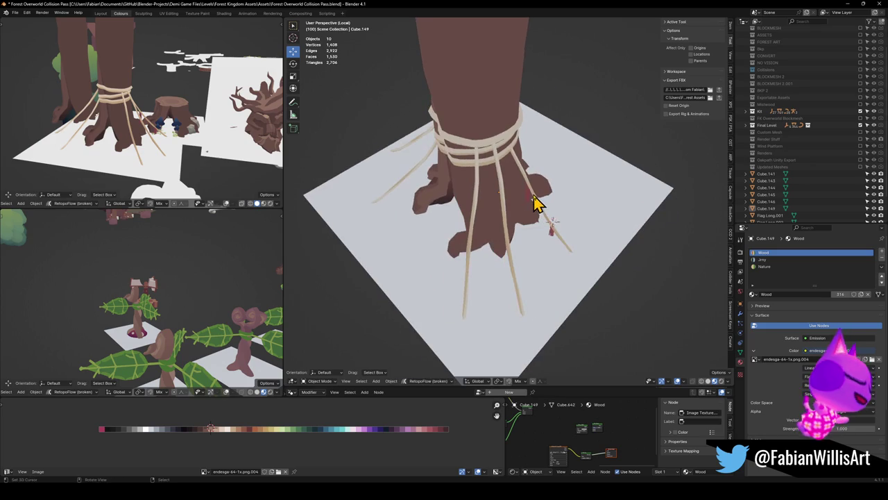
pyautogui.click(534, 204)
# Turn the hanging rope slightly around the vertical axis near the trunk.
pyautogui.keyDown('shift'); pyautogui.click(555, 233); pyautogui.keyUp('shift')
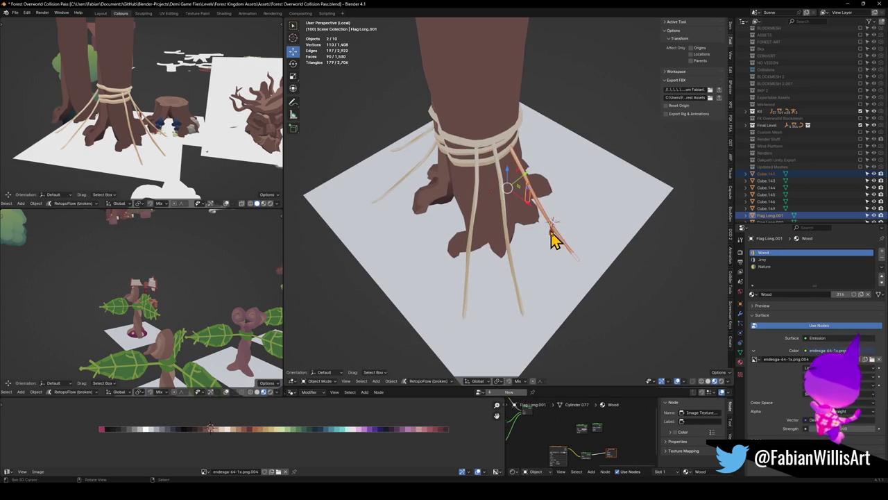
pyautogui.click(553, 236)
pyautogui.press('r')
pyautogui.press('z')
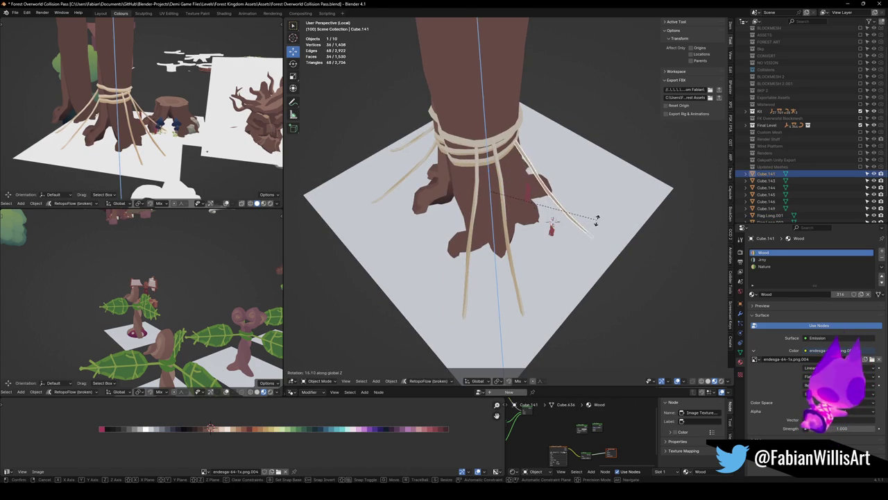
pyautogui.click(595, 220)
pyautogui.moveTo(575, 227)
pyautogui.mouseDown(button='middle')
pyautogui.moveTo(584, 204)
pyautogui.moveTo(624, 202)
pyautogui.moveTo(518, 201)
pyautogui.mouseUp(button='middle')
pyautogui.click(617, 206)
# Duplicate the red flag and small flag pieces, sliding the copies horizontally.
pyautogui.scroll(3, 155, 152)
pyautogui.moveTo(155, 153)
pyautogui.mouseDown(button='middle')
pyautogui.moveTo(204, 138)
pyautogui.moveTo(159, 143)
pyautogui.moveTo(250, 144)
pyautogui.moveTo(80, 143)
pyautogui.mouseUp(button='middle')
pyautogui.scroll(4, 548, 179)
pyautogui.moveTo(587, 178); pyautogui.dragTo(550, 195, button='middle')
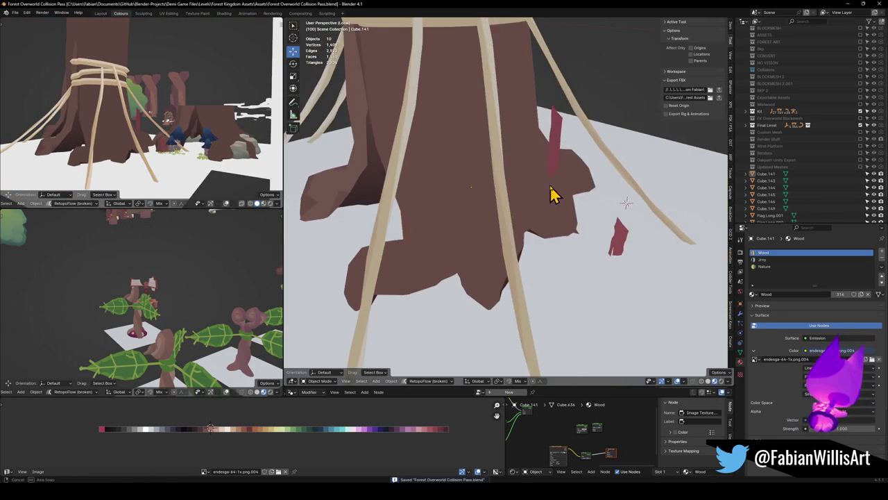
pyautogui.click(555, 173)
pyautogui.keyDown('shift'); pyautogui.click(619, 252); pyautogui.keyUp('shift')
pyautogui.moveTo(620, 252); pyautogui.dragTo(586, 248, button='middle')
pyautogui.hotkey('shift', 'd')
pyautogui.hotkey('shift', 'z')
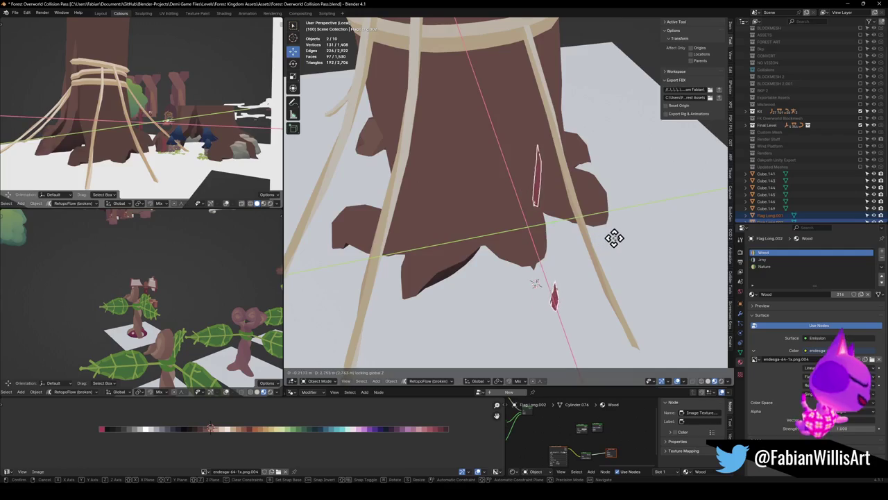
pyautogui.click(630, 234)
# Lower one flag piece vertically onto the rope and turn it around Z.
pyautogui.click(561, 192)
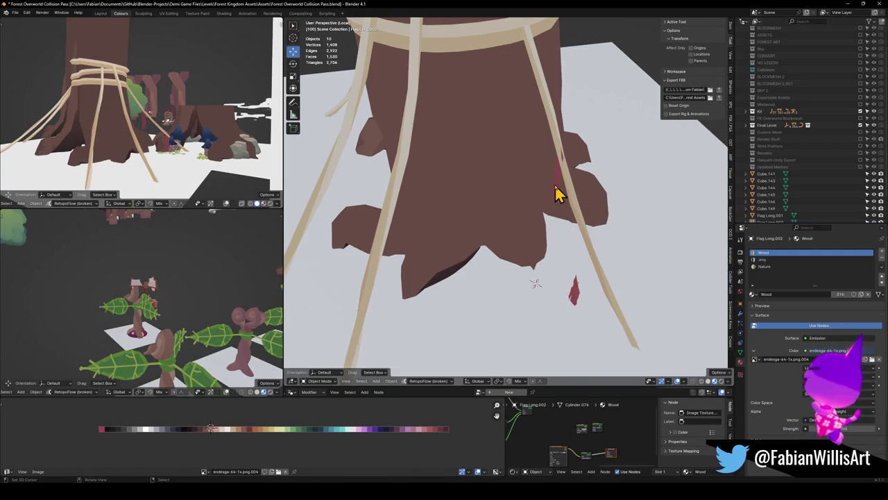
pyautogui.press('g')
pyautogui.press('z')
pyautogui.click(566, 182)
pyautogui.moveTo(562, 194); pyautogui.dragTo(563, 188, button='middle')
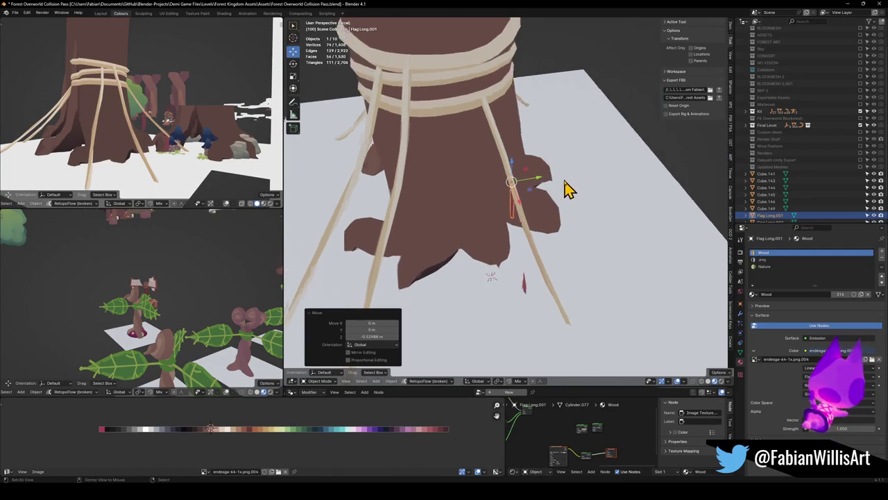
pyautogui.click(563, 188)
pyautogui.scroll(3, 506, 198)
pyautogui.moveTo(506, 198); pyautogui.dragTo(539, 211, button='middle')
pyautogui.click(505, 215)
pyautogui.press('r')
pyautogui.press('z')
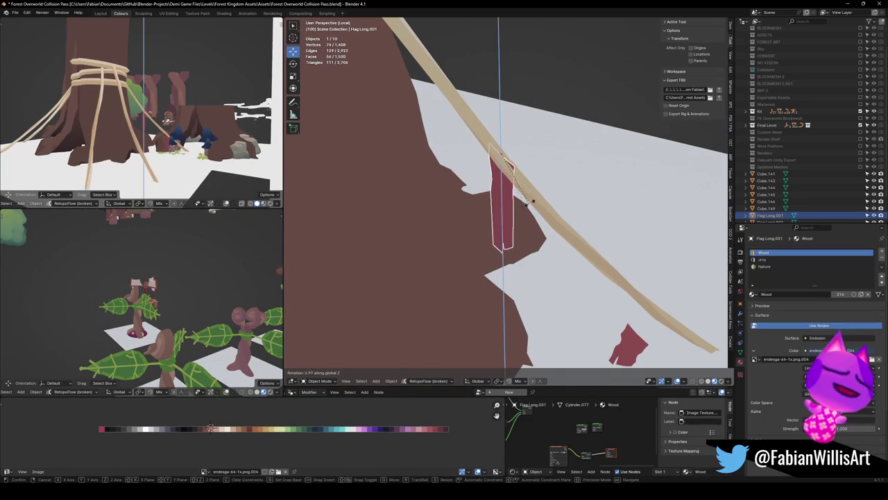
pyautogui.click(532, 197)
# Duplicate a flag and place the copy horizontally on the rope.
pyautogui.moveTo(541, 215)
pyautogui.mouseDown(button='middle')
pyautogui.moveTo(543, 202)
pyautogui.moveTo(580, 276)
pyautogui.mouseUp(button='middle')
pyautogui.click(576, 272)
pyautogui.hotkey('shift', 'd')
pyautogui.hotkey('shift', 'z')
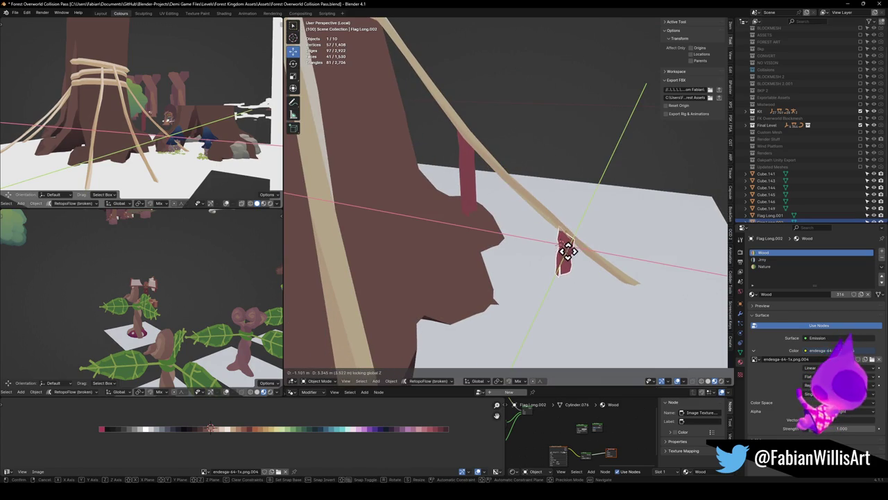
pyautogui.click(567, 252)
pyautogui.scroll(2, 581, 222)
pyautogui.scroll(3, 555, 236)
# Rotate the flag copy around Z to follow the rope's direction.
pyautogui.press('r')
pyautogui.press('z')
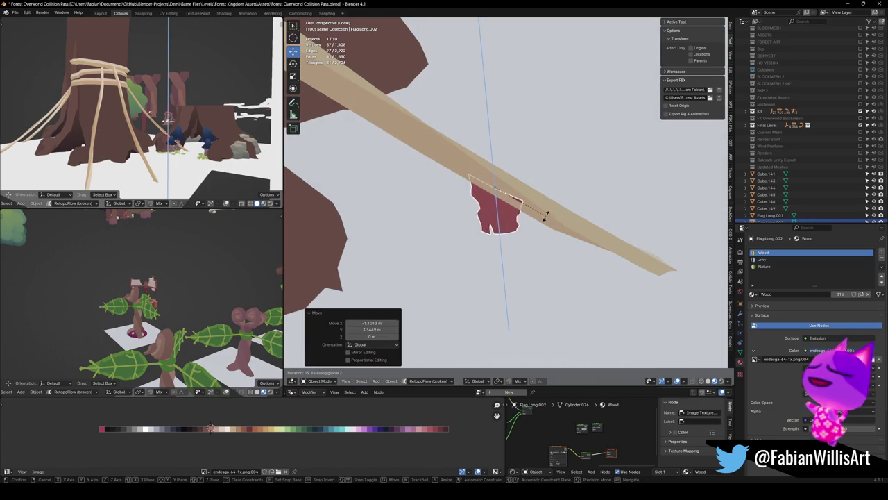
pyautogui.press('g')
pyautogui.click(551, 209)
pyautogui.scroll(1, 550, 204)
pyautogui.press('r')
pyautogui.press('z')
pyautogui.click(506, 178)
# Duplicate the flag again and place the new copy further down the rope.
pyautogui.moveTo(506, 178); pyautogui.dragTo(517, 190, button='middle')
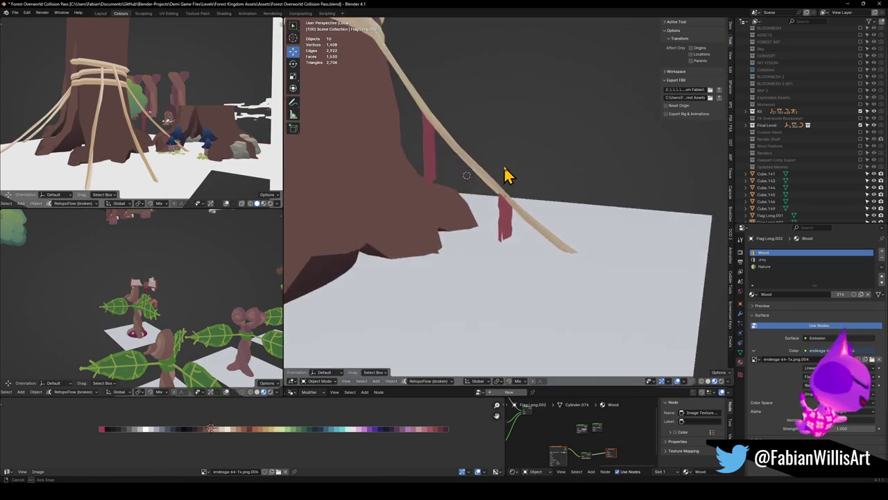
pyautogui.scroll(-3, 517, 191)
pyautogui.scroll(4, 550, 174)
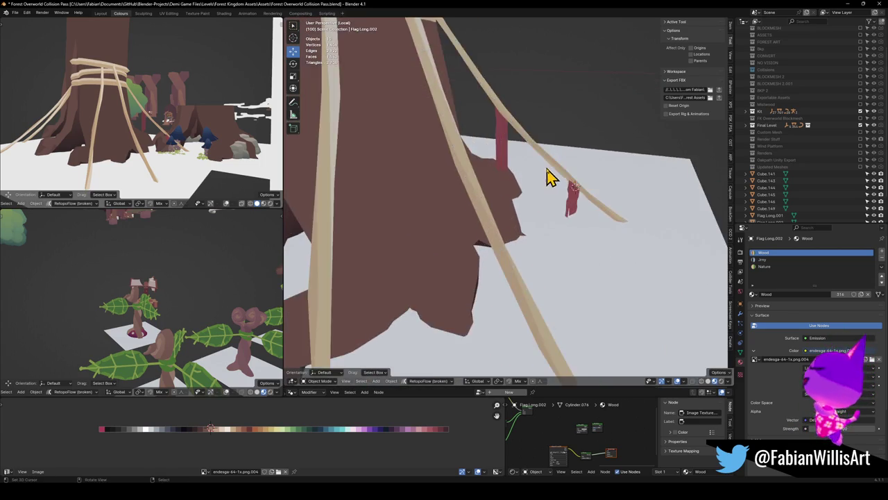
pyautogui.scroll(2, 551, 178)
pyautogui.scroll(2, 569, 214)
pyautogui.hotkey('shift', 'd')
pyautogui.click(507, 293)
pyautogui.moveTo(506, 288); pyautogui.dragTo(531, 229, button='middle')
# Turn the new flag around Z, raise it up the rope, then shift it horizontally.
pyautogui.press('r')
pyautogui.press('z')
pyautogui.click(506, 291)
pyautogui.press('g')
pyautogui.press('z')
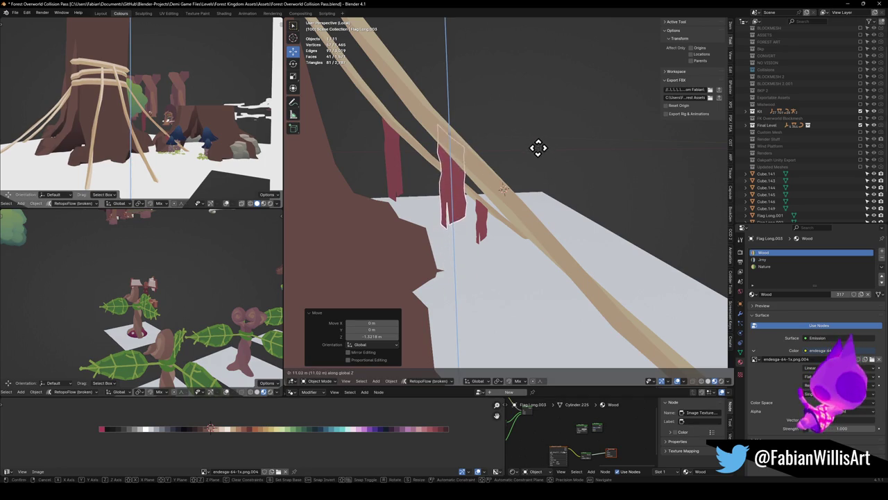
pyautogui.click(537, 145)
pyautogui.moveTo(529, 172); pyautogui.dragTo(509, 179, button='middle')
pyautogui.press('g')
pyautogui.hotkey('shift', 'z')
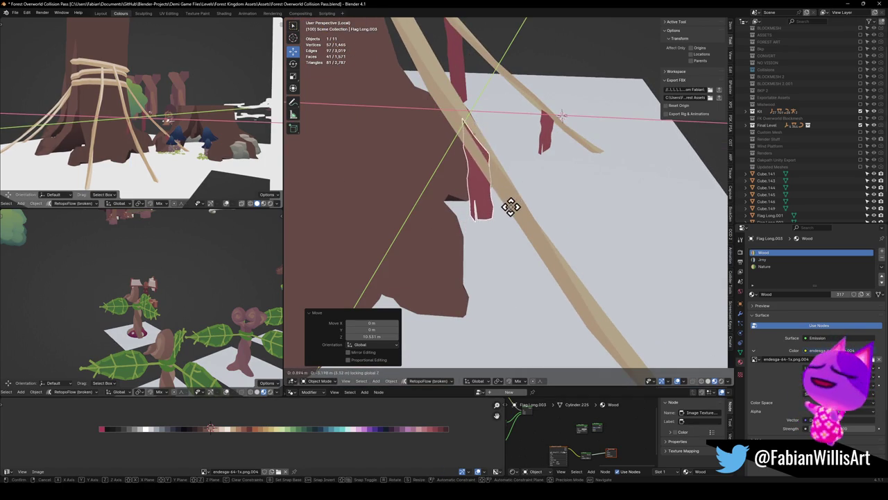
pyautogui.click(511, 207)
pyautogui.moveTo(511, 213); pyautogui.dragTo(525, 176, button='middle')
# Enlarge the flag, then stretch it vertically.
pyautogui.press('s')
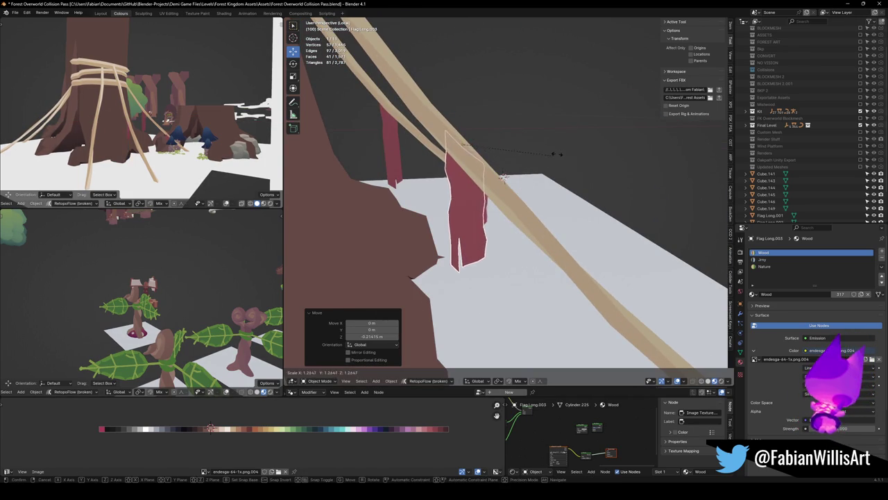
pyautogui.click(521, 174)
pyautogui.press('s')
pyautogui.press('z')
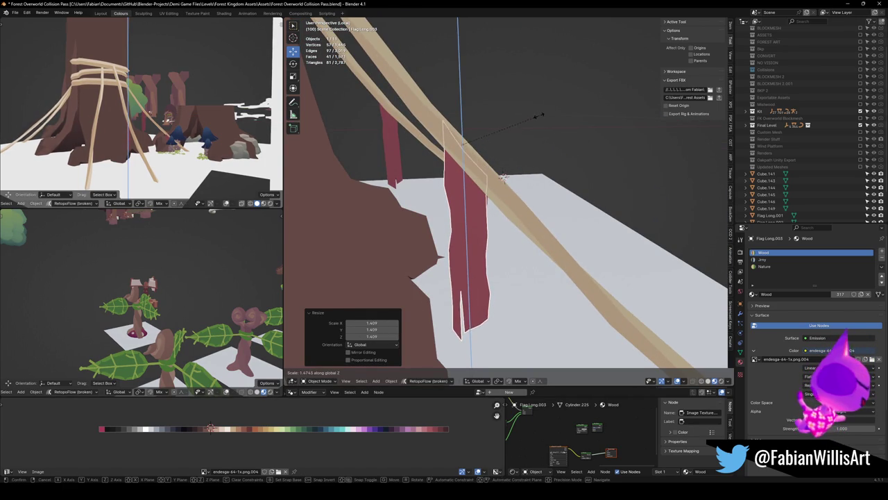
pyautogui.click(522, 143)
# Move the flag's origin to the 3D cursor and rescale its height.
pyautogui.press('Tab')
pyautogui.hotkey('alt', 'a')
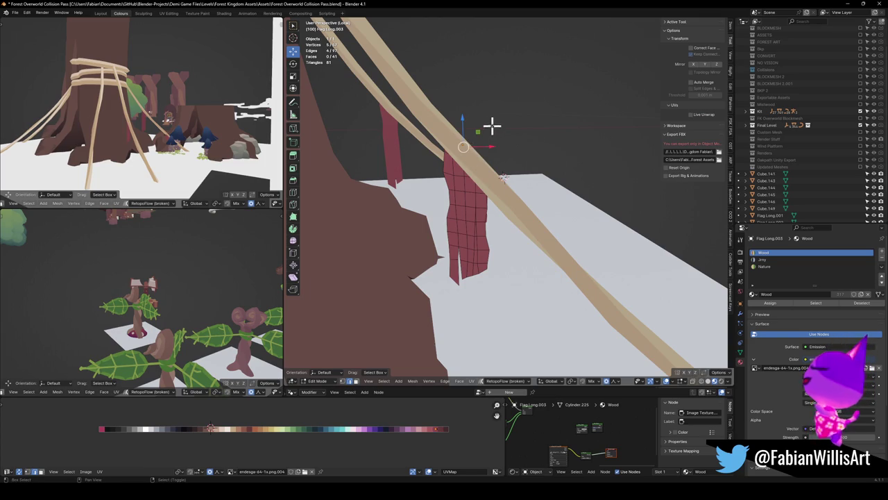
pyautogui.press('Tab')
pyautogui.press('q')
pyautogui.click(474, 95)
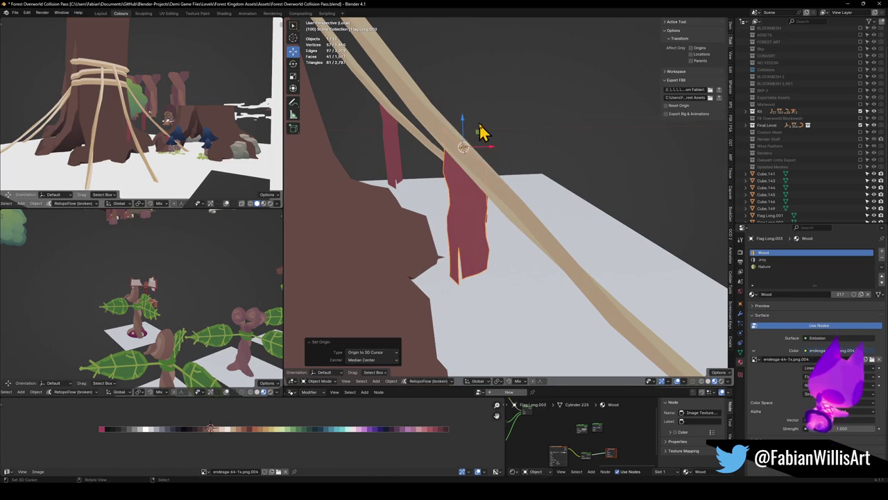
pyautogui.press('s')
pyautogui.press('z')
pyautogui.click(498, 122)
# Reset the flag's origin to the 3D cursor once more and lengthen it along Z.
pyautogui.hotkey('alt', 'a')
pyautogui.moveTo(498, 122); pyautogui.dragTo(521, 143, button='middle')
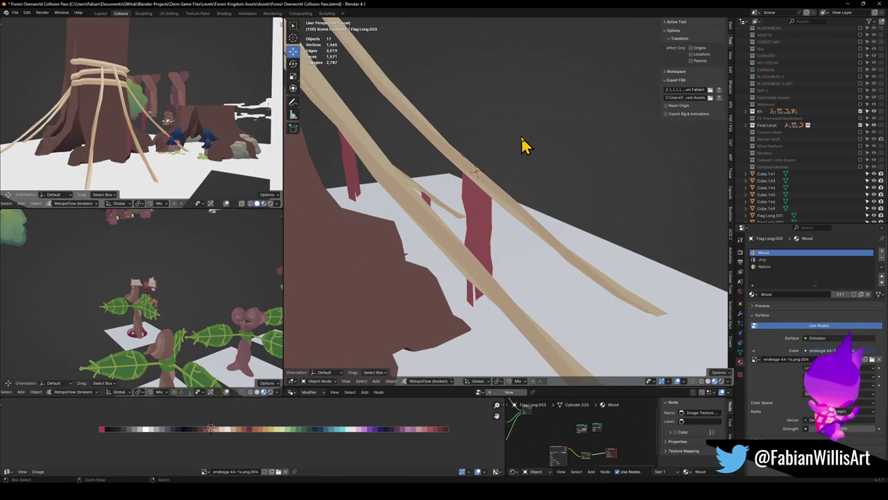
pyautogui.scroll(4, 511, 148)
pyautogui.press('Tab')
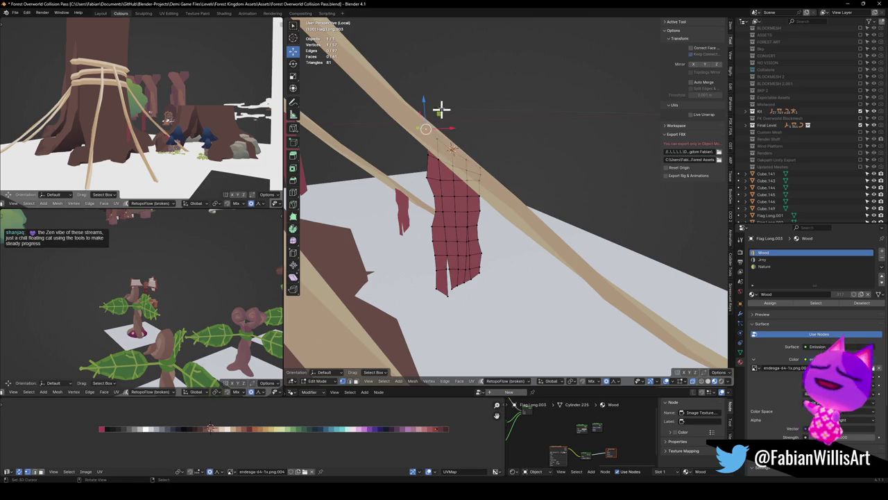
pyautogui.press('Tab')
pyautogui.press('q')
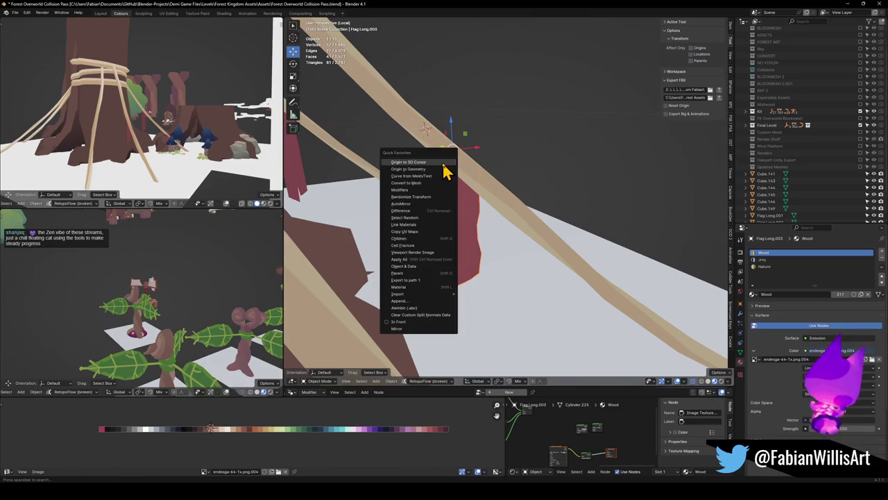
pyautogui.click(442, 164)
pyautogui.press('s')
pyautogui.press('z')
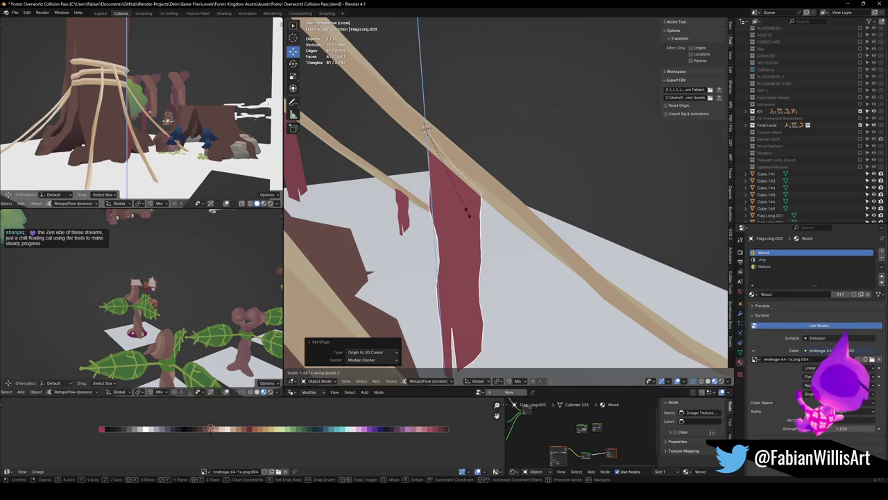
pyautogui.click(472, 198)
# Enlarge the flag uniformly, cancel a further resize, and inspect the flags around the tree.
pyautogui.press('s')
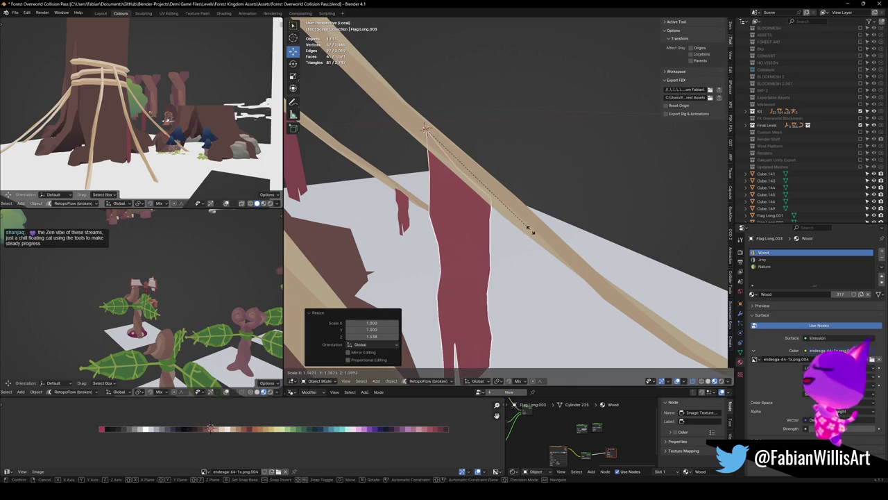
pyautogui.click(537, 234)
pyautogui.press('s')
pyautogui.moveTo(526, 214)
pyautogui.mouseDown(button='middle')
pyautogui.moveTo(505, 193)
pyautogui.moveTo(541, 228)
pyautogui.mouseUp(button='middle')
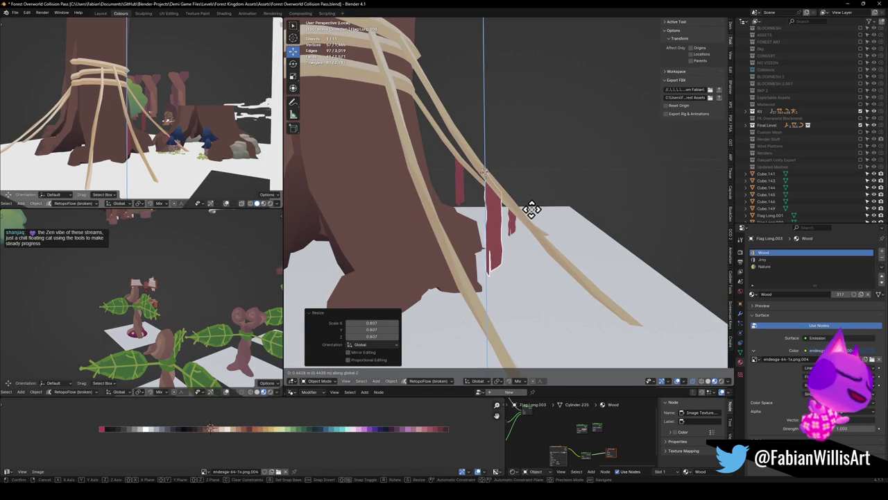
pyautogui.rightClick(532, 210)
pyautogui.press('Tab')
pyautogui.moveTo(532, 212)
pyautogui.mouseDown(button='middle')
pyautogui.moveTo(491, 198)
pyautogui.moveTo(513, 195)
pyautogui.mouseUp(button='middle')
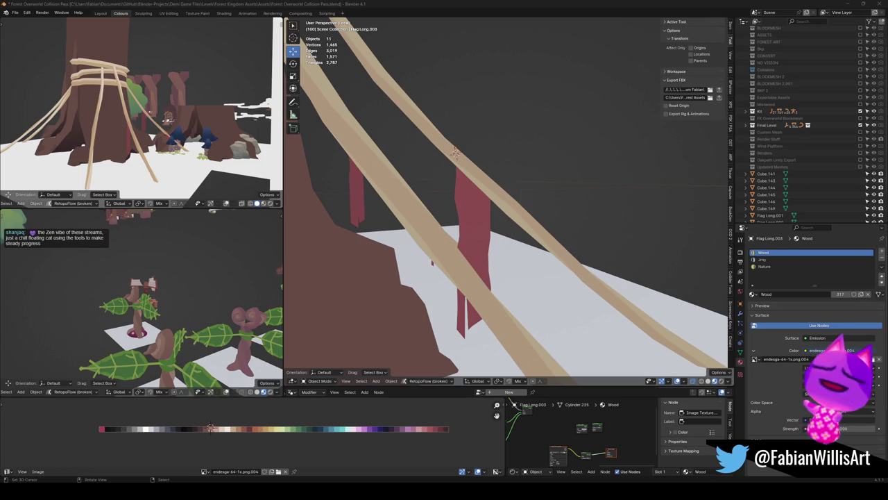
pyautogui.moveTo(476, 188)
pyautogui.mouseDown(button='middle')
pyautogui.moveTo(432, 224)
pyautogui.moveTo(511, 198)
pyautogui.moveTo(486, 201)
pyautogui.moveTo(548, 214)
pyautogui.moveTo(495, 234)
pyautogui.moveTo(498, 212)
pyautogui.moveTo(505, 220)
pyautogui.mouseUp(button='middle')
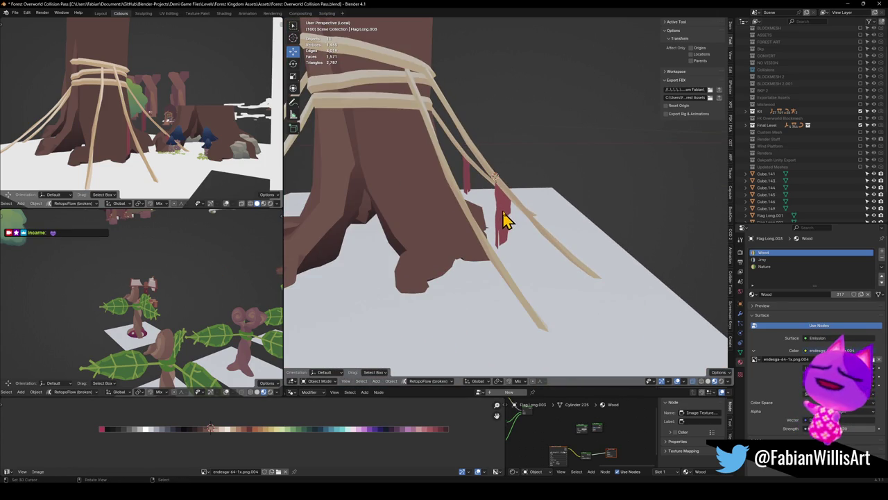
# Duplicate the small red flag to the left and raise the copy vertically.
pyautogui.click(466, 182)
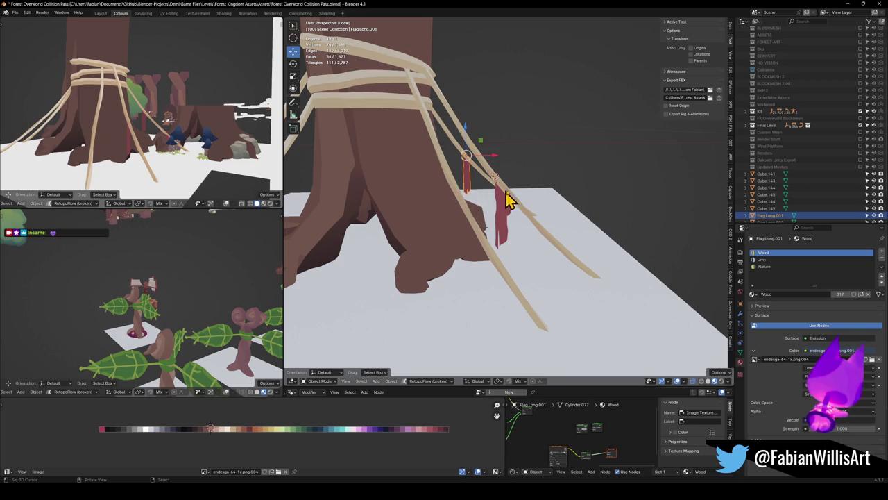
pyautogui.moveTo(505, 201); pyautogui.dragTo(536, 210, button='middle')
pyautogui.hotkey('shift', 'd')
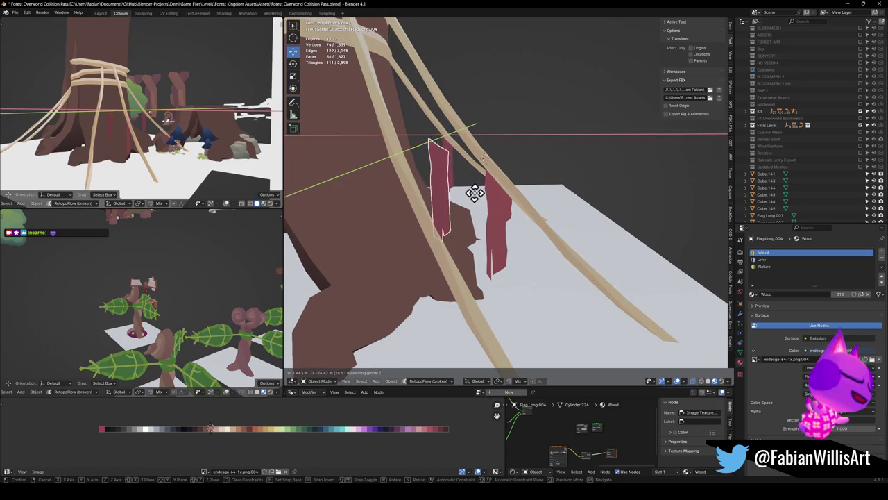
pyautogui.click(468, 200)
pyautogui.moveTo(468, 200); pyautogui.dragTo(496, 229, button='middle')
pyautogui.press('g')
pyautogui.press('z')
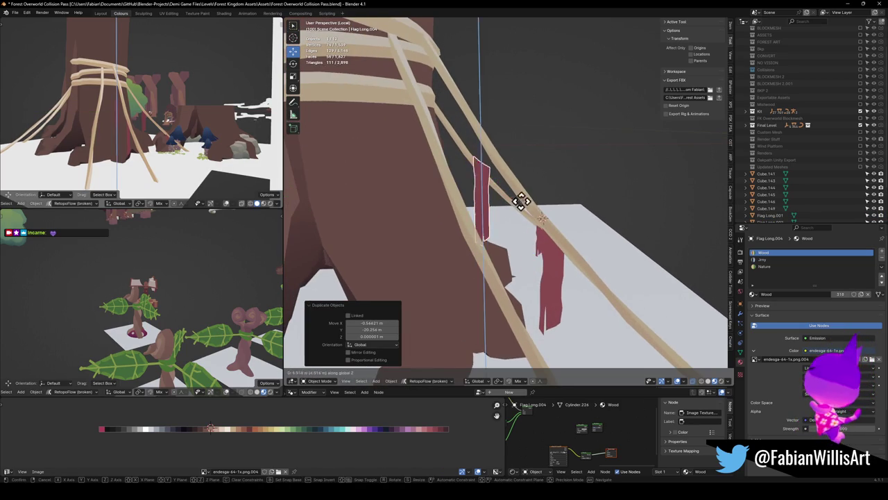
pyautogui.click(520, 177)
# Slide the new flag horizontally onto the neighbouring rope and rotate it -42.4° around Z.
pyautogui.moveTo(513, 157); pyautogui.dragTo(490, 267, button='middle')
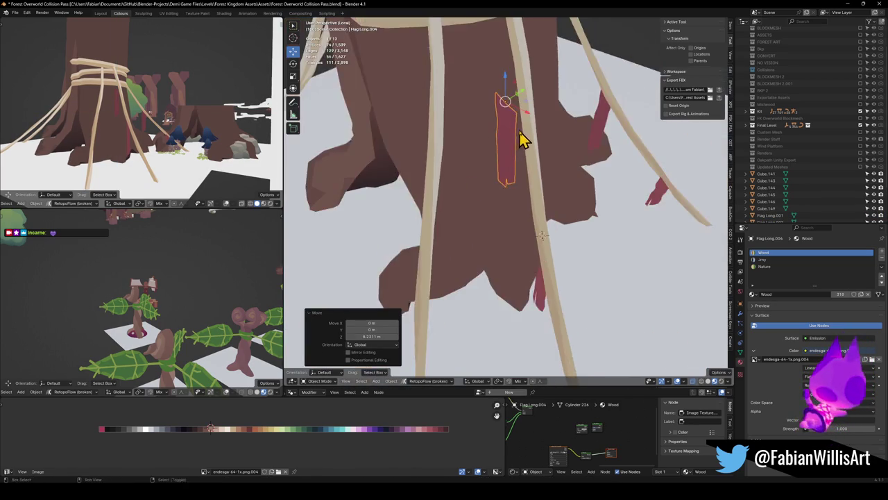
pyautogui.press('g')
pyautogui.hotkey('shift', 'z')
pyautogui.click(503, 234)
pyautogui.press('r')
pyautogui.press('z')
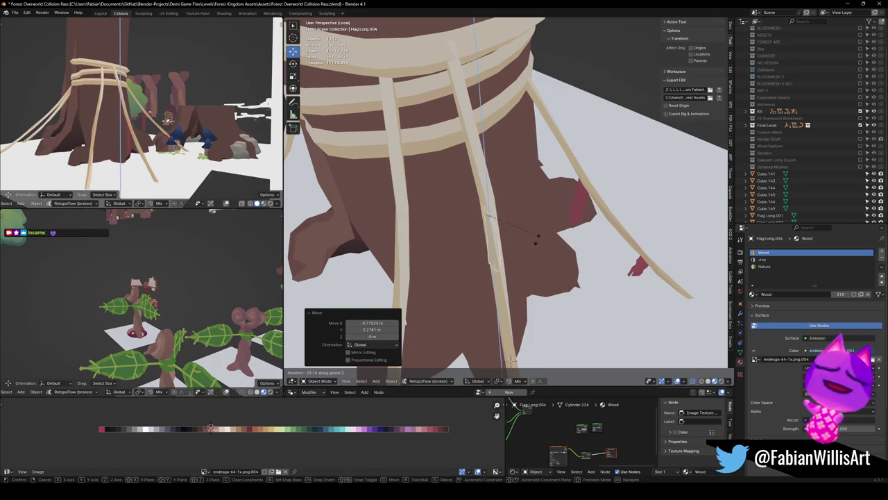
pyautogui.click(533, 252)
# Scale the flag down to 0.744, settle its height on the rope, and delete Flag Long.003.
pyautogui.moveTo(532, 253)
pyautogui.mouseDown(button='middle')
pyautogui.moveTo(509, 254)
pyautogui.moveTo(532, 212)
pyautogui.moveTo(547, 240)
pyautogui.moveTo(553, 222)
pyautogui.moveTo(539, 198)
pyautogui.moveTo(532, 238)
pyautogui.moveTo(558, 264)
pyautogui.moveTo(569, 252)
pyautogui.mouseUp(button='middle')
pyautogui.press('g')
pyautogui.press('z')
pyautogui.click(527, 217)
pyautogui.press('s')
pyautogui.click(562, 238)
pyautogui.press('g')
pyautogui.press('z')
pyautogui.click(555, 232)
pyautogui.press('Delete')
# Duplicate Flag Long.004, leaving the copy in its original place.
pyautogui.click(512, 209)
pyautogui.moveTo(519, 224)
pyautogui.mouseDown(button='middle')
pyautogui.moveTo(512, 210)
pyautogui.moveTo(583, 328)
pyautogui.mouseUp(button='middle')
pyautogui.hotkey('shift', 'd')
pyautogui.hotkey('shift', 'z')
pyautogui.rightClick(539, 222)
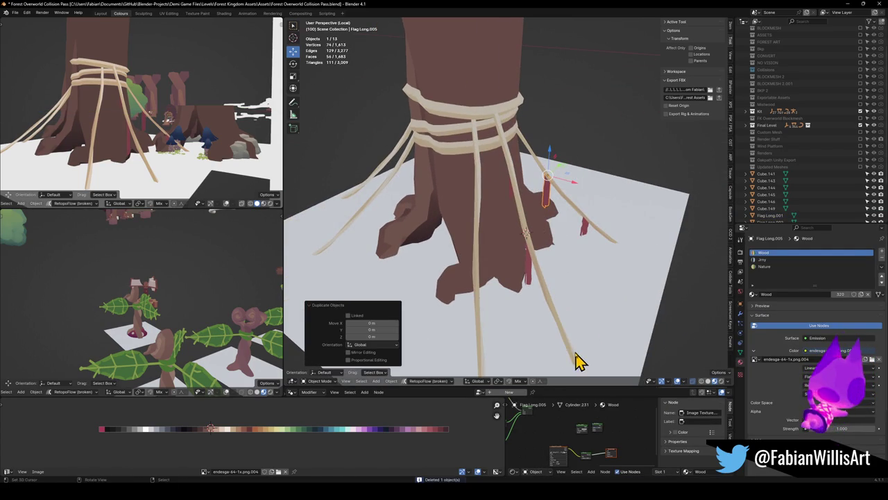
# Snap the copy to the 3D cursor marked on the outer rope.
pyautogui.hotkey('shift', 's')
pyautogui.click(569, 323)
pyautogui.scroll(-2, 591, 311)
# Turn the copy -35.7° about Z and shrink it to about half size.
pyautogui.press('KP_Decimal')
pyautogui.press('r')
pyautogui.press('z')
pyautogui.click(567, 267)
pyautogui.press('s')
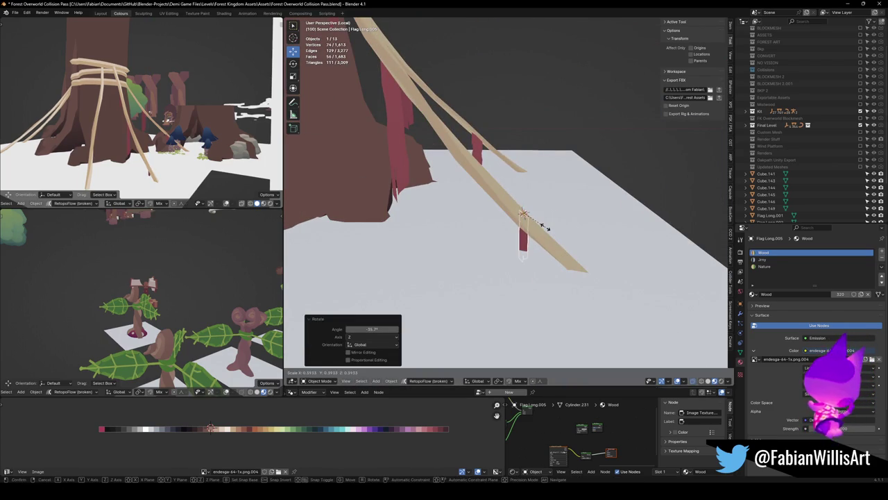
pyautogui.click(553, 241)
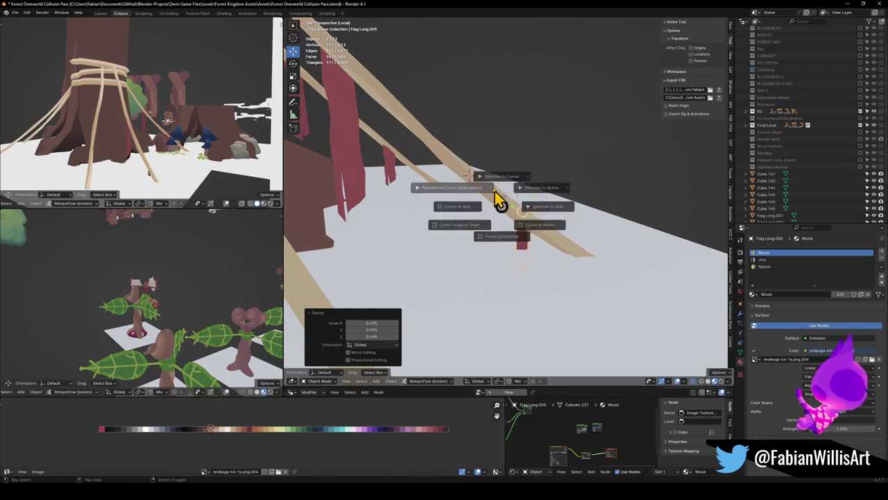
# Settle the flag on the rope at its current height and turn it -11.1° about Z.
pyautogui.hotkey('shift', 's')
pyautogui.moveTo(491, 198)
pyautogui.mouseDown(button='middle')
pyautogui.moveTo(476, 200)
pyautogui.moveTo(484, 201)
pyautogui.mouseUp(button='middle')
pyautogui.press('g')
pyautogui.press('z')
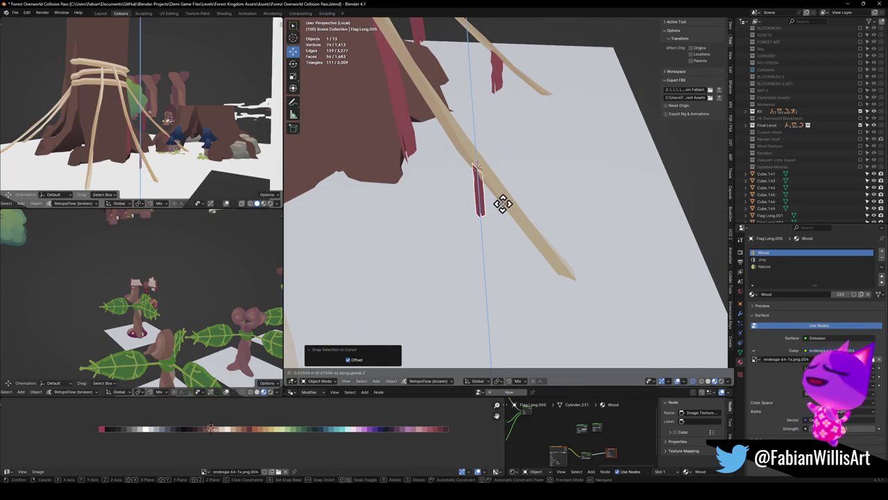
pyautogui.hotkey('shift', 'z')
pyautogui.click(513, 198)
pyautogui.press('r')
pyautogui.press('z')
pyautogui.click(521, 213)
# Stretch the flag longer along Z, then widen it slightly.
pyautogui.moveTo(522, 213)
pyautogui.mouseDown(button='middle')
pyautogui.moveTo(485, 214)
pyautogui.moveTo(539, 194)
pyautogui.moveTo(506, 197)
pyautogui.mouseUp(button='middle')
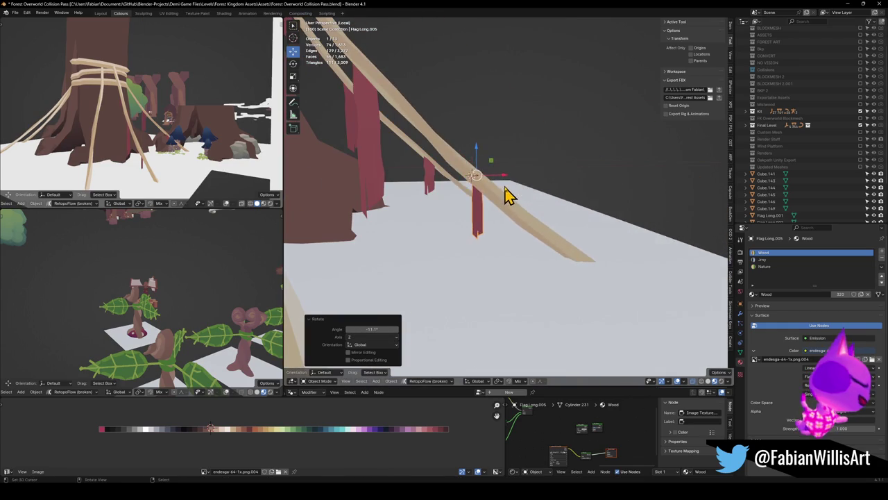
pyautogui.moveTo(516, 245)
pyautogui.mouseDown(button='middle')
pyautogui.moveTo(486, 229)
pyautogui.moveTo(493, 257)
pyautogui.moveTo(469, 190)
pyautogui.moveTo(479, 156)
pyautogui.mouseUp(button='middle')
pyautogui.press('s')
pyautogui.press('z')
pyautogui.click(505, 188)
pyautogui.press('s')
pyautogui.press('z')
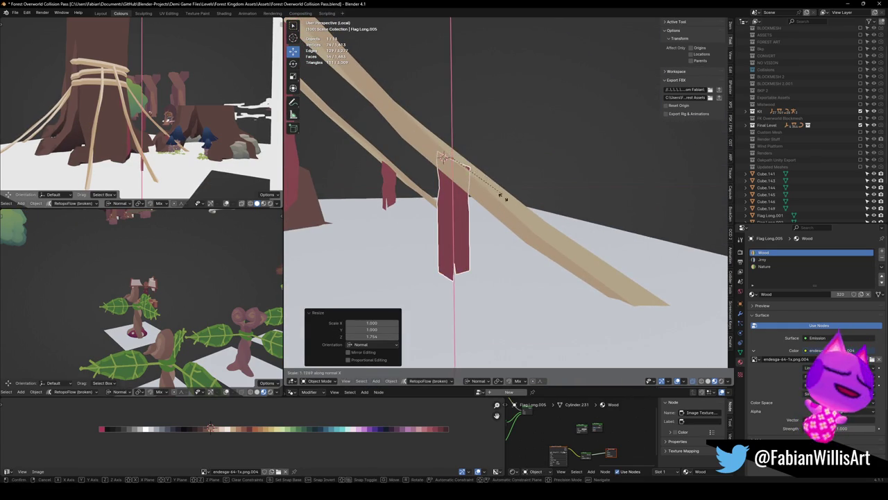
pyautogui.click(486, 195)
# Slide the flag along X into its final spot on the rope, then view the whole tree base.
pyautogui.press('g')
pyautogui.press('x')
pyautogui.click(503, 205)
pyautogui.moveTo(503, 205)
pyautogui.mouseDown(button='middle')
pyautogui.moveTo(555, 245)
pyautogui.moveTo(521, 238)
pyautogui.moveTo(540, 231)
pyautogui.moveTo(531, 242)
pyautogui.moveTo(450, 240)
pyautogui.moveTo(560, 243)
pyautogui.moveTo(545, 248)
pyautogui.moveTo(507, 228)
pyautogui.moveTo(520, 224)
pyautogui.moveTo(428, 218)
pyautogui.moveTo(521, 224)
pyautogui.moveTo(549, 214)
pyautogui.moveTo(549, 224)
pyautogui.moveTo(565, 212)
pyautogui.moveTo(590, 214)
pyautogui.moveTo(532, 218)
pyautogui.moveTo(633, 224)
pyautogui.moveTo(487, 206)
pyautogui.mouseUp(button='middle')
pyautogui.scroll(-3, 539, 231)
pyautogui.scroll(3, 521, 214)
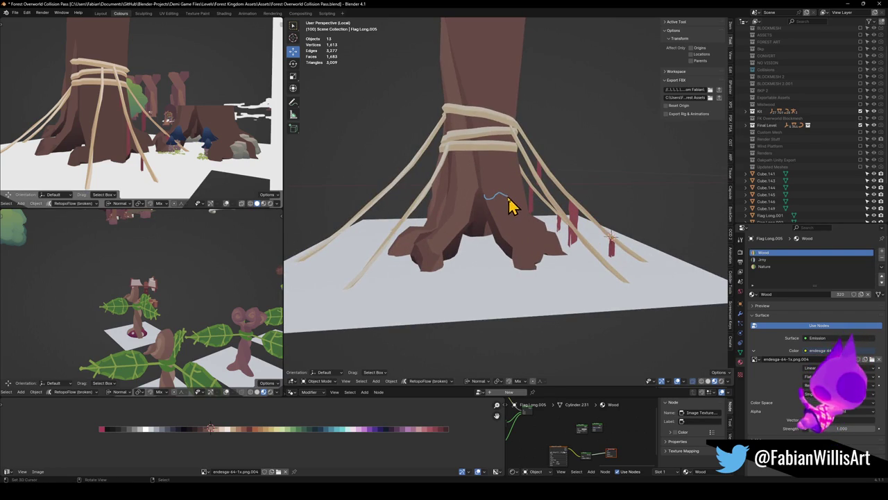
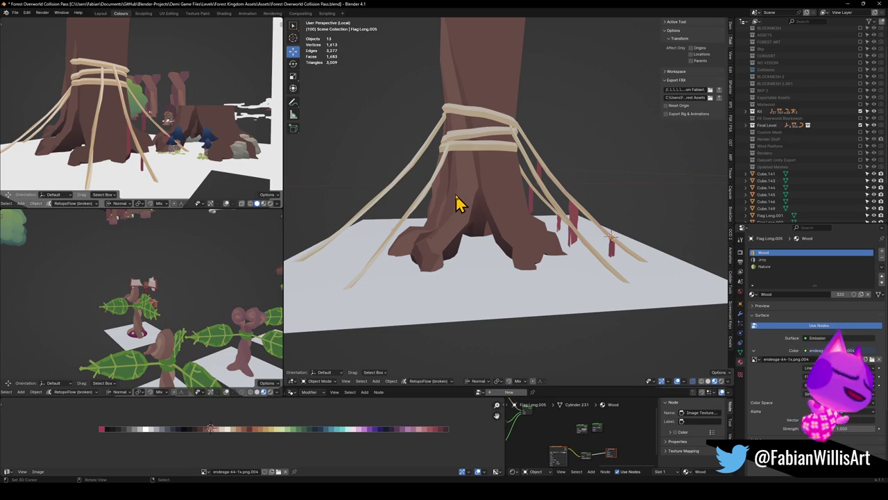
# In the Cave Intro file, select the rope that holds the charms.
pyautogui.moveTo(515, 207)
pyautogui.mouseDown(button='middle')
pyautogui.moveTo(495, 215)
pyautogui.moveTo(532, 200)
pyautogui.moveTo(575, 216)
pyautogui.moveTo(475, 234)
pyautogui.mouseUp(button='middle')
pyautogui.scroll(4, 581, 221)
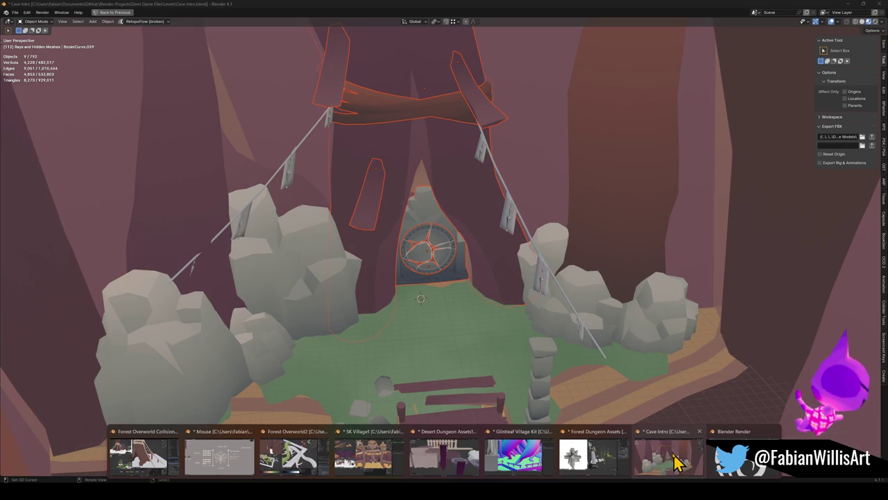
pyautogui.scroll(-1, 564, 242)
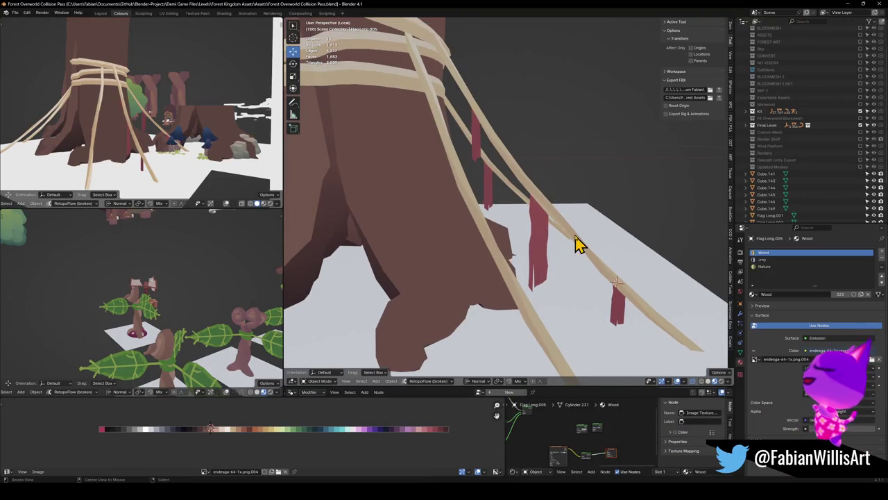
pyautogui.scroll(-2, 578, 244)
pyautogui.scroll(-2, 569, 246)
pyautogui.scroll(-2, 571, 234)
pyautogui.keyDown('shift'); pyautogui.moveTo(553, 252); pyautogui.dragTo(575, 273, button='middle'); pyautogui.keyUp('shift')
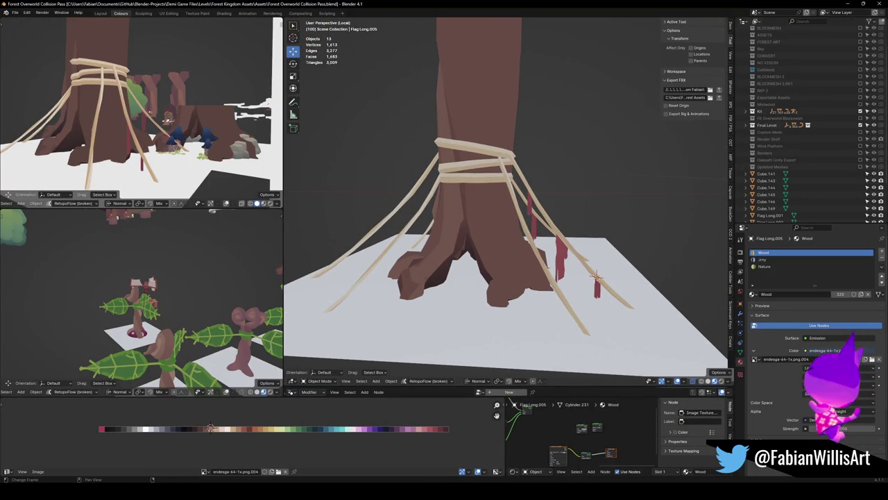
pyautogui.click(646, 472)
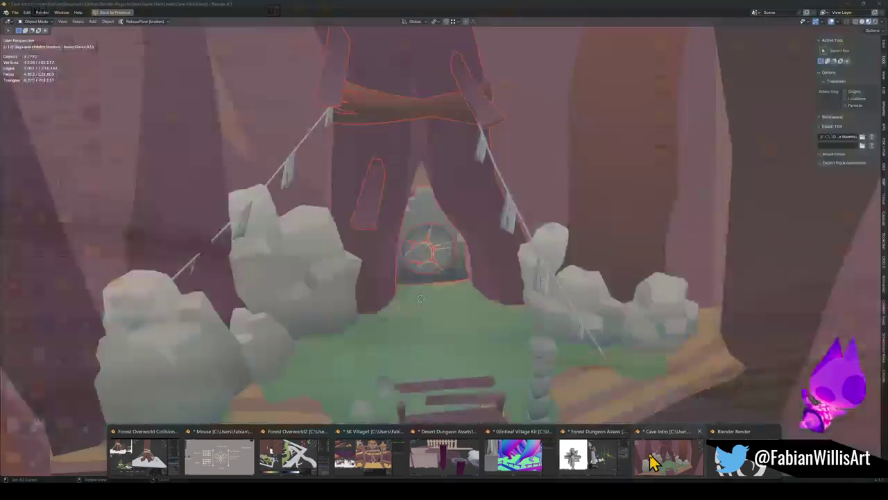
pyautogui.click(536, 253)
pyautogui.moveTo(525, 257); pyautogui.dragTo(549, 254, button='middle')
pyautogui.keyDown('shift'); pyautogui.click(519, 228); pyautogui.keyUp('shift')
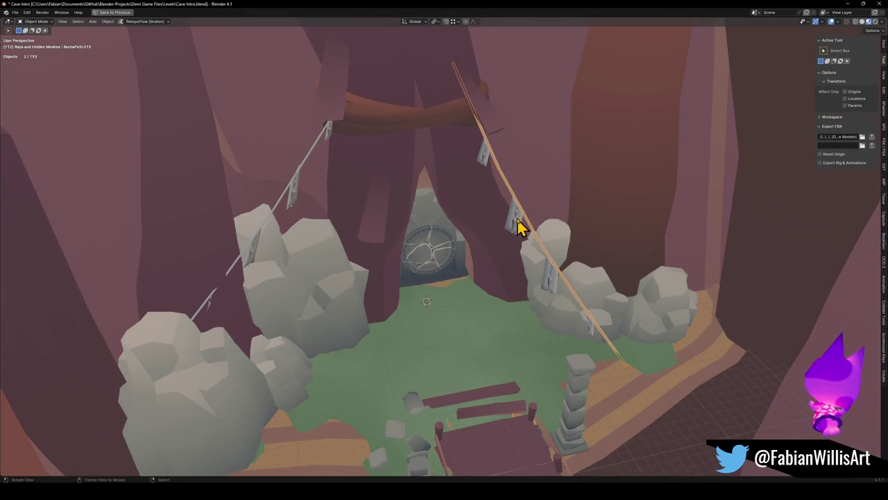
pyautogui.scroll(5, 519, 228)
pyautogui.scroll(5, 511, 215)
# Add the upper, middle and other hanging charms to the selection.
pyautogui.keyDown('shift'); pyautogui.click(367, 142); pyautogui.keyUp('shift')
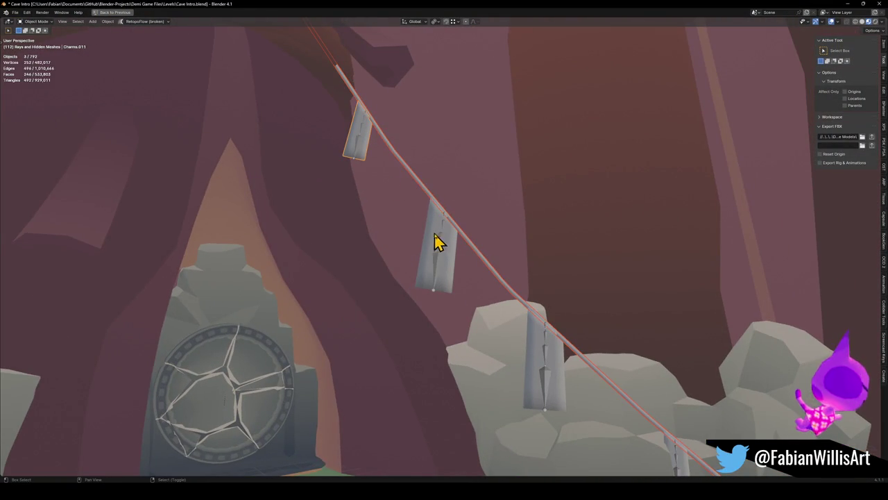
pyautogui.keyDown('shift'); pyautogui.click(444, 253); pyautogui.keyUp('shift')
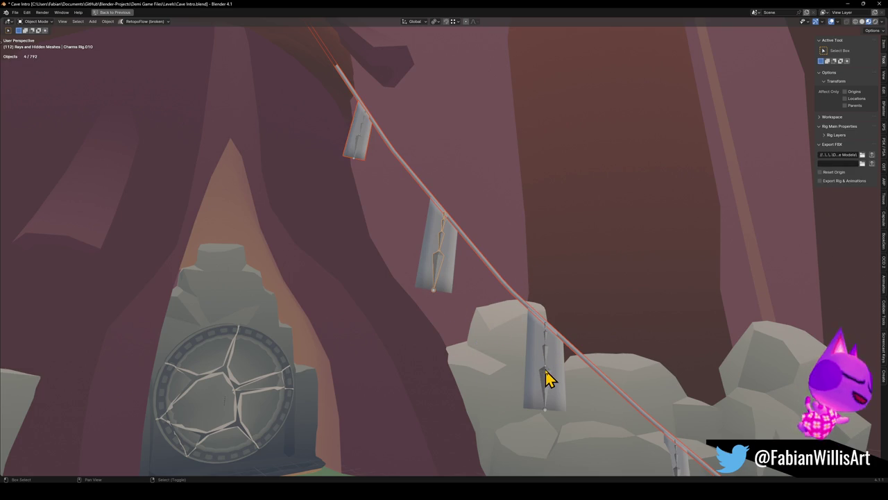
pyautogui.scroll(-6, 547, 367)
pyautogui.scroll(3, 543, 344)
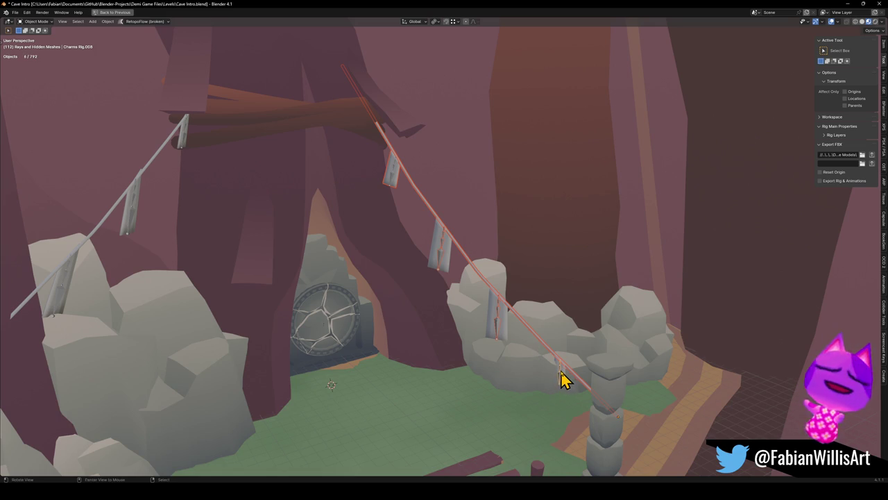
pyautogui.scroll(4, 565, 380)
pyautogui.scroll(3, 547, 330)
pyautogui.keyDown('shift'); pyautogui.click(448, 265); pyautogui.keyUp('shift')
pyautogui.scroll(-2, 423, 258)
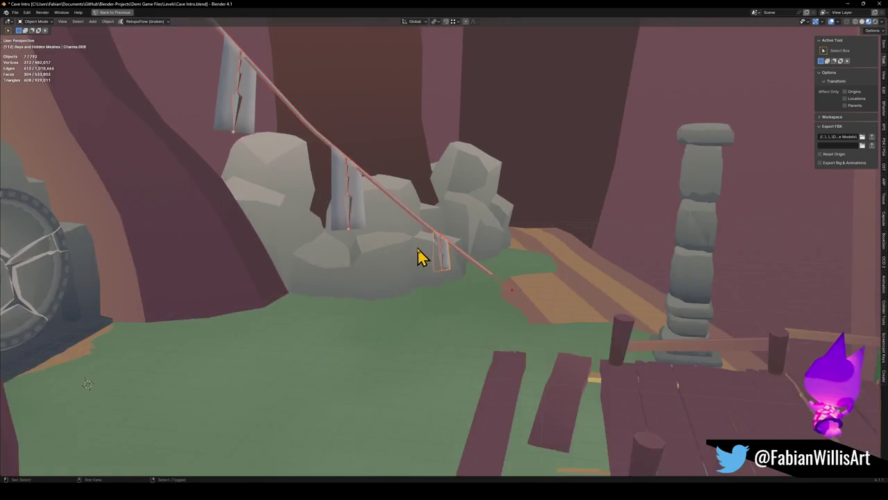
pyautogui.scroll(2, 420, 257)
pyautogui.keyDown('shift'); pyautogui.click(390, 295); pyautogui.keyUp('shift')
pyautogui.keyDown('shift'); pyautogui.click(298, 200); pyautogui.keyUp('shift')
# Add the rope rig to the selection as well.
pyautogui.scroll(2, 271, 204)
pyautogui.scroll(2, 263, 206)
pyautogui.scroll(2, 285, 228)
pyautogui.scroll(-2, 377, 277)
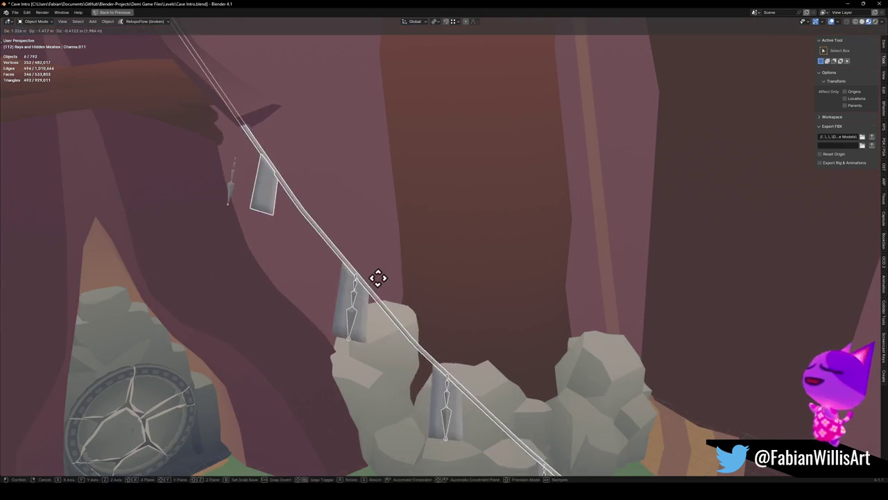
pyautogui.scroll(-3, 365, 264)
pyautogui.scroll(-2, 369, 242)
pyautogui.scroll(-1, 368, 229)
pyautogui.scroll(5, 368, 229)
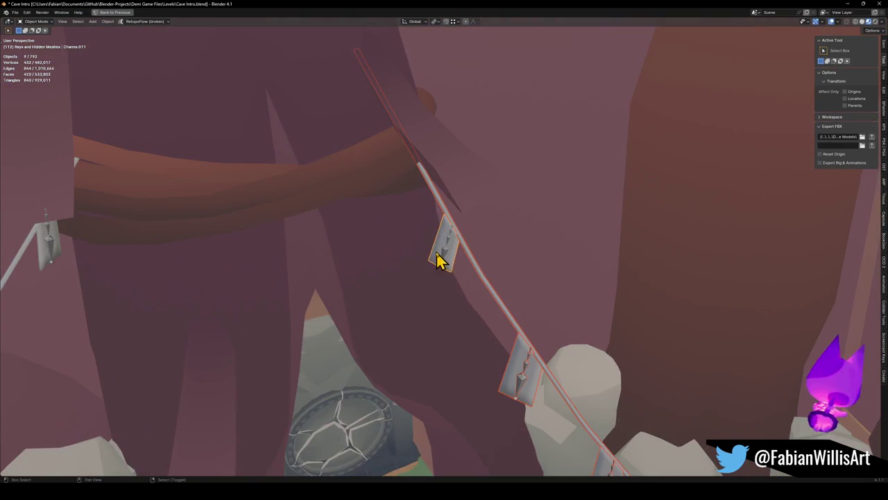
pyautogui.keyDown('shift'); pyautogui.click(451, 256); pyautogui.keyUp('shift')
# Copy the nine selected charm-rope objects and return to the Forest Overworld file.
pyautogui.scroll(-4, 503, 271)
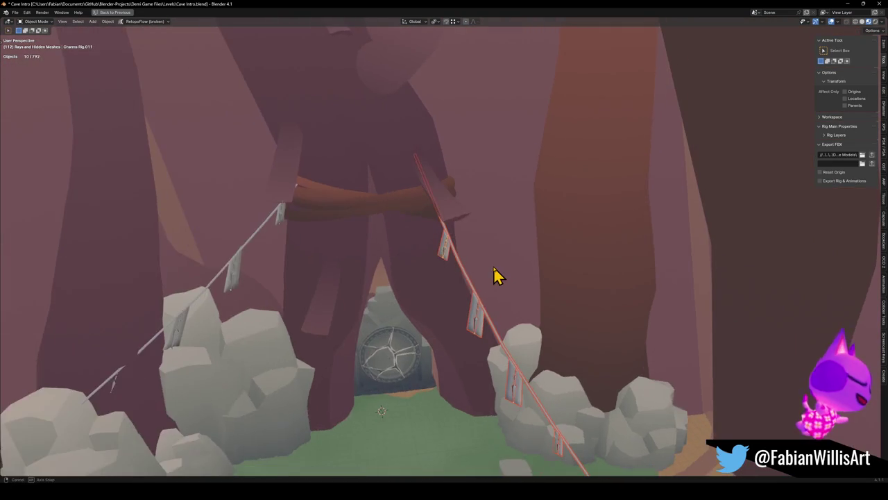
pyautogui.rightClick(493, 265)
pyautogui.click(491, 265)
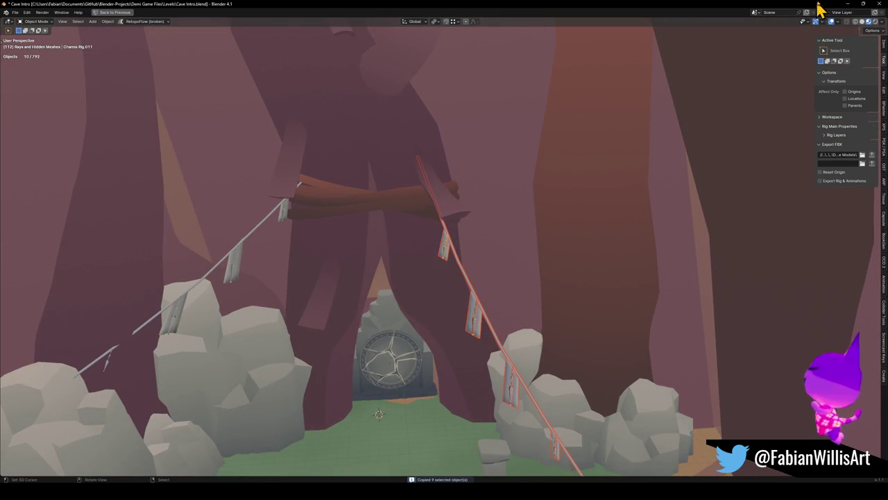
pyautogui.click(846, 4)
# Paste the copied charm rope and drop it on the ground plane near the tree base.
pyautogui.moveTo(502, 254)
pyautogui.mouseDown(button='middle')
pyautogui.moveTo(500, 245)
pyautogui.moveTo(520, 233)
pyautogui.moveTo(517, 212)
pyautogui.mouseUp(button='middle')
pyautogui.hotkey('ctrl', 'v')
pyautogui.press('g')
pyautogui.hotkey('shift', 'z')
pyautogui.click(577, 271)
# Switch to Global orientation and raise the charms 2.1489 m vertically.
pyautogui.press(',')
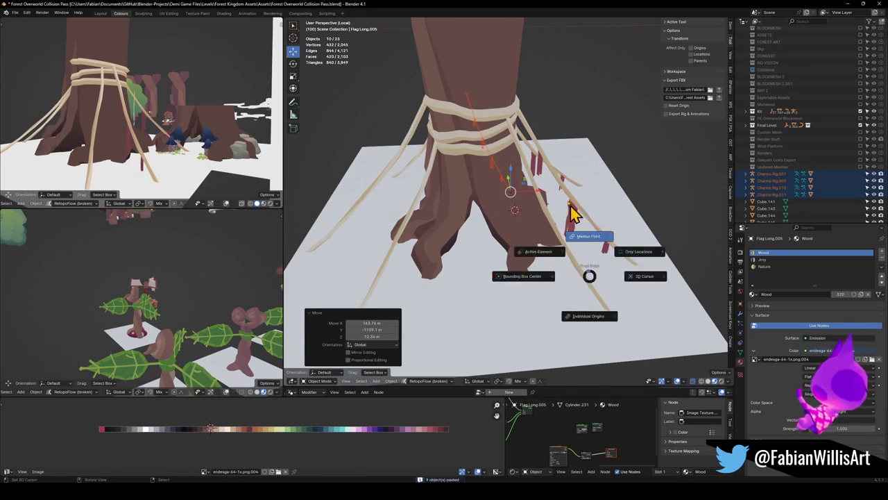
pyautogui.click(579, 233)
pyautogui.press('g')
pyautogui.hotkey('shift', 'z')
pyautogui.press('z')
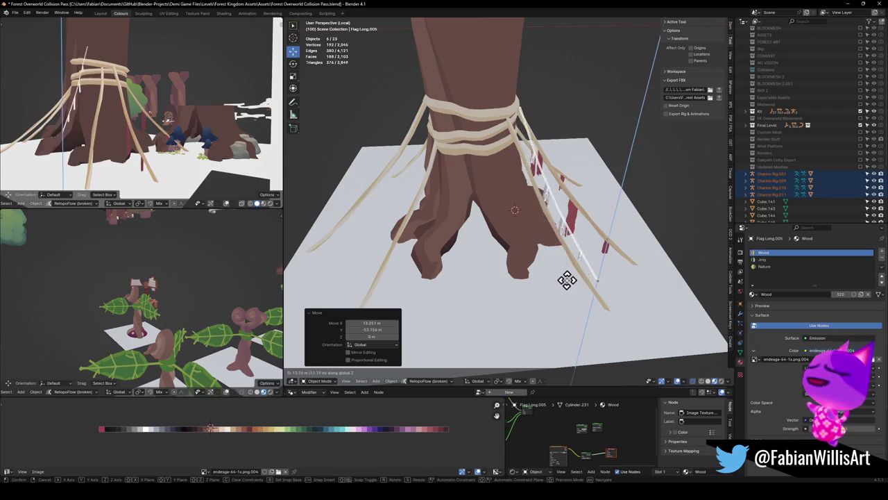
pyautogui.click(589, 264)
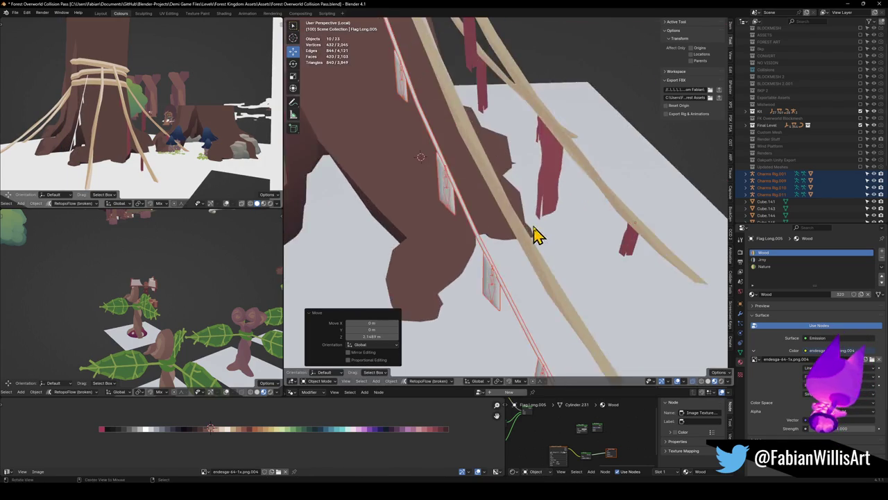
# Move a thin strand toward the red flags and lower it by 3.231 m.
pyautogui.moveTo(553, 238); pyautogui.dragTo(525, 234, button='middle')
pyautogui.click(486, 260)
pyautogui.press('g')
pyautogui.moveTo(486, 260); pyautogui.dragTo(579, 224, button='middle')
pyautogui.click(535, 258)
pyautogui.press('g')
pyautogui.press('z')
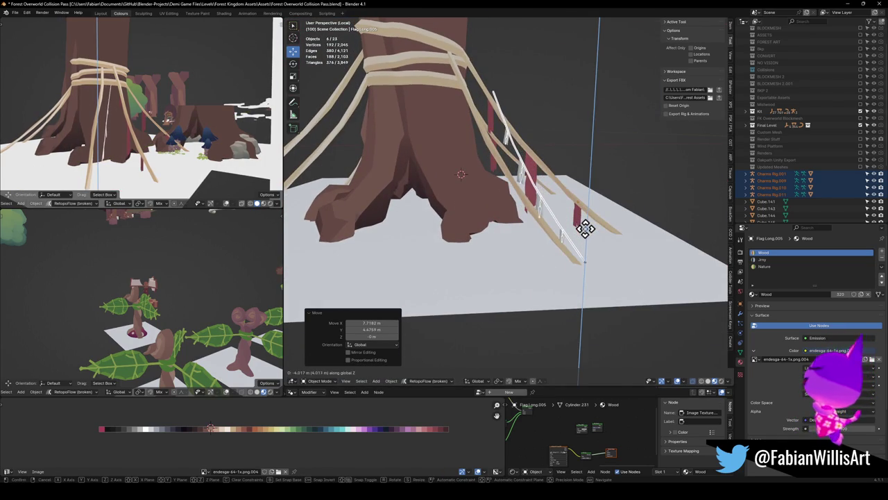
pyautogui.click(590, 227)
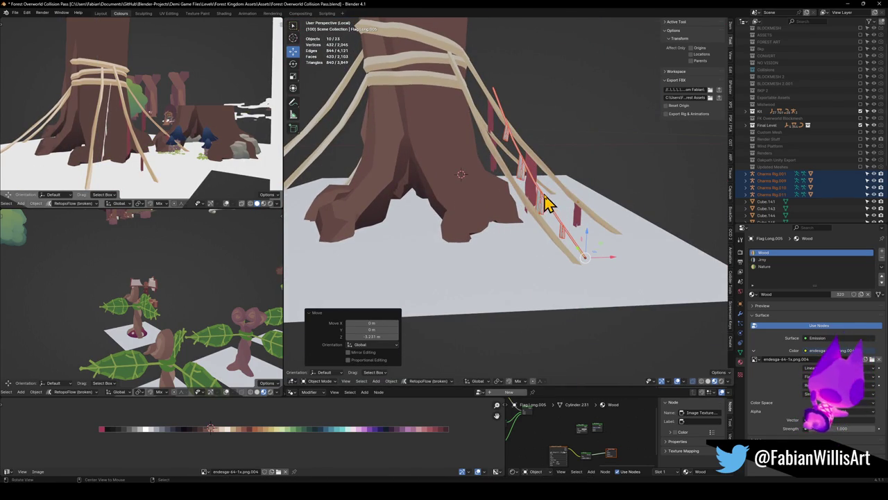
pyautogui.scroll(4, 544, 204)
pyautogui.moveTo(545, 203)
pyautogui.mouseDown(button='middle')
pyautogui.moveTo(493, 208)
pyautogui.moveTo(527, 234)
pyautogui.mouseUp(button='middle')
pyautogui.scroll(-3, 493, 211)
pyautogui.scroll(2, 587, 291)
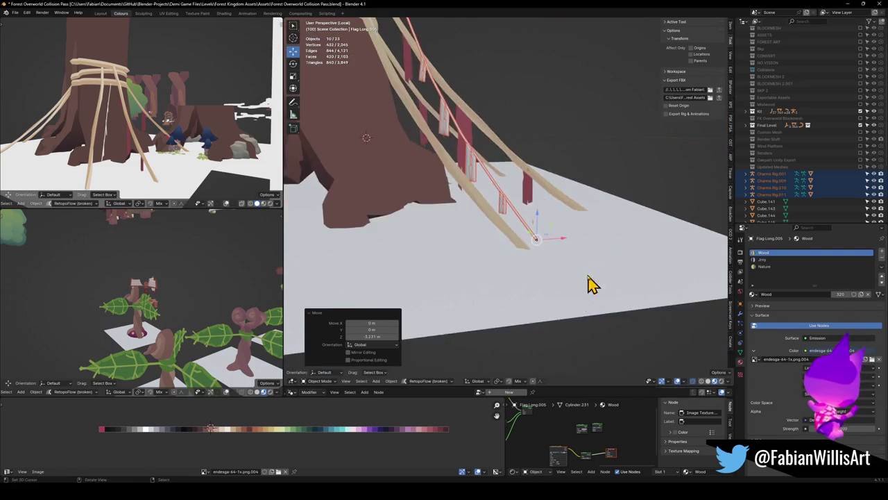
pyautogui.scroll(1, 555, 251)
pyautogui.scroll(1, 505, 242)
pyautogui.scroll(2, 564, 242)
pyautogui.moveTo(564, 243)
pyautogui.mouseDown(button='middle')
pyautogui.moveTo(587, 232)
pyautogui.moveTo(680, 246)
pyautogui.moveTo(496, 245)
pyautogui.moveTo(499, 213)
pyautogui.moveTo(485, 212)
pyautogui.mouseUp(button='middle')
# Shift the strand to the right and frame it in top orthographic view.
pyautogui.press('g')
pyautogui.click(637, 239)
pyautogui.press('KP_7')
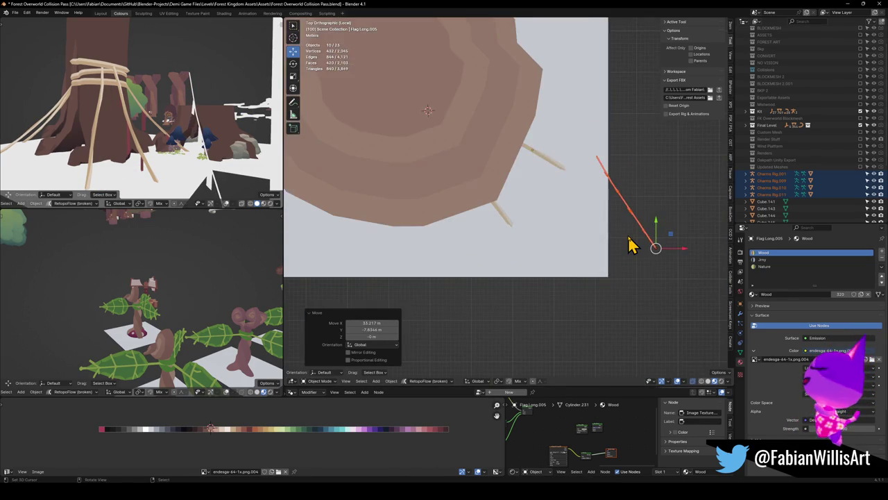
pyautogui.hotkey('alt', 'r')
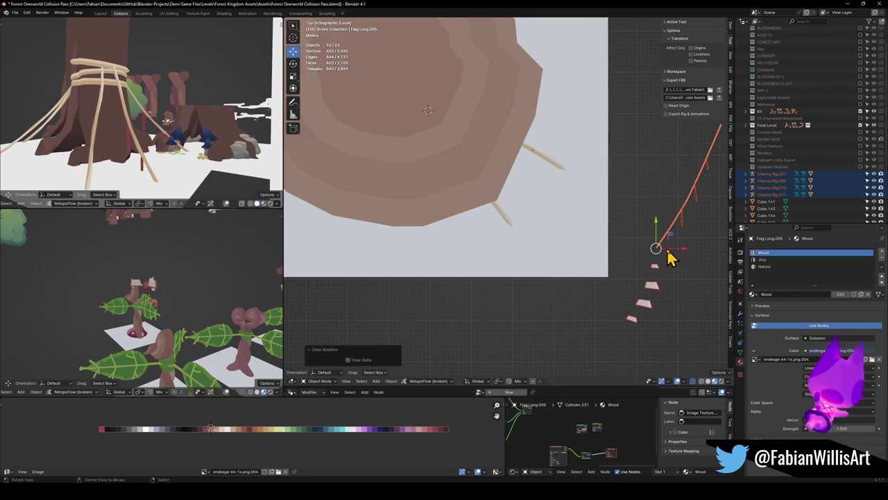
pyautogui.hotkey('ctrl', 'z')
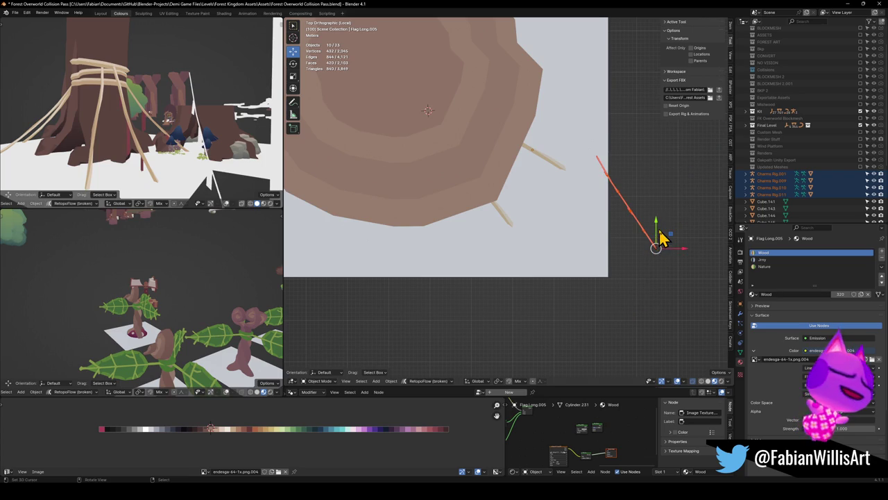
pyautogui.press('KP_Decimal')
# Reset the rope strand's rotation, then rotate it to nearly horizontal.
pyautogui.click(521, 224)
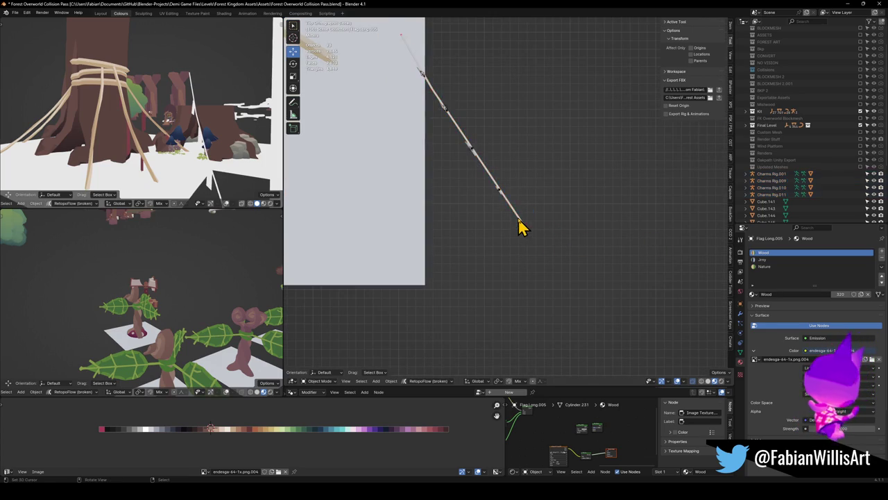
pyautogui.hotkey('alt', 'r')
pyautogui.moveTo(528, 224); pyautogui.dragTo(541, 241, button='middle')
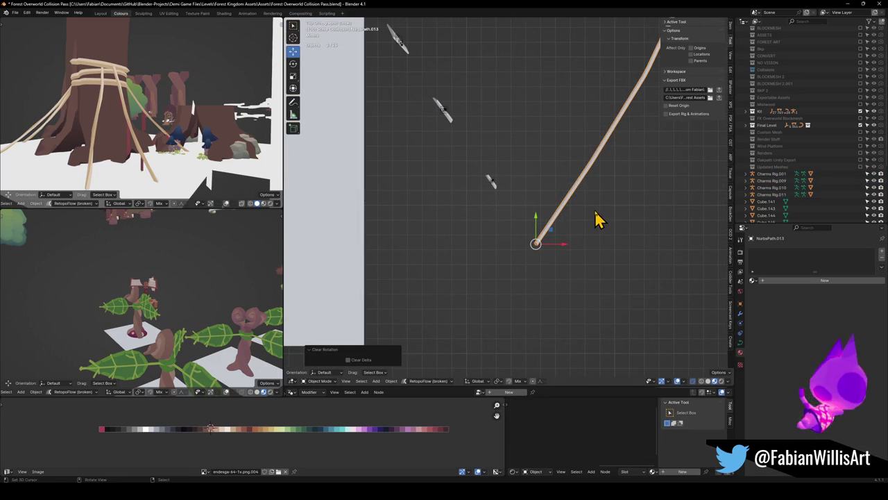
pyautogui.press('r')
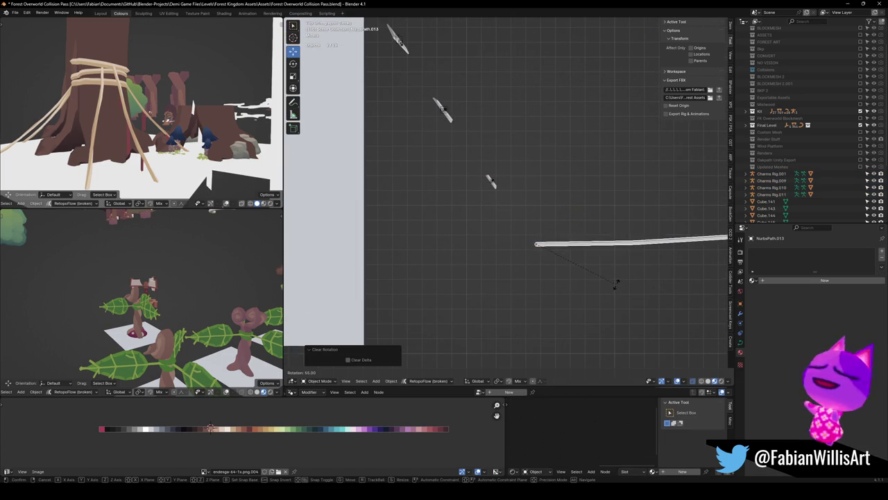
pyautogui.click(618, 289)
pyautogui.moveTo(619, 291)
pyautogui.mouseDown(button='middle')
pyautogui.moveTo(604, 263)
pyautogui.moveTo(560, 238)
pyautogui.mouseUp(button='middle')
# Straighten the curve by scaling all its points to 0 along Y around the 3D cursor.
pyautogui.press('Tab')
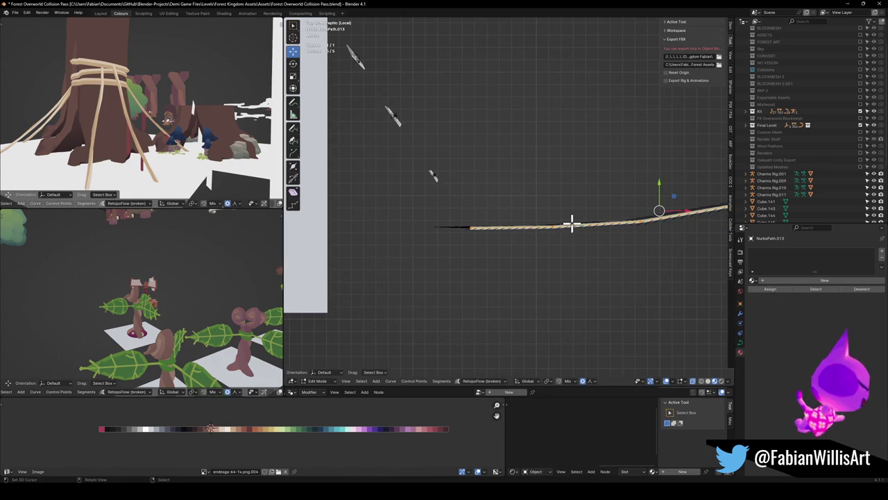
pyautogui.click(481, 232)
pyautogui.press('a')
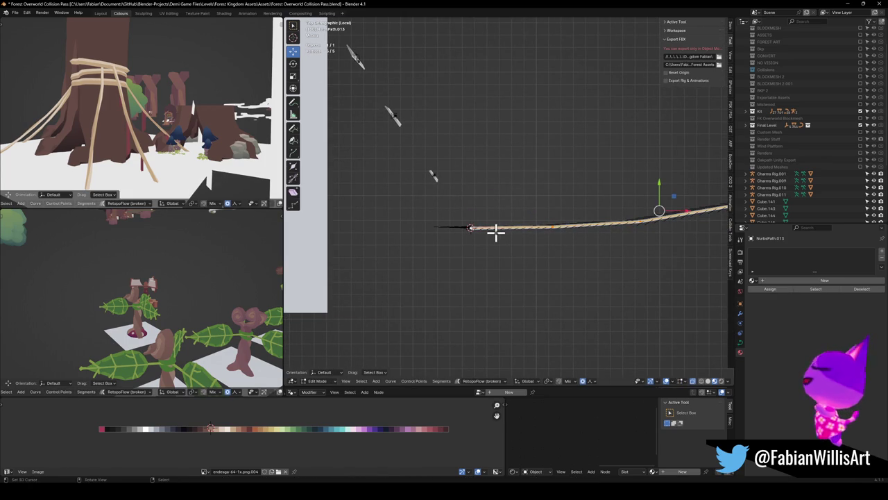
pyautogui.press('.')
pyautogui.click(573, 222)
pyautogui.press('s')
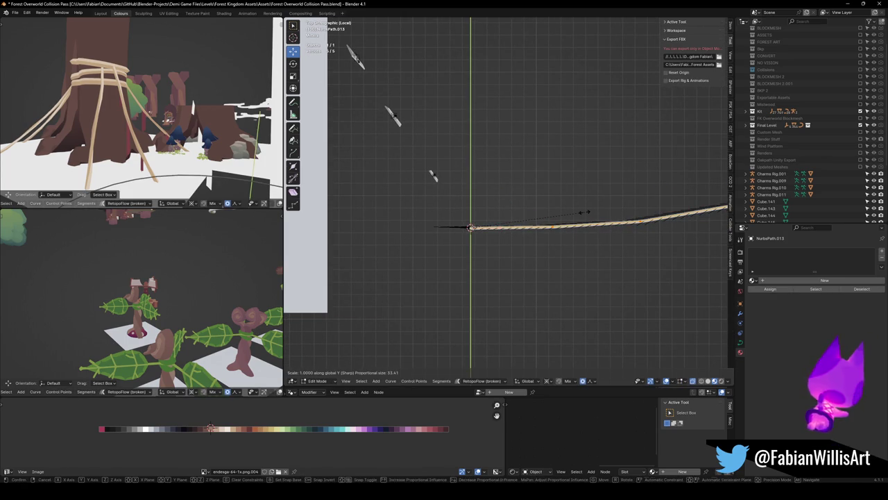
pyautogui.press('y')
pyautogui.press('0')
pyautogui.press('Return')
pyautogui.moveTo(570, 222)
pyautogui.mouseDown(button='middle')
pyautogui.moveTo(555, 152)
pyautogui.moveTo(569, 138)
pyautogui.moveTo(585, 195)
pyautogui.moveTo(580, 213)
pyautogui.moveTo(547, 166)
pyautogui.moveTo(553, 202)
pyautogui.moveTo(469, 185)
pyautogui.moveTo(534, 188)
pyautogui.moveTo(549, 164)
pyautogui.moveTo(549, 188)
pyautogui.moveTo(615, 188)
pyautogui.moveTo(565, 202)
pyautogui.moveTo(573, 194)
pyautogui.moveTo(577, 215)
pyautogui.moveTo(576, 207)
pyautogui.mouseUp(button='middle')
pyautogui.press('Tab')
pyautogui.press('Tab')
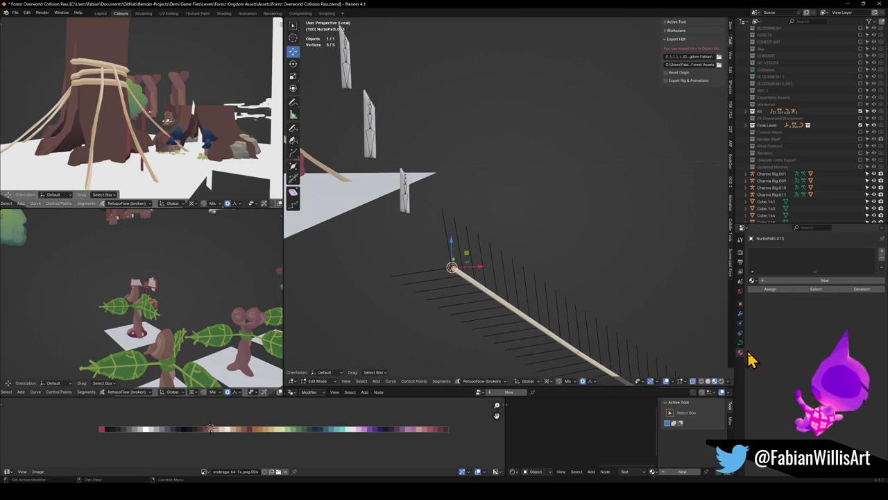
# Check the rope curve's shape and bevel settings.
pyautogui.click(739, 343)
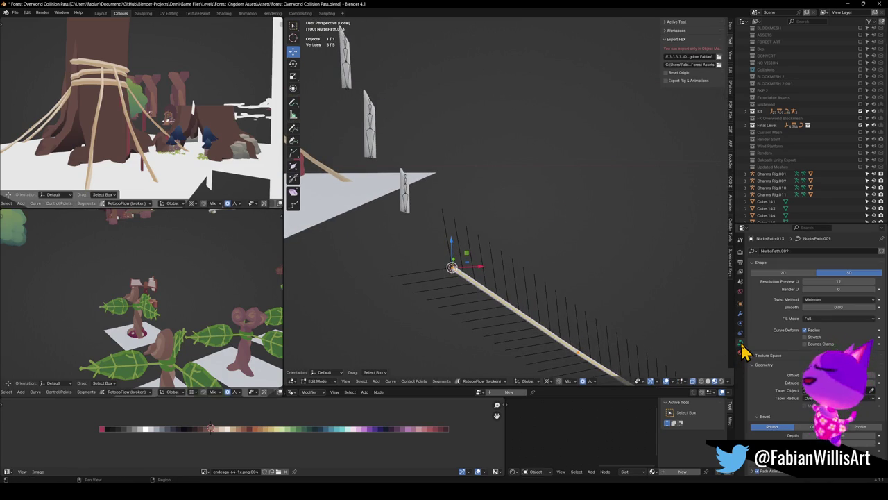
pyautogui.moveTo(607, 313)
pyautogui.mouseDown(button='middle')
pyautogui.moveTo(519, 218)
pyautogui.moveTo(520, 234)
pyautogui.moveTo(495, 249)
pyautogui.moveTo(488, 188)
pyautogui.moveTo(534, 210)
pyautogui.moveTo(515, 202)
pyautogui.mouseUp(button='middle')
pyautogui.press('Tab')
pyautogui.press('q')
pyautogui.click(505, 238)
# Scale the rope curve's points to 0 along Z and check the flat result from the top.
pyautogui.press('Tab')
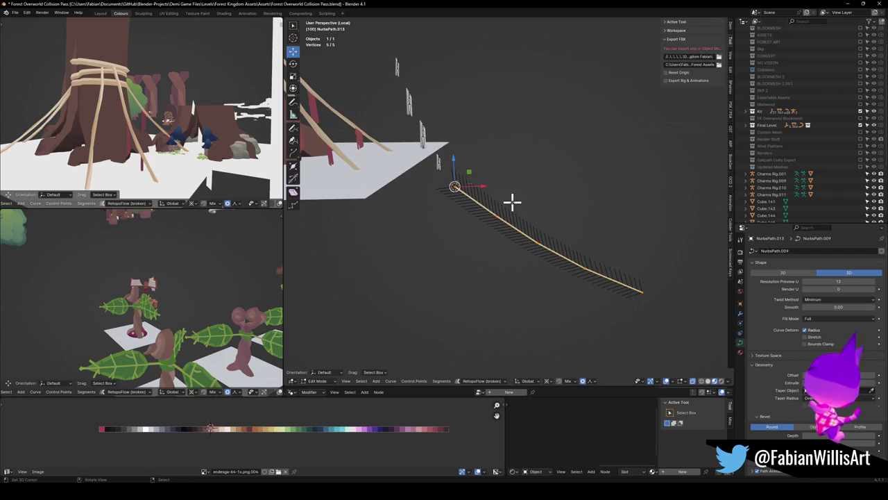
pyautogui.press('s')
pyautogui.press('z')
pyautogui.press('0')
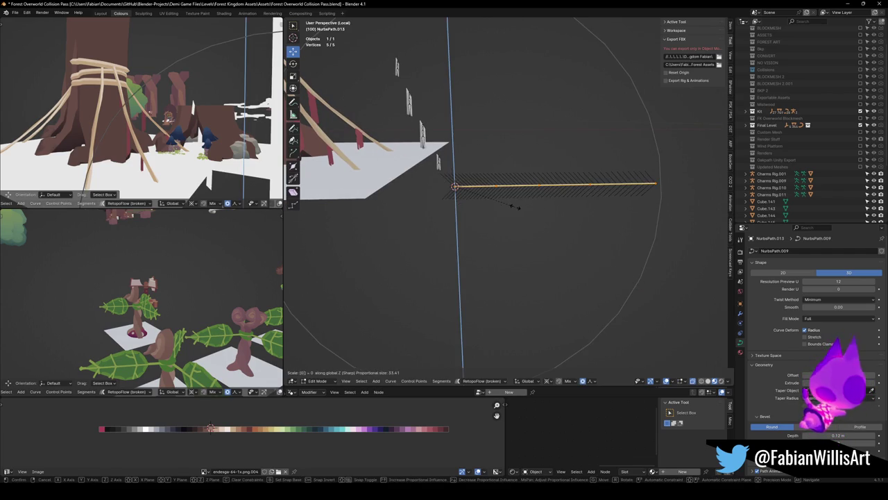
pyautogui.press('Return')
pyautogui.press('KP_7')
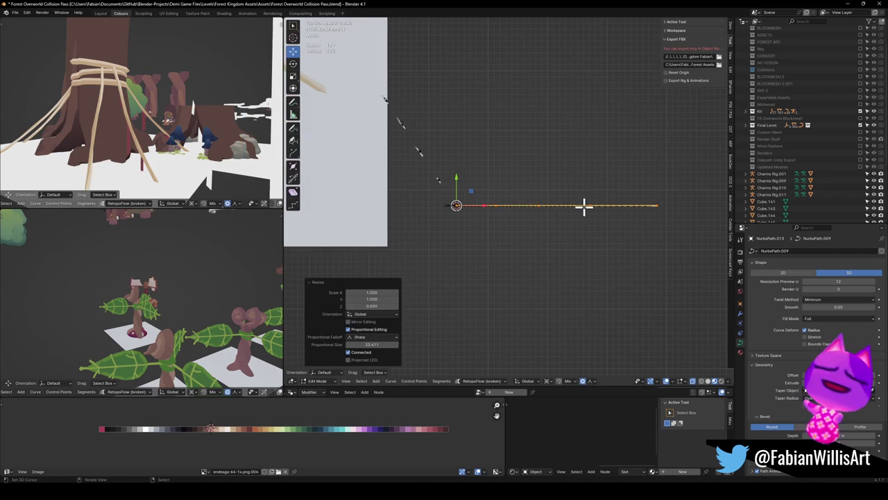
pyautogui.press('Tab')
pyautogui.click(389, 171)
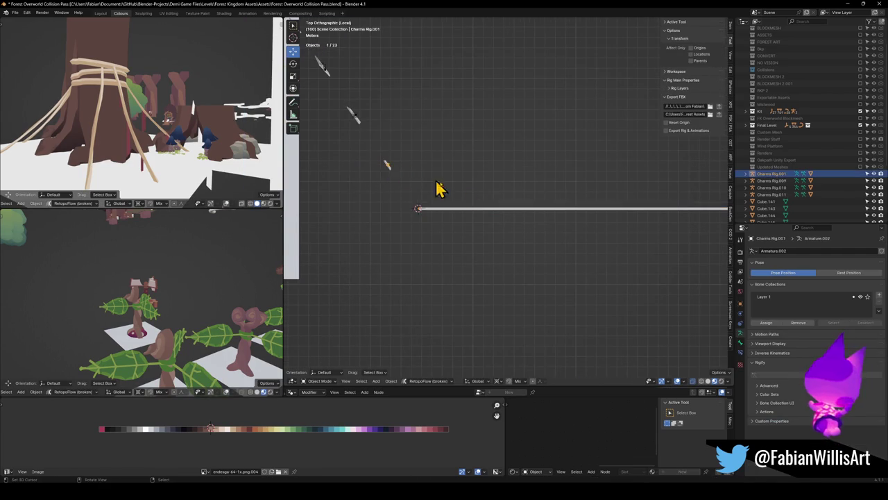
# Snap the 3D cursor to the charm rig's bone head and set the rig's origin there.
pyautogui.press('KP_Decimal')
pyautogui.moveTo(491, 222)
pyautogui.mouseDown(button='middle')
pyautogui.moveTo(497, 149)
pyautogui.moveTo(534, 248)
pyautogui.moveTo(527, 269)
pyautogui.mouseUp(button='middle')
pyautogui.click(524, 244)
pyautogui.hotkey('alt', 'r')
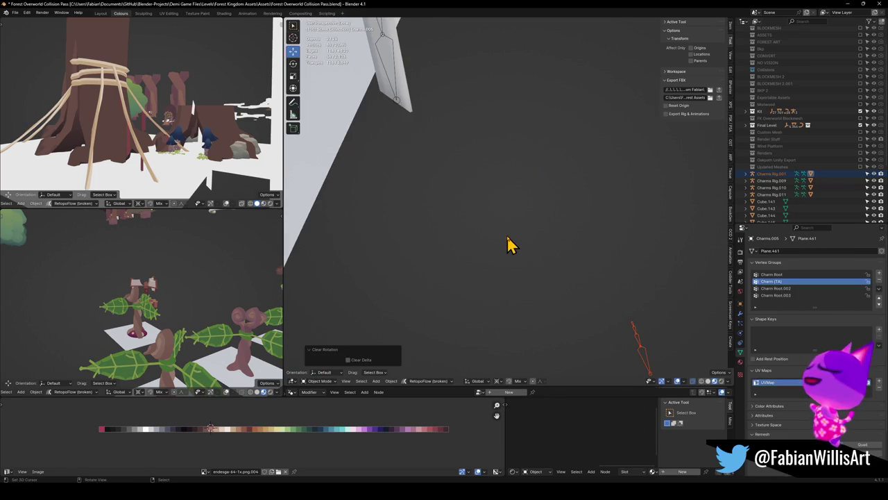
pyautogui.hotkey('ctrl', 'z')
pyautogui.moveTo(521, 228)
pyautogui.mouseDown(button='middle')
pyautogui.moveTo(526, 222)
pyautogui.moveTo(521, 270)
pyautogui.mouseUp(button='middle')
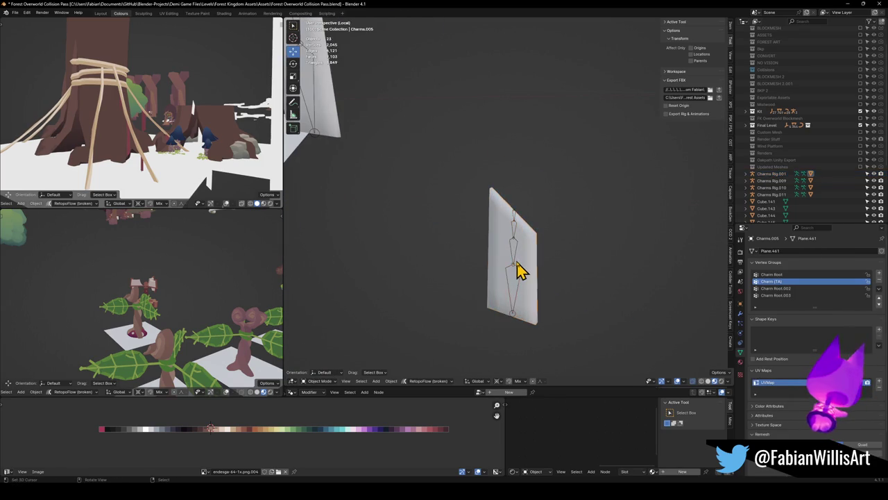
pyautogui.click(519, 263)
pyautogui.press('Tab')
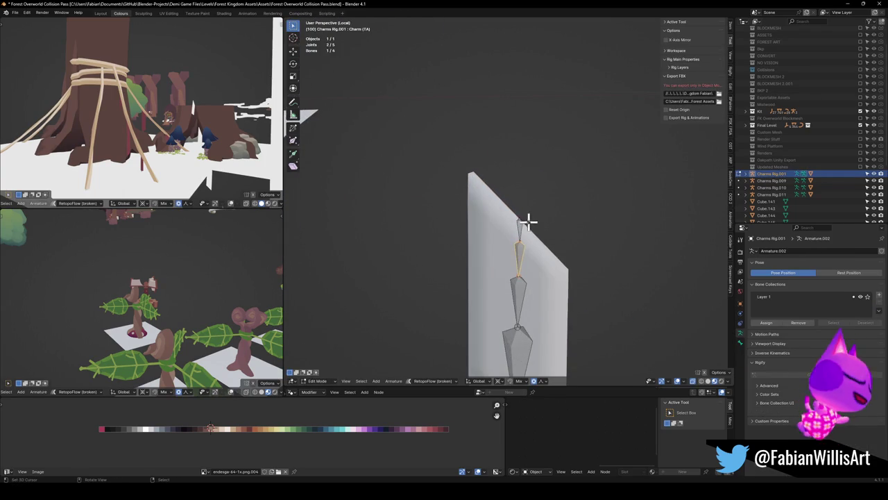
pyautogui.hotkey('shift', 's')
pyautogui.press('Tab')
pyautogui.rightClick(531, 242)
pyautogui.click(545, 263)
pyautogui.keyDown('alt'); pyautogui.click(546, 262); pyautogui.keyUp('alt')
# Select the charm plane and rig together and clear their rotation.
pyautogui.click(545, 262)
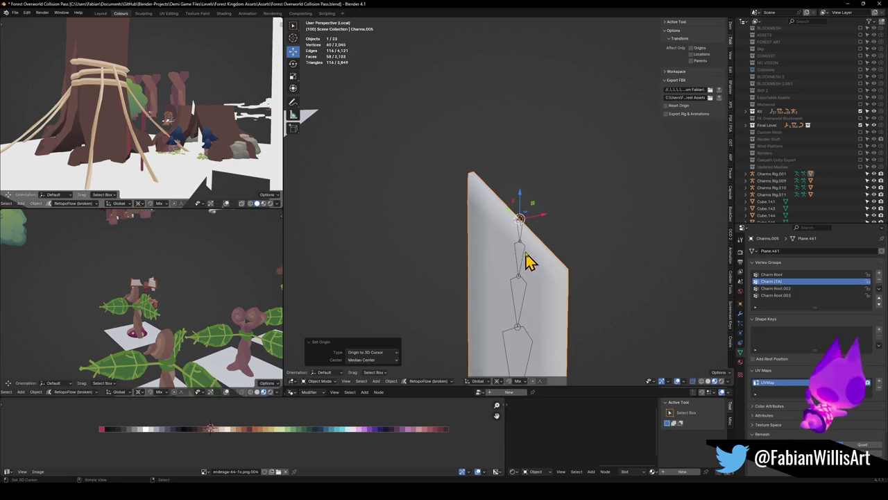
pyautogui.keyDown('shift'); pyautogui.click(527, 261); pyautogui.keyUp('shift')
pyautogui.hotkey('ctrl', 'p')
pyautogui.hotkey('alt', 'r')
pyautogui.moveTo(527, 268)
pyautogui.mouseDown(button='middle')
pyautogui.moveTo(562, 241)
pyautogui.moveTo(527, 258)
pyautogui.mouseUp(button='middle')
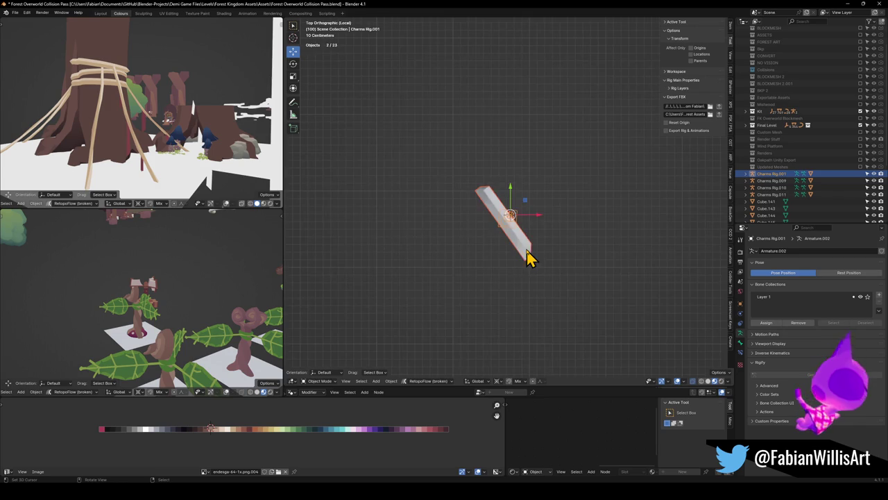
# Rotate the charm upright and apply its rotation and scale.
pyautogui.click(524, 246)
pyautogui.press('r')
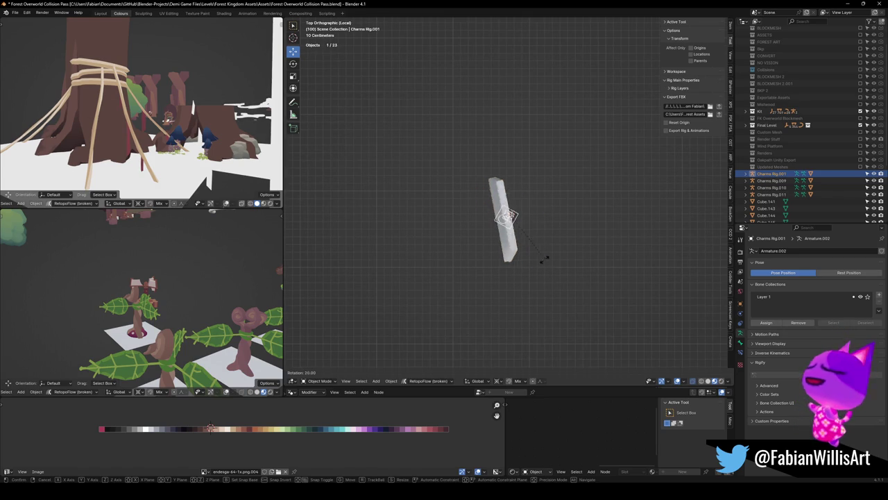
pyautogui.click(531, 273)
pyautogui.hotkey('ctrl', 'a')
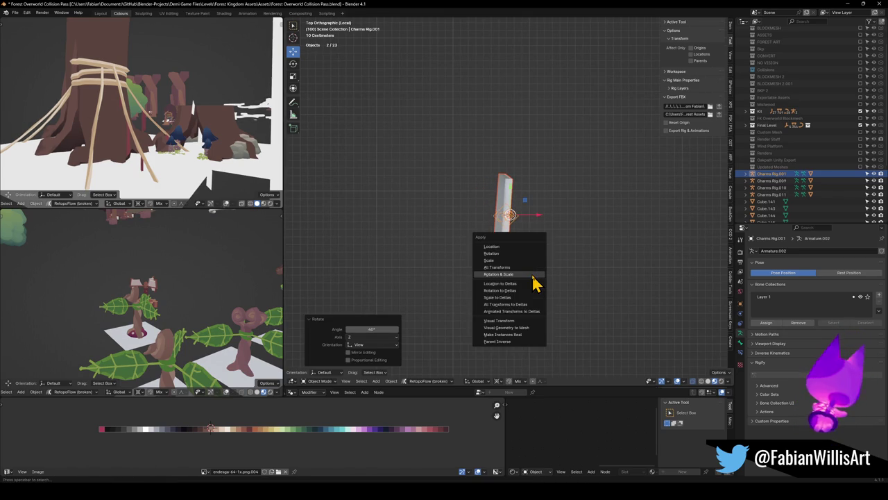
pyautogui.click(535, 279)
# Select all of the rig's bones in Edit Mode and scale them to 0 along Y.
pyautogui.hotkey('alt', 'a')
pyautogui.click(516, 221)
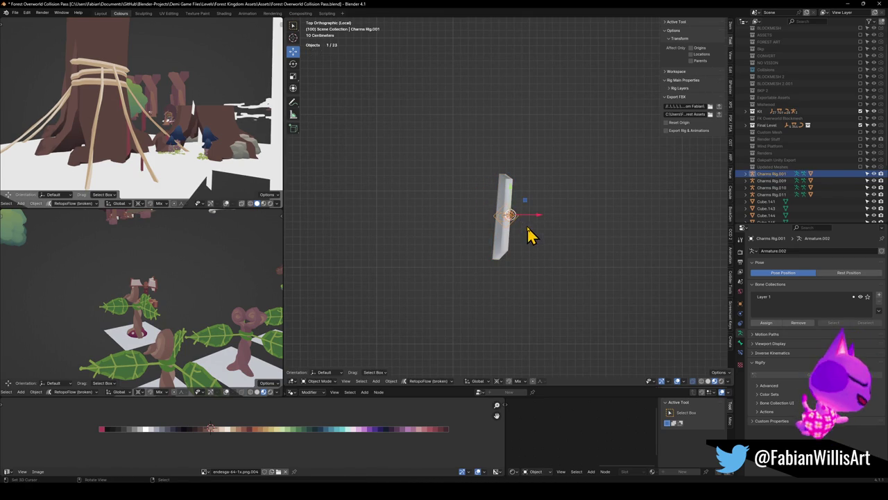
pyautogui.press('Tab')
pyautogui.scroll(4, 545, 236)
pyautogui.press('a')
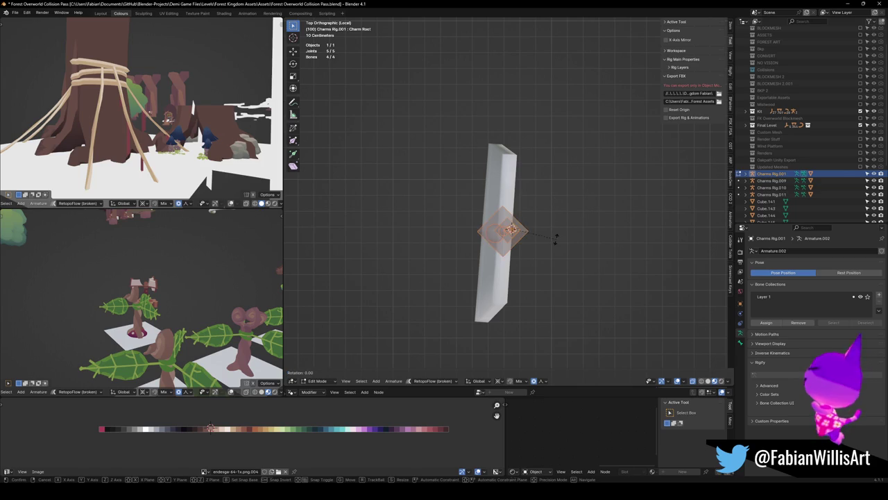
pyautogui.press('s')
pyautogui.press('y')
pyautogui.press('0')
pyautogui.press('Return')
# Scale the rig's bones to 0 along X so they form one straight chain.
pyautogui.press('s')
pyautogui.press('x')
pyautogui.press('Escape')
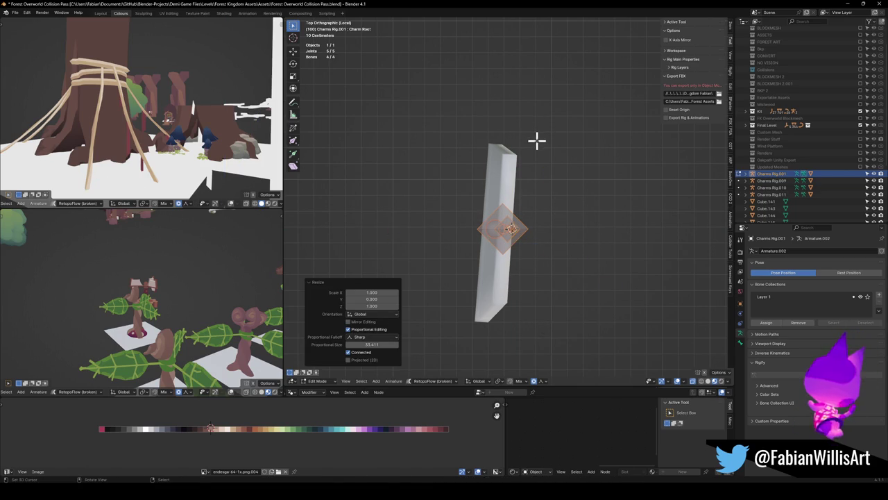
pyautogui.press('s')
pyautogui.press('y')
pyautogui.press('0')
pyautogui.press('x')
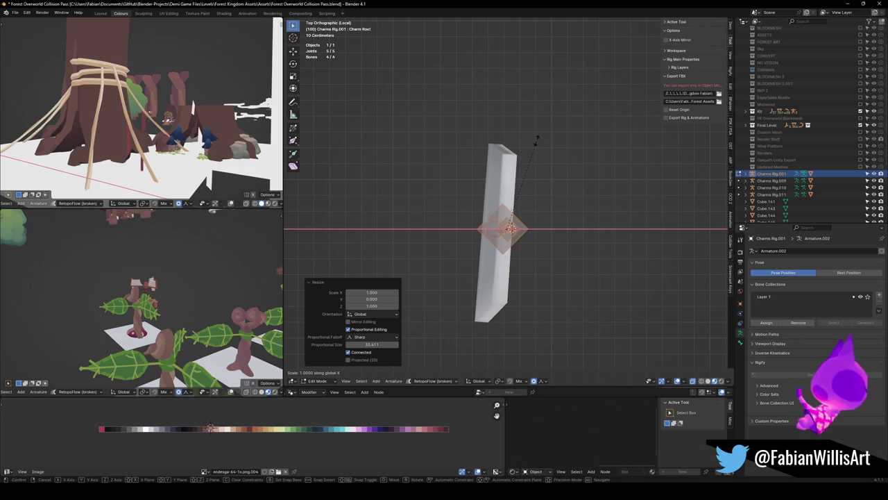
pyautogui.press('0')
pyautogui.press('Return')
pyautogui.moveTo(497, 239)
pyautogui.mouseDown(button='middle')
pyautogui.moveTo(533, 179)
pyautogui.moveTo(557, 168)
pyautogui.moveTo(550, 243)
pyautogui.mouseUp(button='middle')
# Scale the cloth charm plane's mesh to 0 along Y in Edit Mode.
pyautogui.click(559, 263)
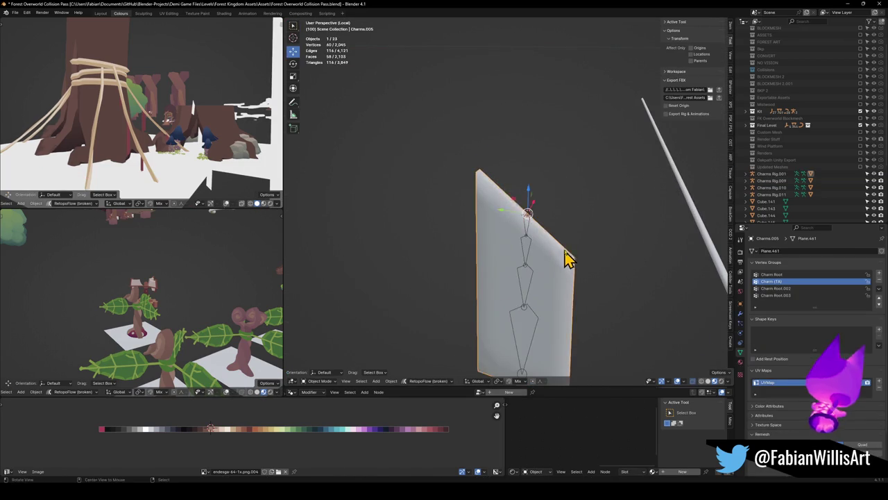
pyautogui.press('g')
pyautogui.rightClick(562, 263)
pyautogui.moveTo(562, 264); pyautogui.dragTo(545, 270, button='middle')
pyautogui.press('Tab')
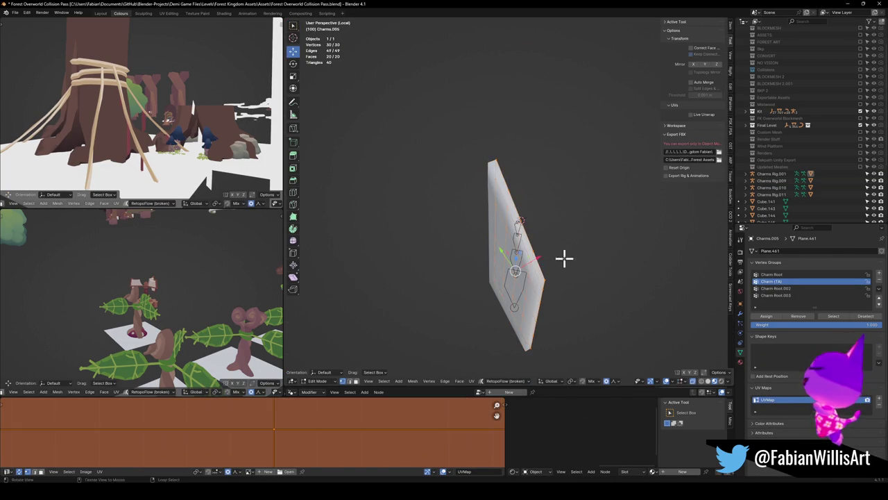
pyautogui.press('s')
pyautogui.press('y')
pyautogui.press('0')
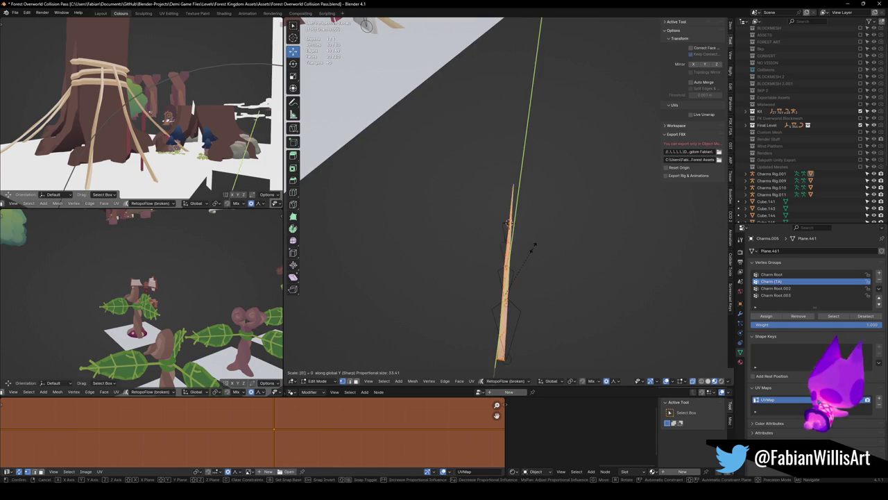
pyautogui.press('Return')
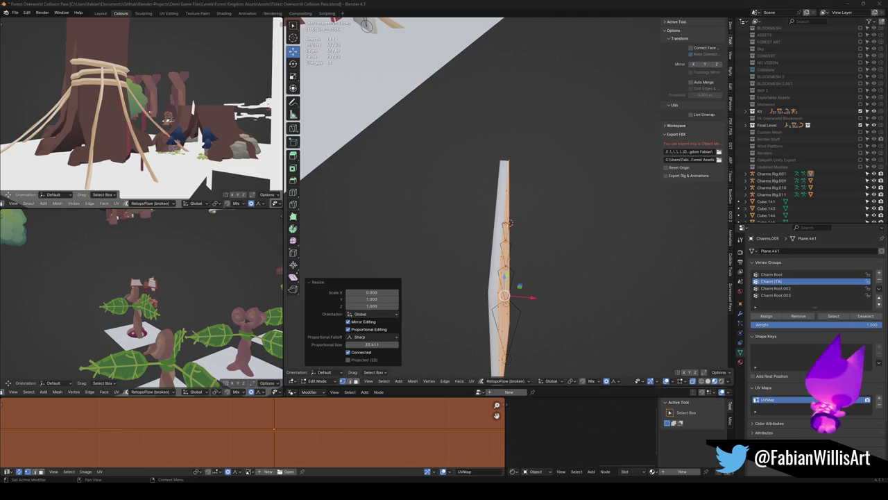
# Orbit around the flattened charm plane to check it, then leave Edit Mode.
pyautogui.keyDown('shift'); pyautogui.moveTo(566, 279); pyautogui.dragTo(571, 254, button='middle'); pyautogui.keyUp('shift')
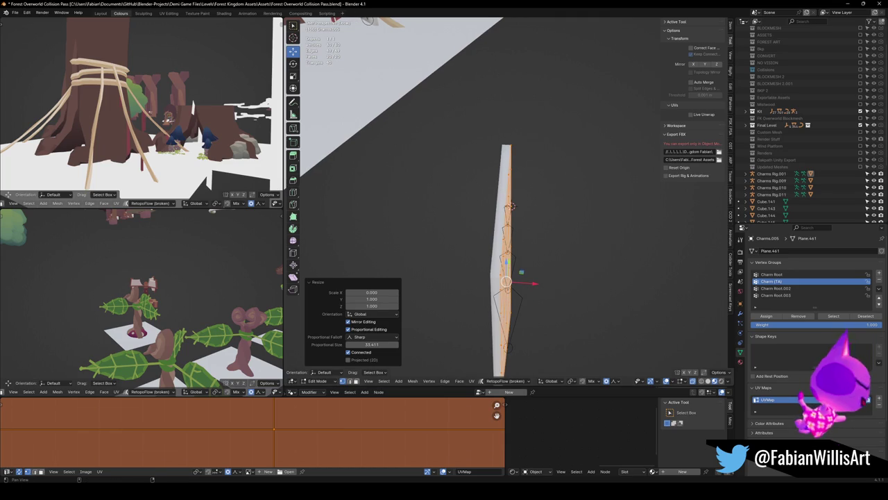
pyautogui.moveTo(473, 162); pyautogui.dragTo(533, 176, button='middle')
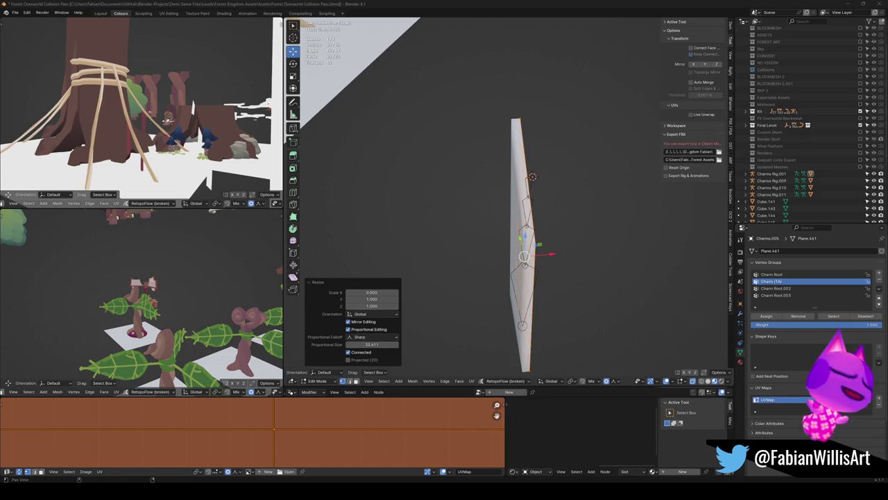
pyautogui.moveTo(582, 218)
pyautogui.mouseDown(button='middle')
pyautogui.moveTo(524, 206)
pyautogui.moveTo(538, 172)
pyautogui.mouseUp(button='middle')
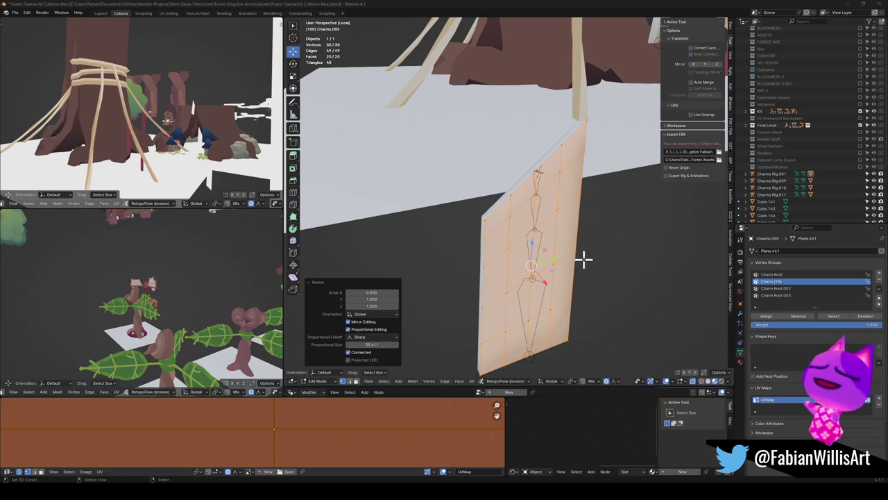
pyautogui.moveTo(613, 240)
pyautogui.mouseDown(button='middle')
pyautogui.moveTo(537, 218)
pyautogui.moveTo(531, 242)
pyautogui.moveTo(582, 250)
pyautogui.moveTo(591, 222)
pyautogui.moveTo(557, 222)
pyautogui.moveTo(565, 220)
pyautogui.mouseUp(button='middle')
pyautogui.press('Tab')
# Copy the striped flag's material onto the charm and slide its UVs to a solid orange.
pyautogui.keyDown('shift'); pyautogui.click(586, 100); pyautogui.keyUp('shift')
pyautogui.press('q')
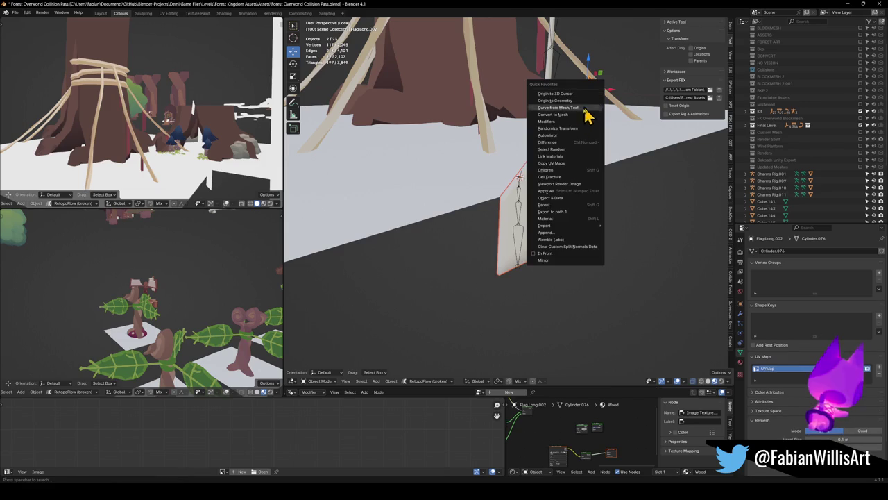
pyautogui.click(569, 157)
pyautogui.moveTo(585, 218); pyautogui.dragTo(597, 229, button='middle')
pyautogui.press('Tab')
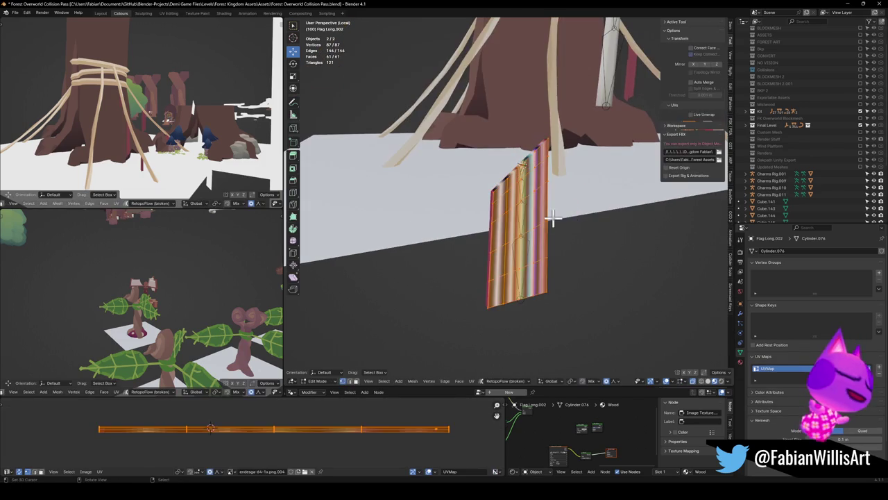
pyautogui.press('g')
pyautogui.press('x')
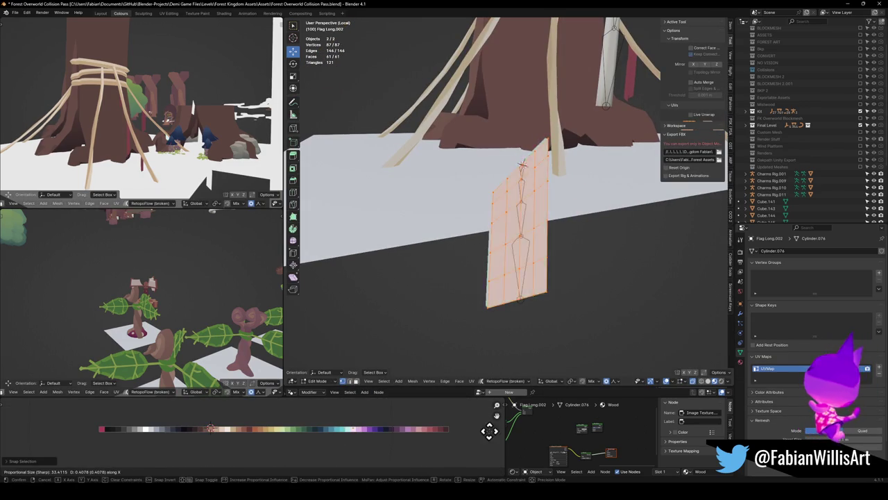
pyautogui.click(78, 431)
# Leave Edit Mode and local view, then select the charm rig.
pyautogui.scroll(2, 150, 138)
pyautogui.scroll(2, 151, 139)
pyautogui.scroll(-2, 122, 136)
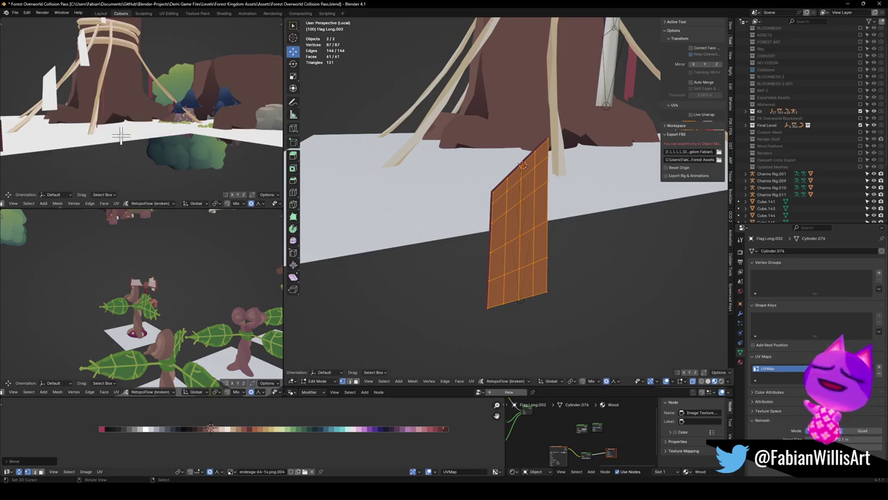
pyautogui.scroll(2, 122, 138)
pyautogui.scroll(-2, 535, 198)
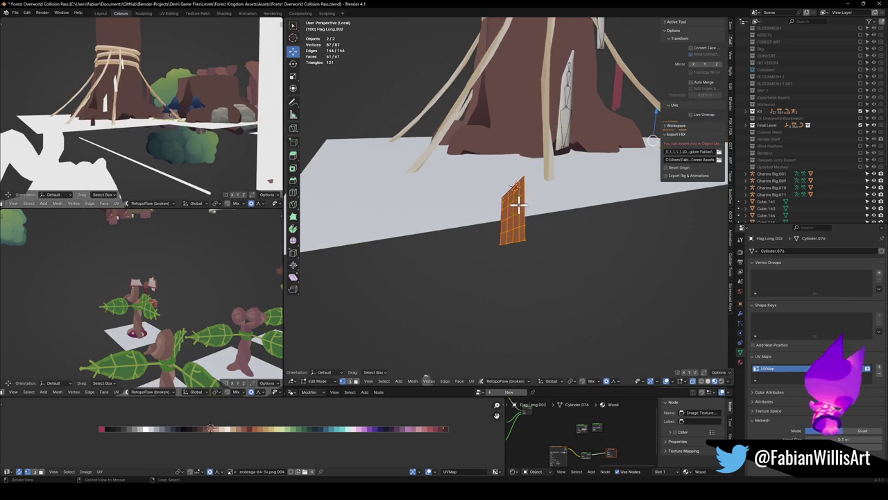
pyautogui.scroll(-2, 519, 201)
pyautogui.scroll(2, 148, 136)
pyautogui.scroll(-2, 148, 136)
pyautogui.scroll(2, 156, 129)
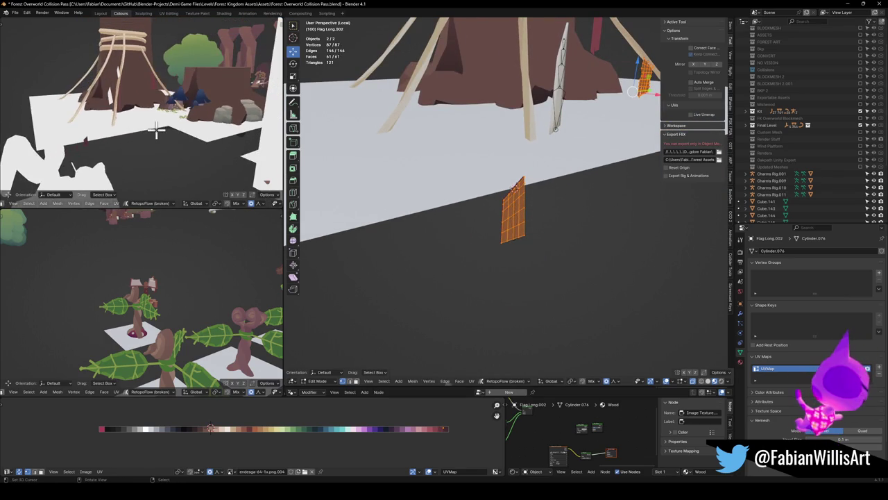
pyautogui.press('KP_Divide')
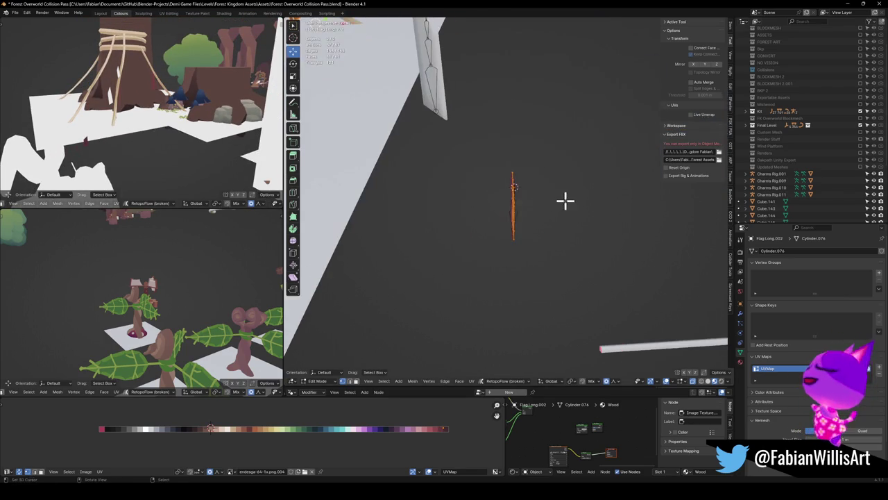
pyautogui.press('Tab')
pyautogui.click(510, 223)
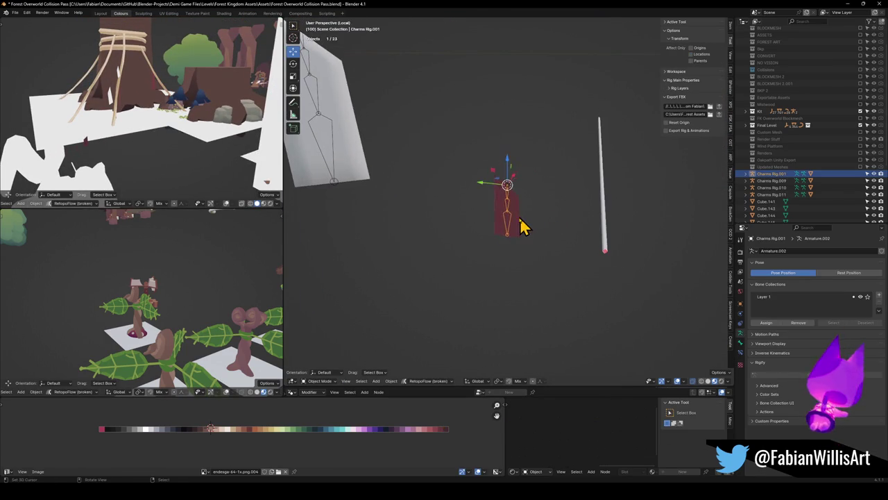
# Isolate and frame the charm plane to inspect it from the side, then return to the full scene.
pyautogui.click(520, 224)
pyautogui.press('Tab')
pyautogui.press('KP_Divide')
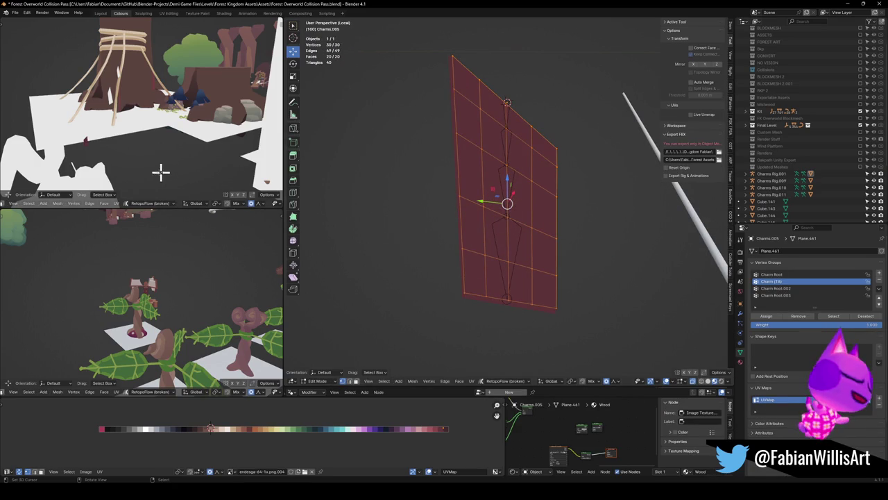
pyautogui.scroll(5, 156, 167)
pyautogui.press('KP_Decimal')
pyautogui.moveTo(154, 147); pyautogui.dragTo(166, 146, button='middle')
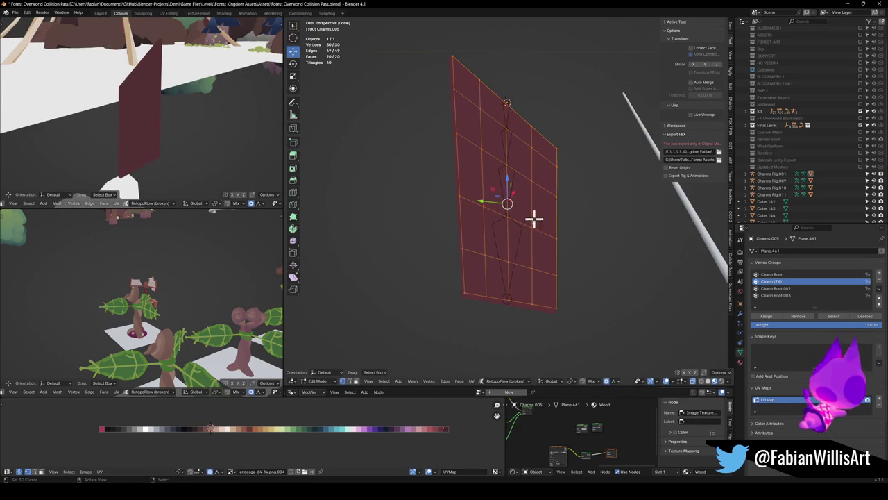
pyautogui.scroll(-2, 540, 208)
pyautogui.press('KP_Divide')
pyautogui.press('Tab')
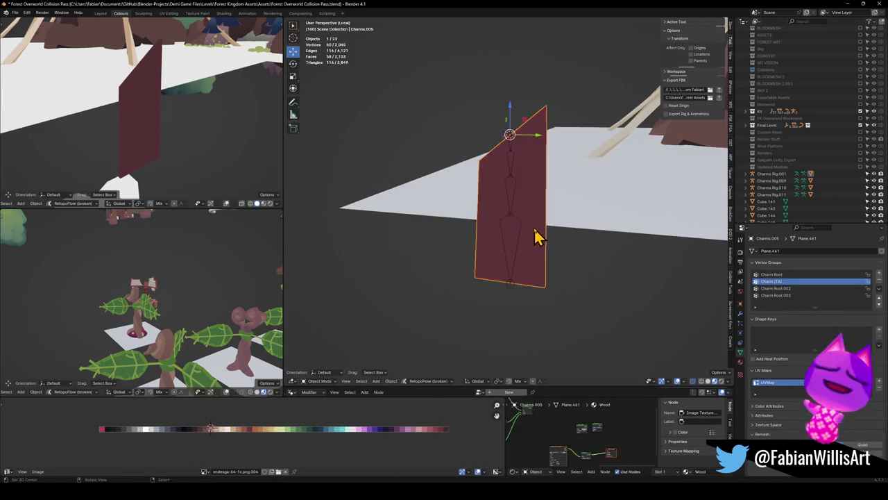
pyautogui.scroll(3, 537, 236)
pyautogui.moveTo(485, 222)
pyautogui.mouseDown(button='middle')
pyautogui.moveTo(511, 198)
pyautogui.moveTo(506, 139)
pyautogui.moveTo(514, 151)
pyautogui.moveTo(539, 148)
pyautogui.mouseUp(button='middle')
# Select the top vertex of the charm plane in Edit Mode.
pyautogui.click(513, 151)
pyautogui.press('Tab')
pyautogui.hotkey('alt', 'a')
pyautogui.click(512, 87)
pyautogui.moveTo(514, 94)
pyautogui.mouseDown(button='middle')
pyautogui.moveTo(532, 186)
pyautogui.moveTo(509, 194)
pyautogui.mouseUp(button='middle')
pyautogui.moveTo(495, 234); pyautogui.dragTo(506, 236, button='middle')
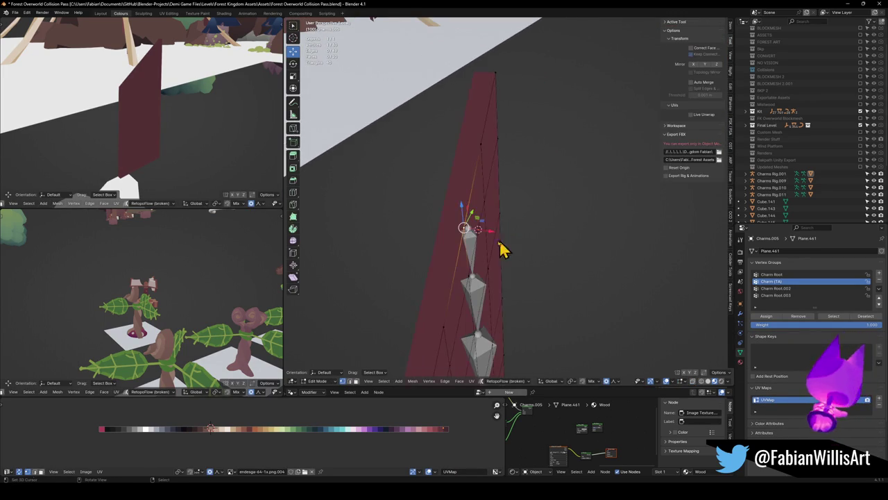
# Set the origins of the charm rig and the charm plane to the 3D cursor.
pyautogui.press('Tab')
pyautogui.click(476, 248)
pyautogui.press('Tab')
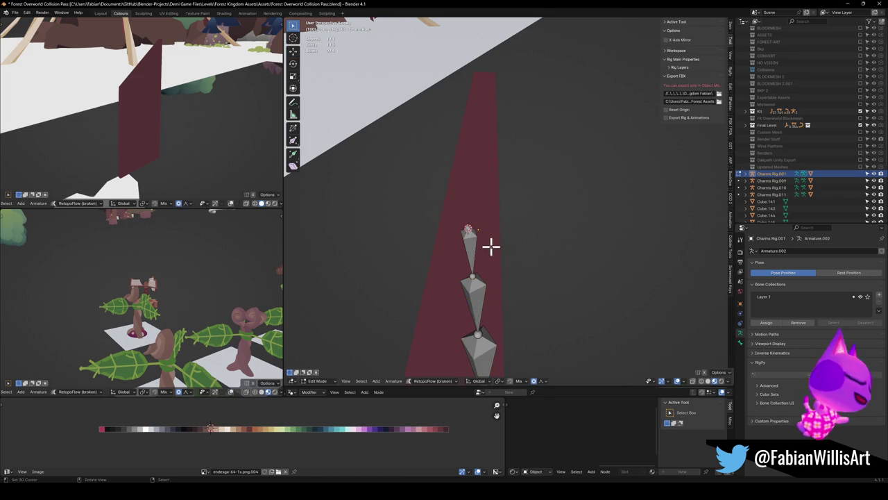
pyautogui.press('Tab')
pyautogui.rightClick(478, 205)
pyautogui.click(481, 203)
pyautogui.click(480, 204)
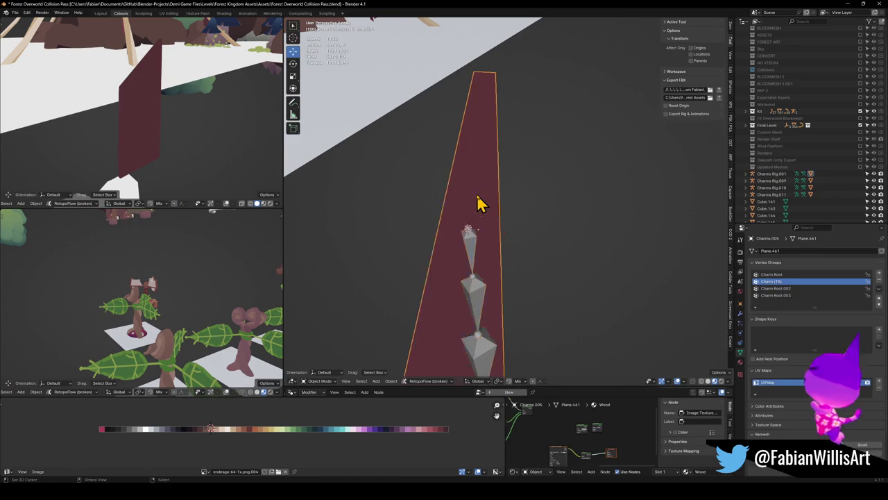
pyautogui.rightClick(482, 204)
pyautogui.click(481, 204)
# Frame the charm plane edge-on and show its Modifier Properties.
pyautogui.press('KP_Decimal')
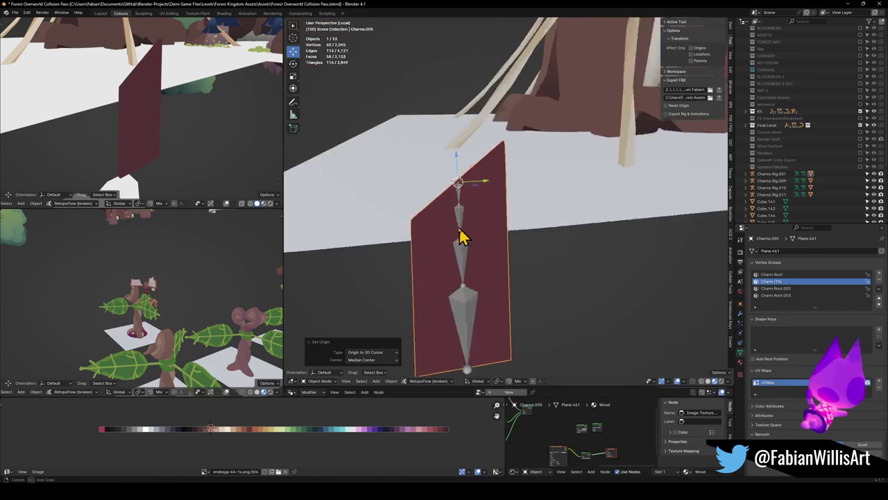
pyautogui.moveTo(468, 242); pyautogui.dragTo(497, 333, button='middle')
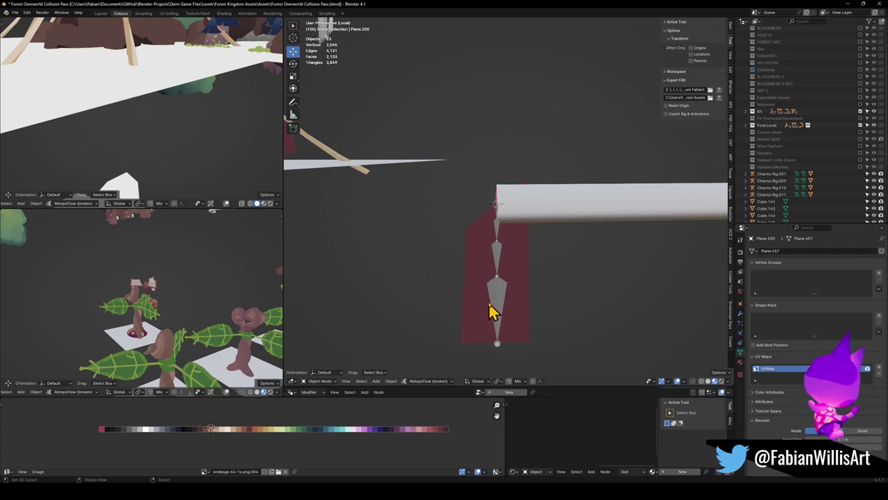
pyautogui.click(499, 273)
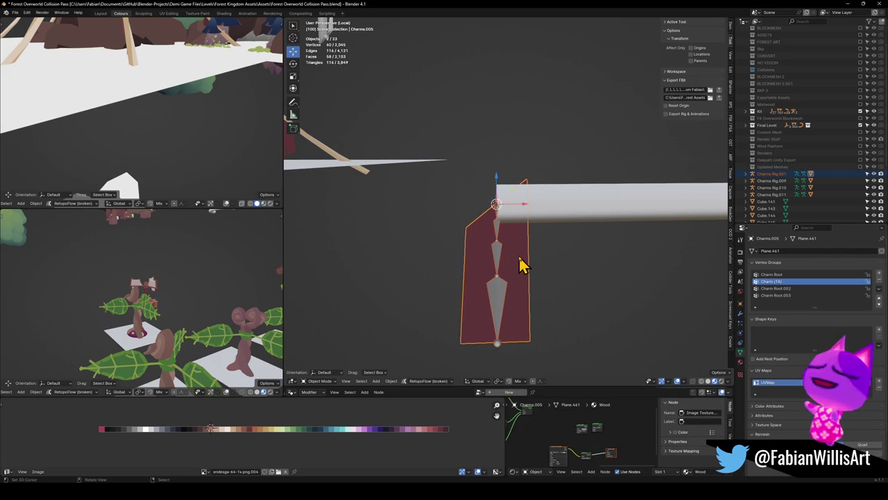
pyautogui.click(502, 258)
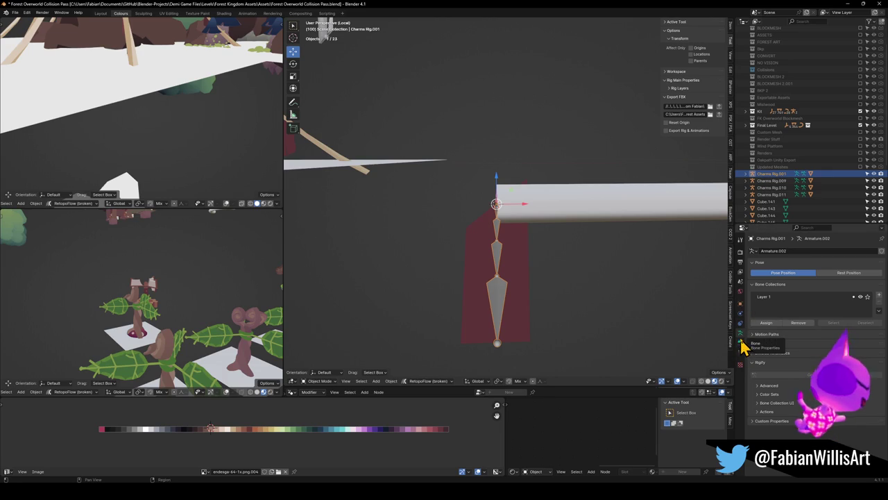
pyautogui.click(469, 281)
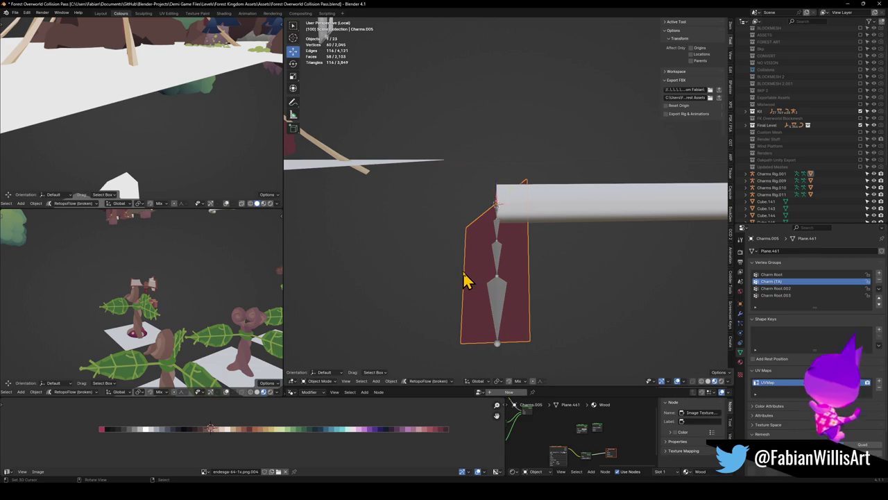
pyautogui.click(740, 314)
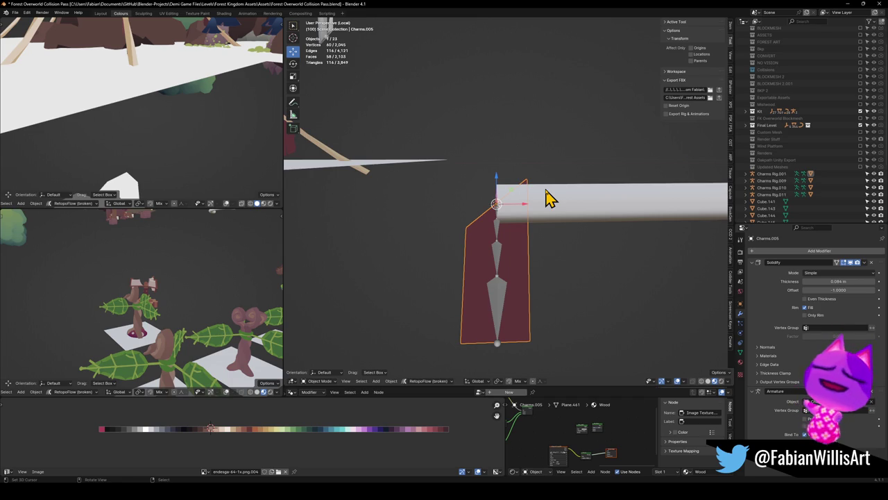
pyautogui.moveTo(485, 260)
pyautogui.mouseDown(button='middle')
pyautogui.moveTo(476, 224)
pyautogui.moveTo(532, 241)
pyautogui.moveTo(548, 194)
pyautogui.mouseUp(button='middle')
pyautogui.press('Tab')
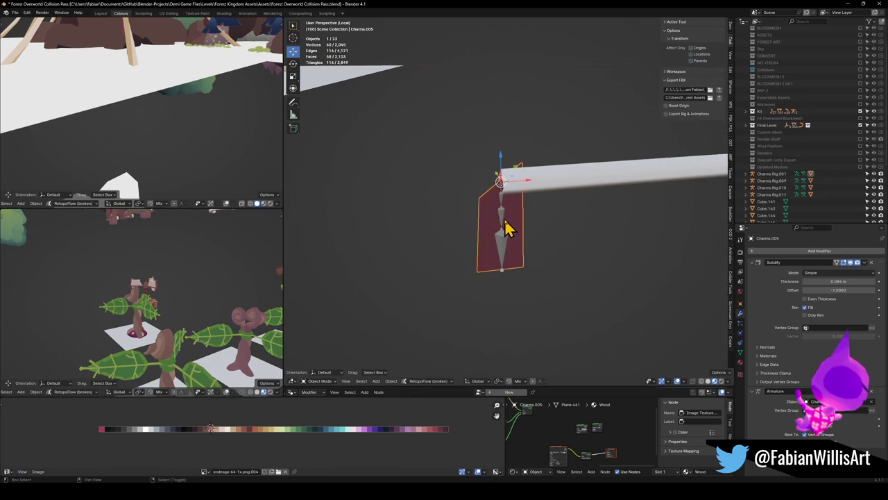
pyautogui.press('Tab')
pyautogui.scroll(-2, 501, 244)
pyautogui.moveTo(383, 157); pyautogui.dragTo(461, 189, button='middle')
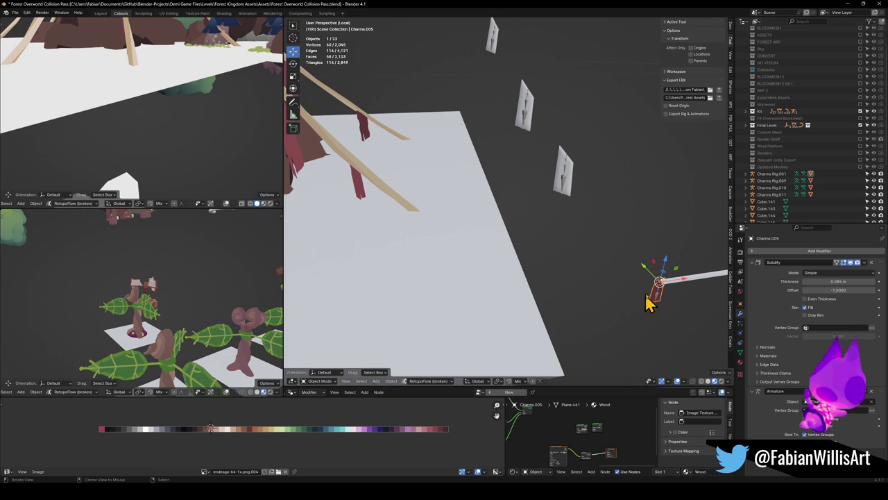
pyautogui.press('KP_Decimal')
pyautogui.scroll(3, 590, 214)
# Lengthen the charm by moving its bottom edge down along Z.
pyautogui.click(568, 236)
pyautogui.press('KP_Decimal')
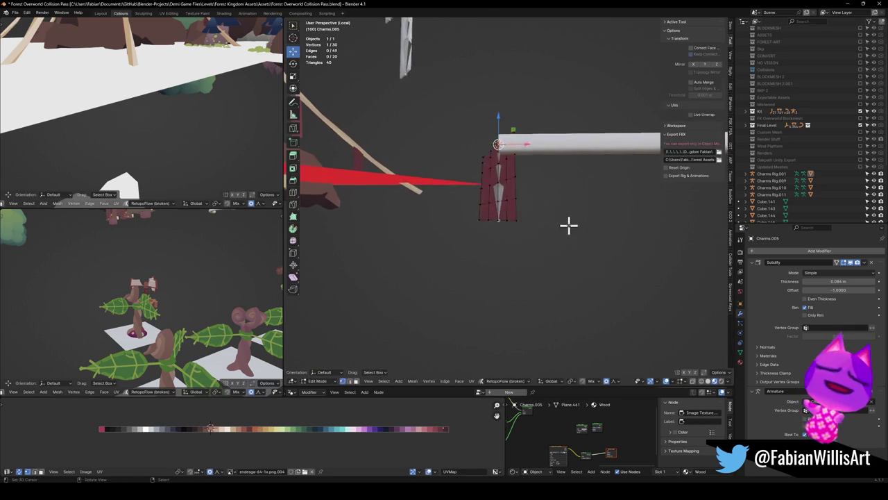
pyautogui.press('Tab')
pyautogui.keyDown('alt'); pyautogui.click(465, 258); pyautogui.keyUp('alt')
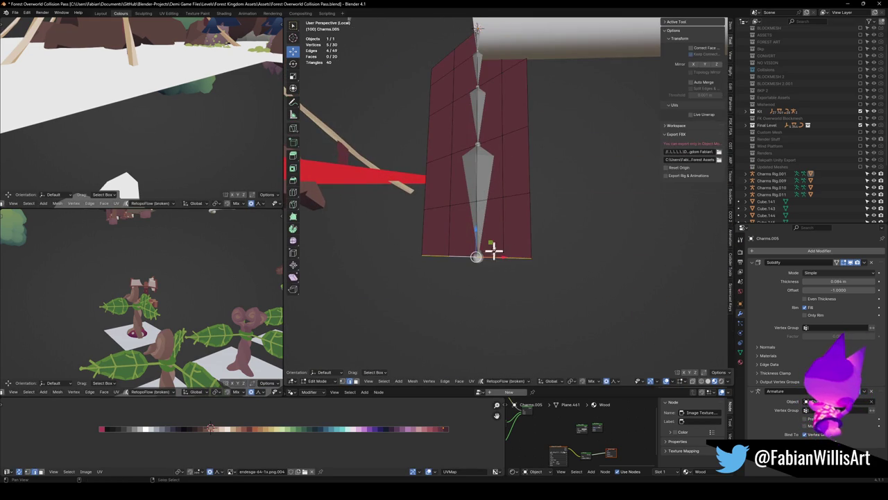
pyautogui.press('g')
pyautogui.press('z')
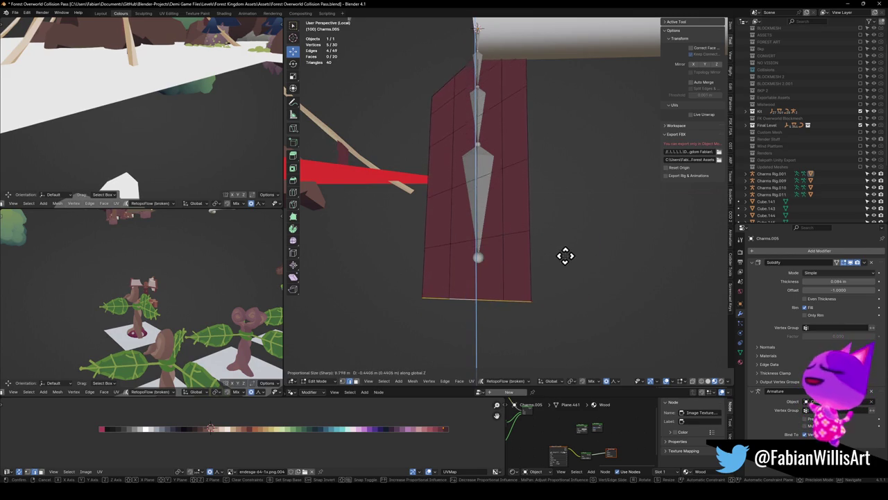
pyautogui.scroll(10, 571, 250)
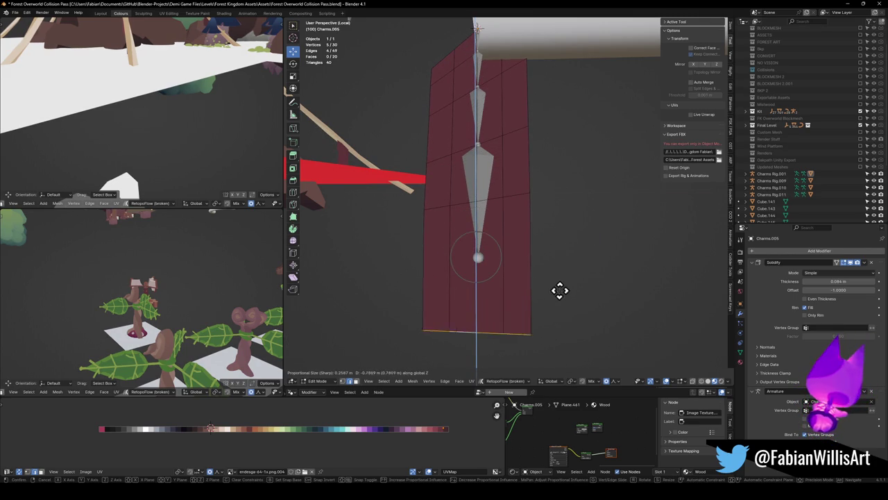
pyautogui.click(553, 319)
pyautogui.moveTo(553, 319); pyautogui.dragTo(533, 291, button='middle')
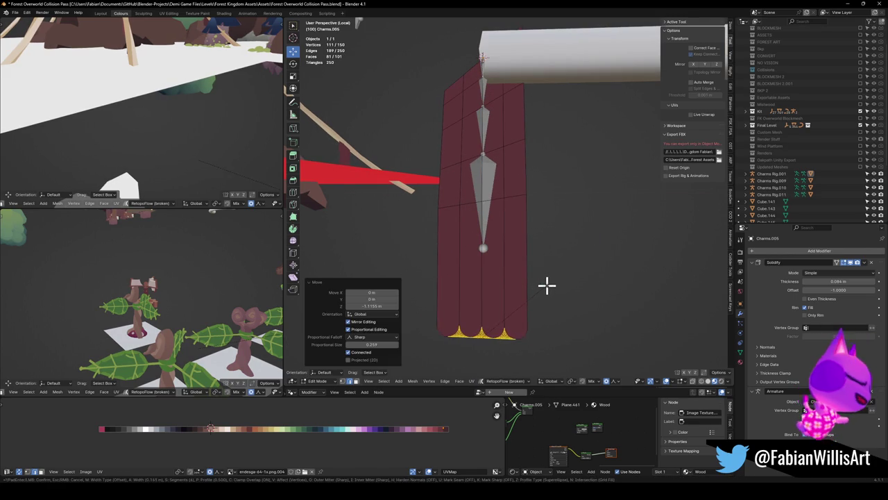
# Round off the charm's two bottom corners with a bevel and leave Edit Mode.
pyautogui.click(436, 336)
pyautogui.hotkey('ctrl', 'b')
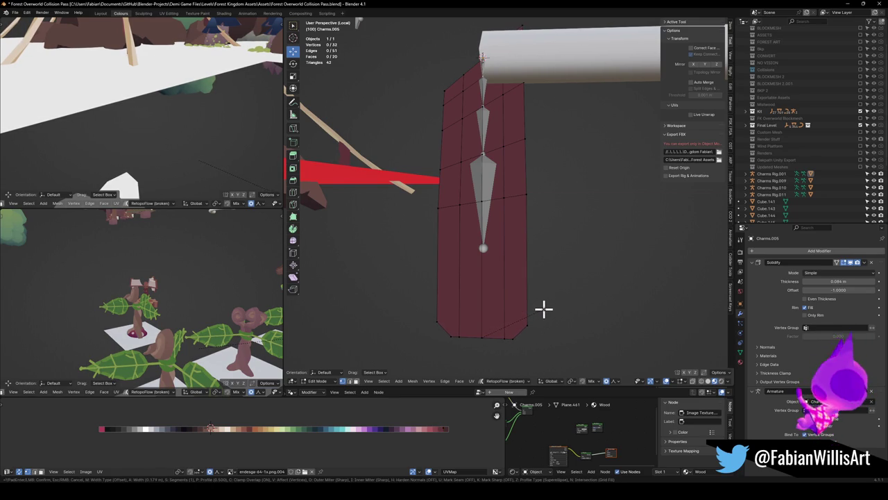
pyautogui.click(543, 310)
pyautogui.click(437, 320)
pyautogui.keyDown('ctrl'); pyautogui.click(527, 324); pyautogui.keyUp('ctrl')
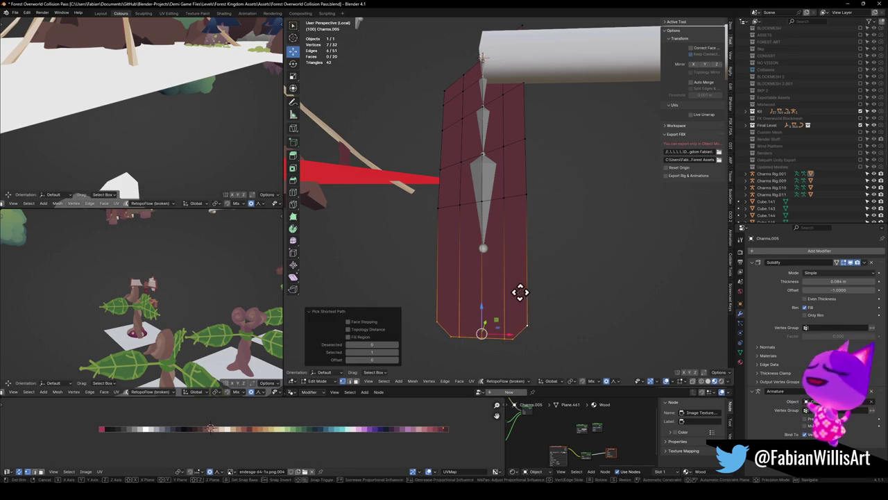
pyautogui.scroll(-3, 512, 273)
pyautogui.moveTo(511, 273)
pyautogui.mouseDown(button='middle')
pyautogui.moveTo(544, 305)
pyautogui.moveTo(486, 273)
pyautogui.moveTo(563, 261)
pyautogui.moveTo(463, 265)
pyautogui.moveTo(478, 256)
pyautogui.mouseUp(button='middle')
pyautogui.press('Tab')
# Select the charm rig and orbit back to show the platform and posts.
pyautogui.click(463, 265)
pyautogui.click(506, 210)
pyautogui.moveTo(521, 208)
pyautogui.mouseDown(button='middle')
pyautogui.moveTo(511, 212)
pyautogui.moveTo(537, 232)
pyautogui.moveTo(567, 225)
pyautogui.moveTo(521, 172)
pyautogui.mouseUp(button='middle')
pyautogui.scroll(1, 504, 187)
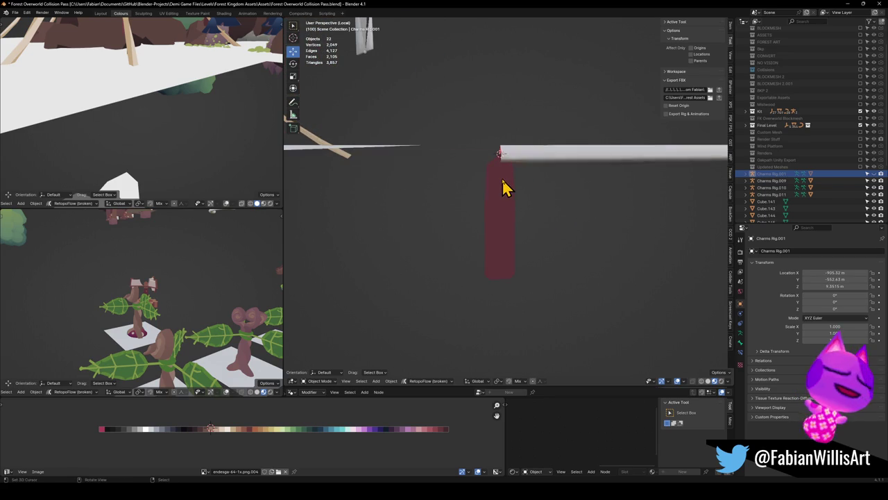
# Draw three glyphs down the red strip, then zoom in close on it below the white pole.
pyautogui.moveTo(509, 174); pyautogui.dragTo(503, 188)
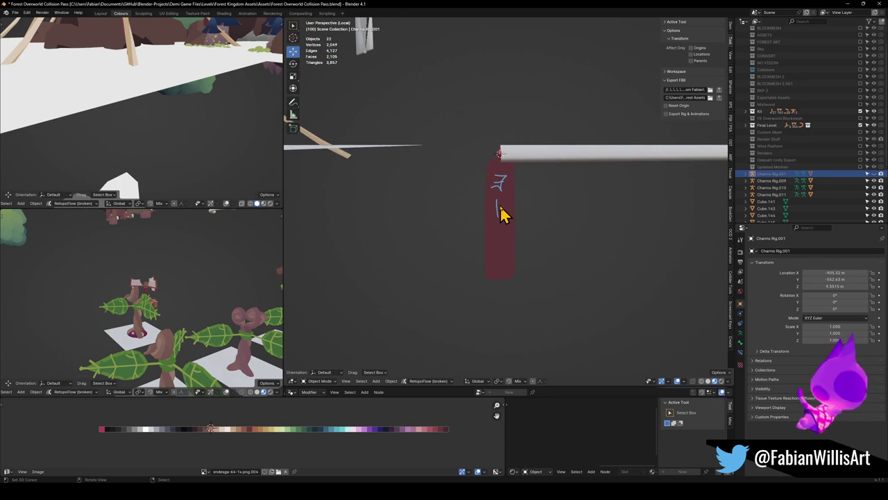
pyautogui.moveTo(498, 208); pyautogui.dragTo(501, 231)
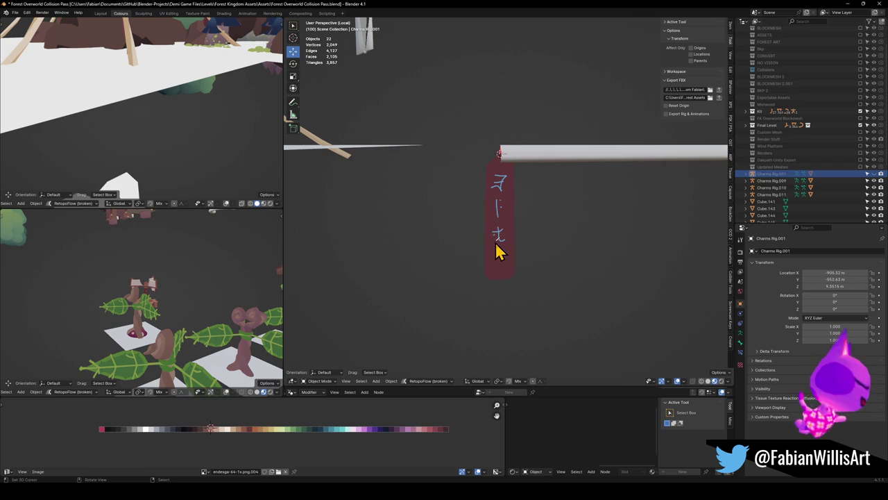
pyautogui.moveTo(492, 260); pyautogui.dragTo(505, 259)
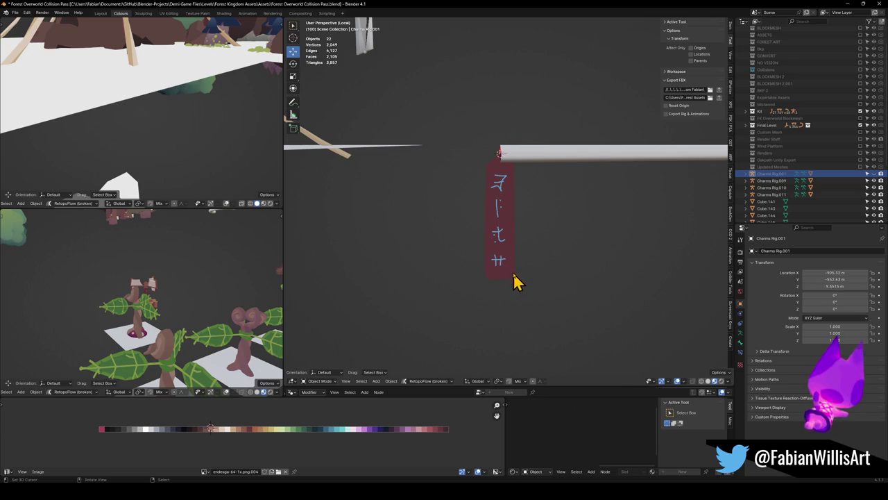
pyautogui.scroll(-3, 519, 263)
pyautogui.scroll(1, 520, 254)
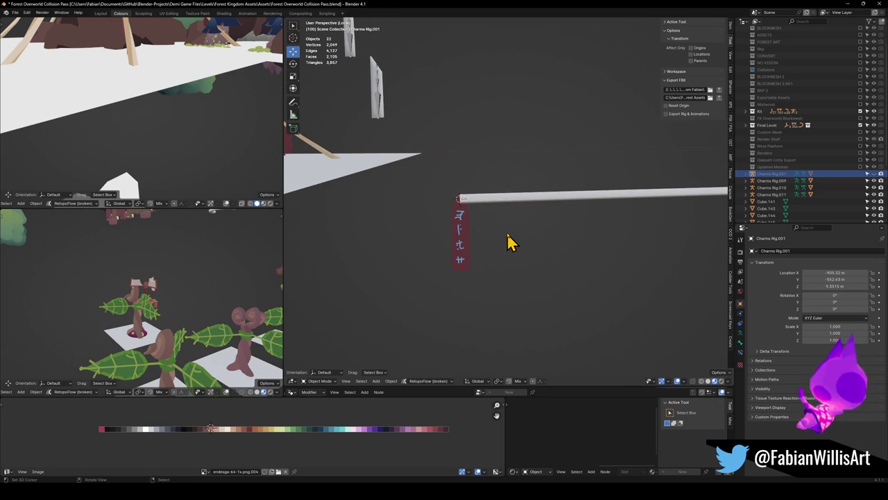
pyautogui.scroll(1, 505, 222)
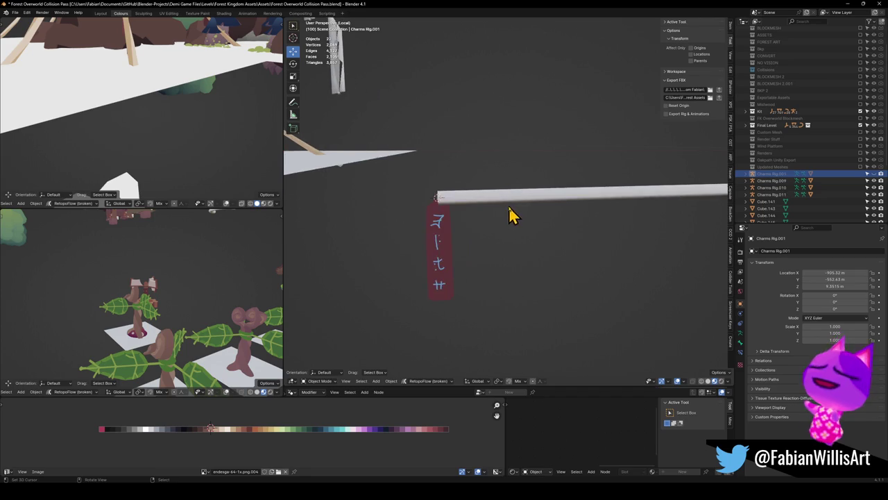
pyautogui.scroll(1, 485, 212)
pyautogui.scroll(1, 503, 226)
pyautogui.scroll(2, 489, 198)
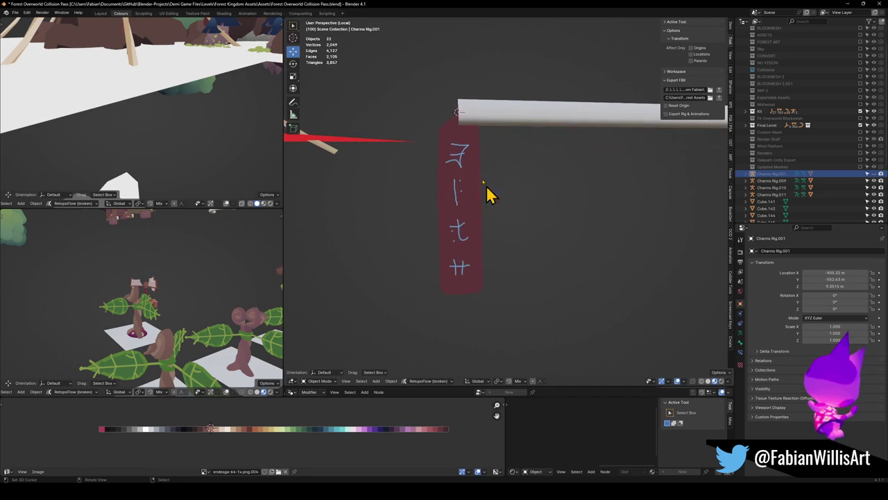
# Select the red cloth strip and dissolve its two bottom corner vertices in Edit Mode.
pyautogui.click(468, 284)
pyautogui.press('Tab')
pyautogui.scroll(4, 509, 254)
pyautogui.click(446, 233)
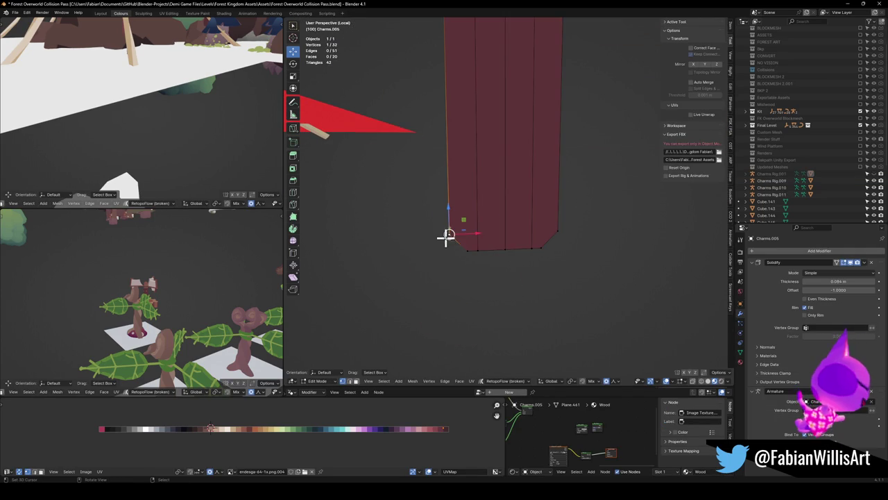
pyautogui.keyDown('shift'); pyautogui.click(470, 251); pyautogui.keyUp('shift')
pyautogui.hotkey('ctrl', 'x')
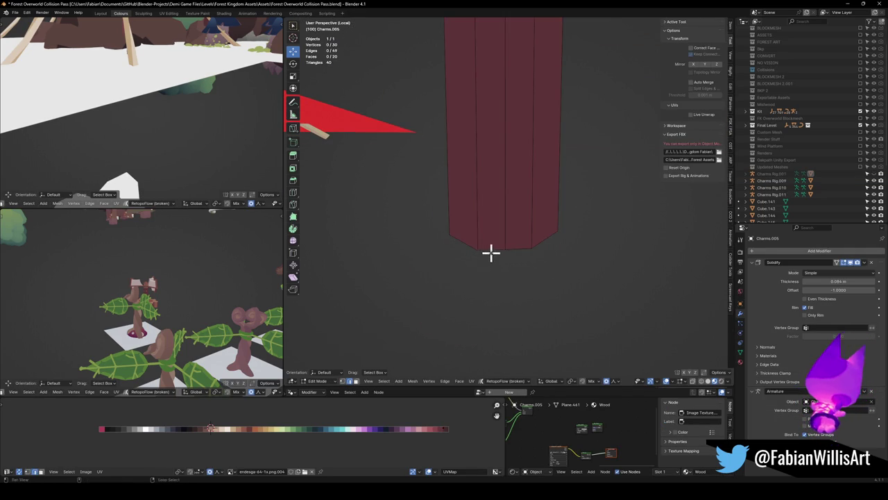
# Scale the strip's bottom edge along Z and move its middle point up into a notch.
pyautogui.keyDown('alt'); pyautogui.click(505, 240); pyautogui.keyUp('alt')
pyautogui.press('s')
pyautogui.press('z')
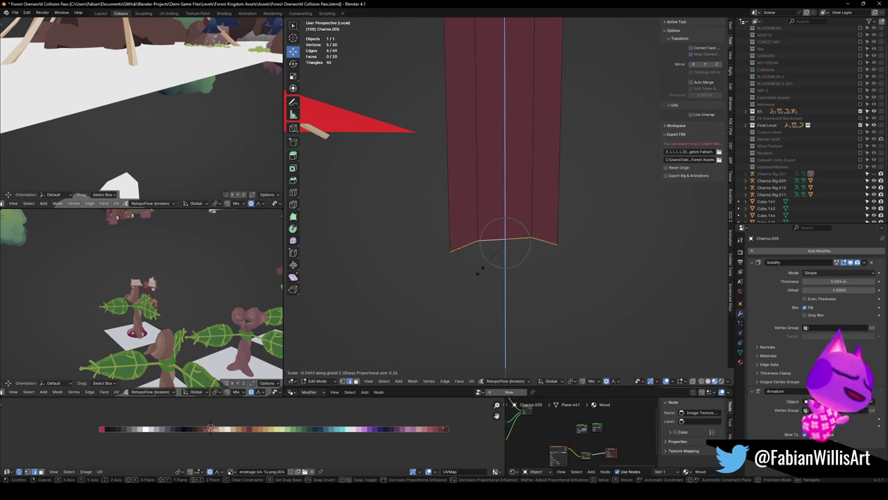
pyautogui.click(472, 276)
pyautogui.click(473, 275)
pyautogui.click(505, 232)
pyautogui.press('g')
pyautogui.press('g')
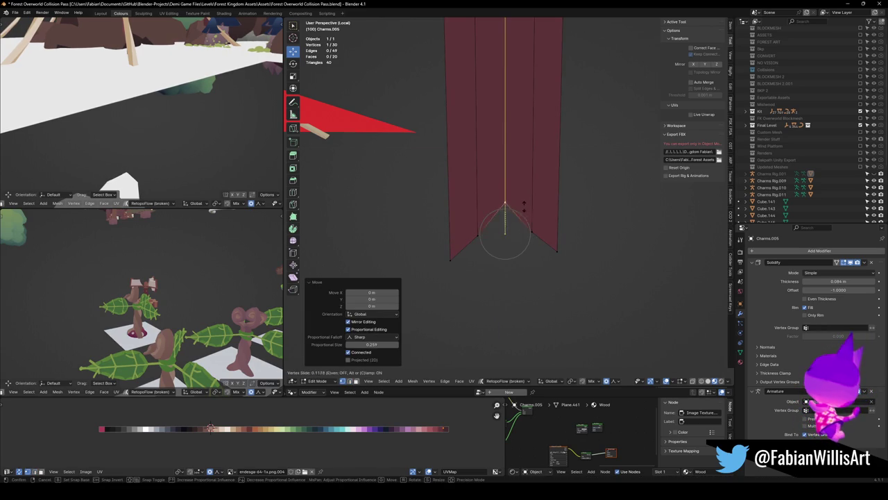
pyautogui.click(522, 210)
# Add two horizontal loop cuts across the red cloth strip with Ctrl+R.
pyautogui.press('Tab')
pyautogui.scroll(-5, 541, 224)
pyautogui.keyDown('shift'); pyautogui.moveTo(541, 224); pyautogui.dragTo(532, 268, button='middle'); pyautogui.keyUp('shift')
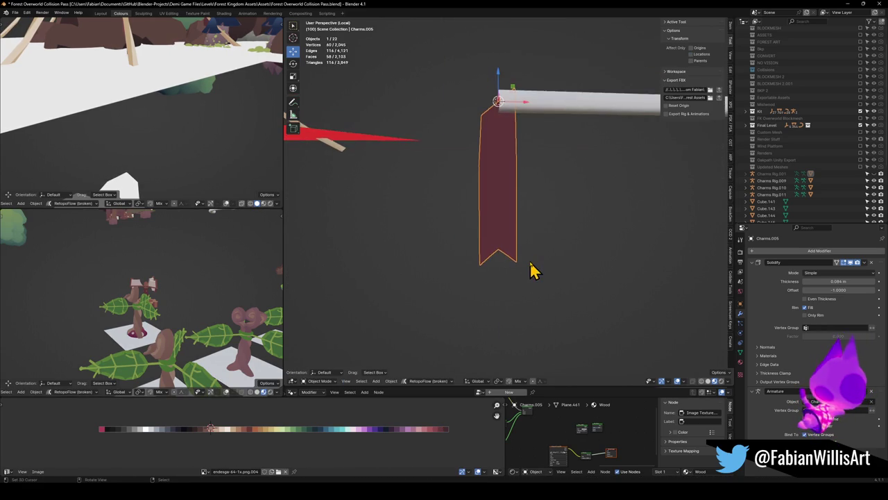
pyautogui.scroll(-4, 519, 244)
pyautogui.scroll(5, 532, 230)
pyautogui.press('Tab')
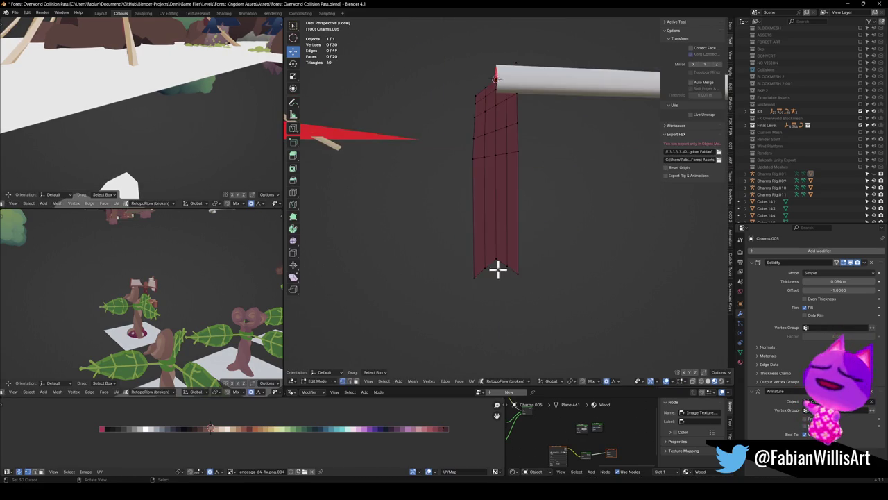
pyautogui.scroll(2, 514, 268)
pyautogui.hotkey('ctrl', 'r')
pyautogui.scroll(1, 485, 265)
pyautogui.click(485, 266)
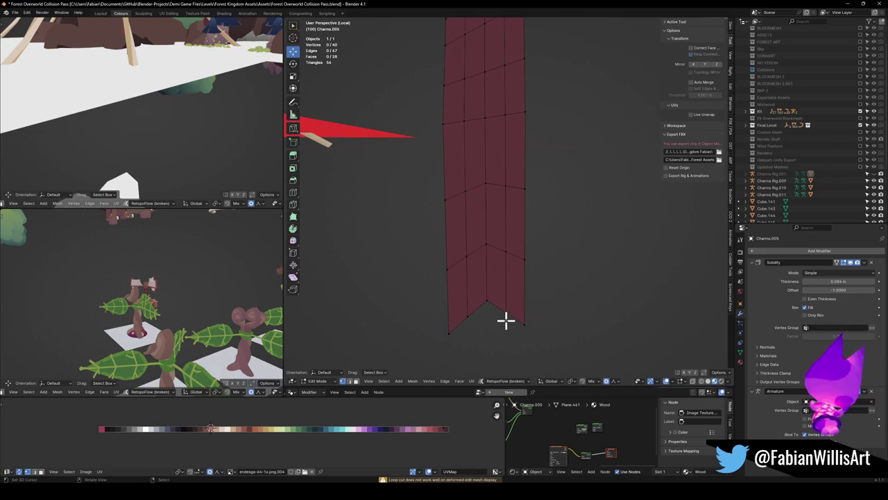
# Extend the bottom notch with two new connected hem points, then check the strip in local view.
pyautogui.click(486, 309)
pyautogui.keyDown('ctrl'); pyautogui.rightClick(506, 310); pyautogui.keyUp('ctrl')
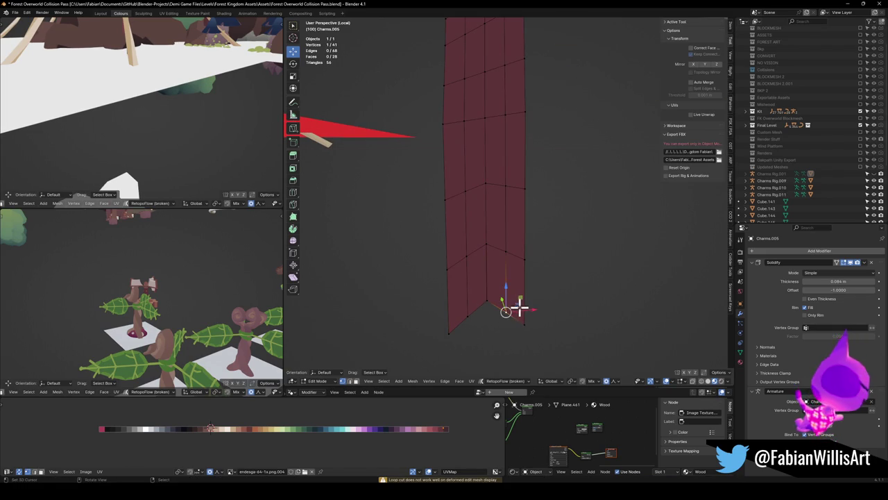
pyautogui.keyDown('ctrl'); pyautogui.rightClick(517, 318); pyautogui.keyUp('ctrl')
pyautogui.press('Tab')
pyautogui.press('KP_Divide')
pyautogui.scroll(2, 559, 265)
pyautogui.scroll(2, 560, 265)
pyautogui.scroll(1, 548, 271)
# Box-select the three bottom points and flatten them with a vertical scale.
pyautogui.press('Tab')
pyautogui.press('a')
pyautogui.hotkey('alt', 'a')
pyautogui.moveTo(438, 311); pyautogui.dragTo(489, 329)
pyautogui.press('s')
pyautogui.press('z')
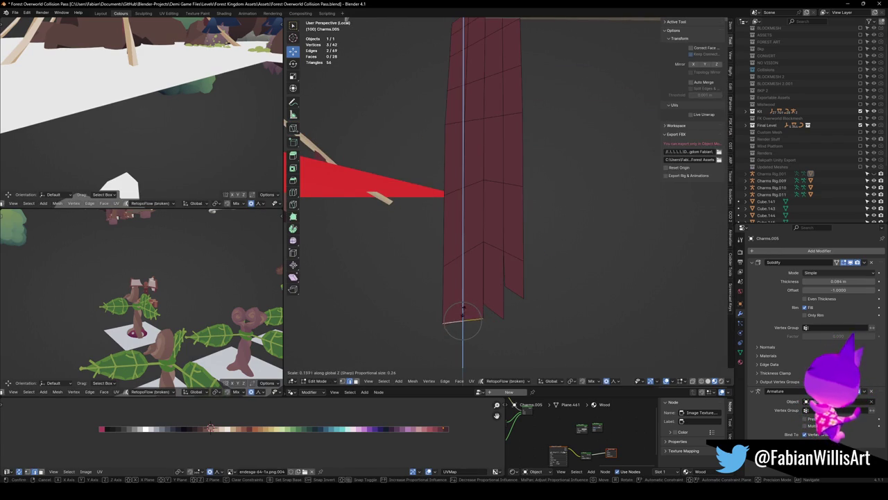
pyautogui.click(507, 297)
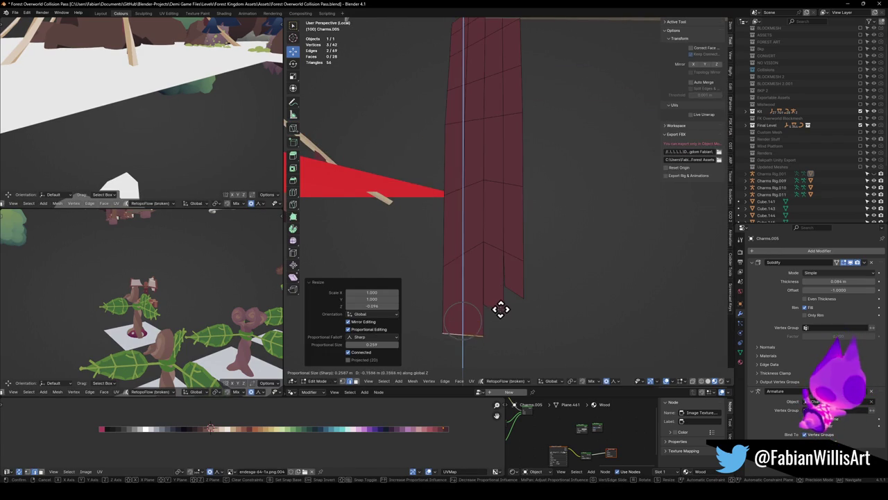
# Move two bottom hem points along Z with proportional editing.
pyautogui.hotkey('alt', 'a')
pyautogui.click(488, 331)
pyautogui.press('g')
pyautogui.press('z')
pyautogui.click(492, 327)
pyautogui.hotkey('alt', 'a')
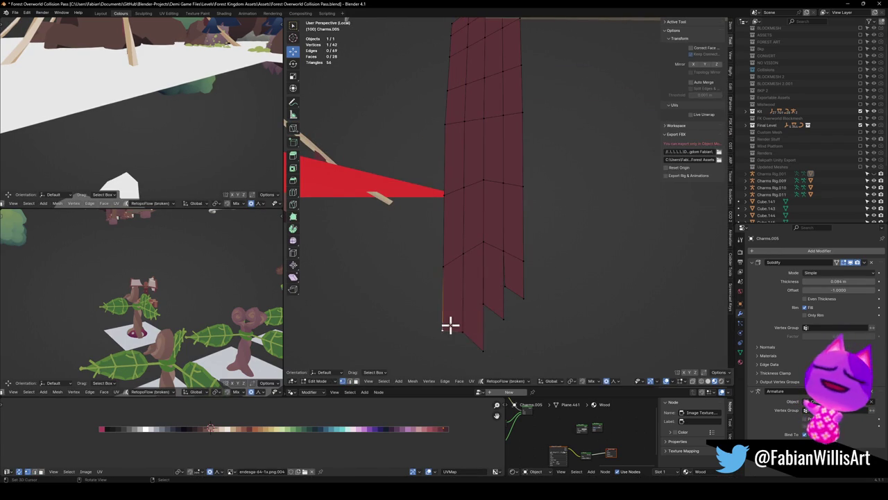
pyautogui.click(452, 323)
pyautogui.press('g')
pyautogui.press('z')
pyautogui.click(447, 303)
# Lower the remaining two bottom points along Z to finish the ragged hem.
pyautogui.click(485, 342)
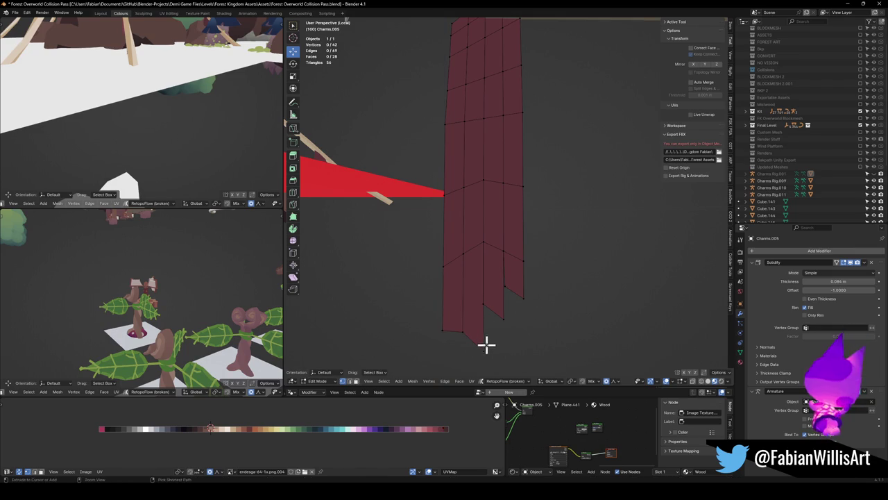
pyautogui.press('g')
pyautogui.press('z')
pyautogui.click(476, 321)
pyautogui.click(445, 327)
pyautogui.press('g')
pyautogui.press('z')
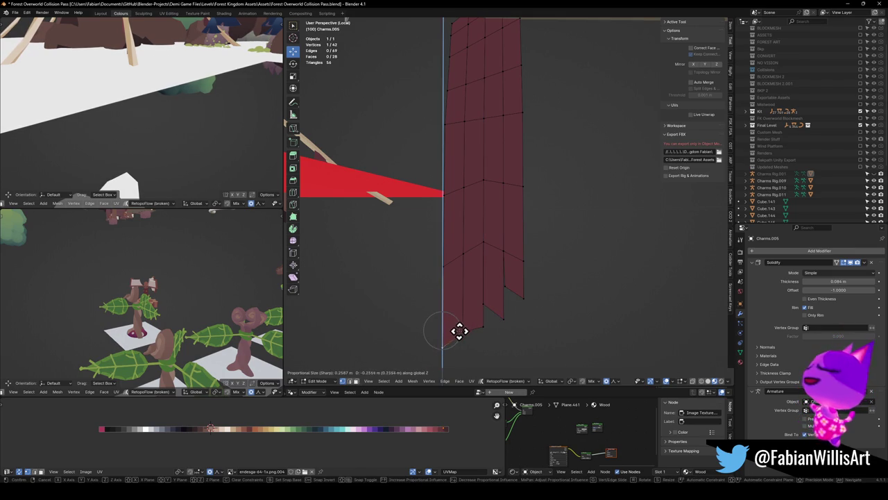
pyautogui.click(464, 329)
pyautogui.press('Tab')
pyautogui.scroll(-2, 486, 305)
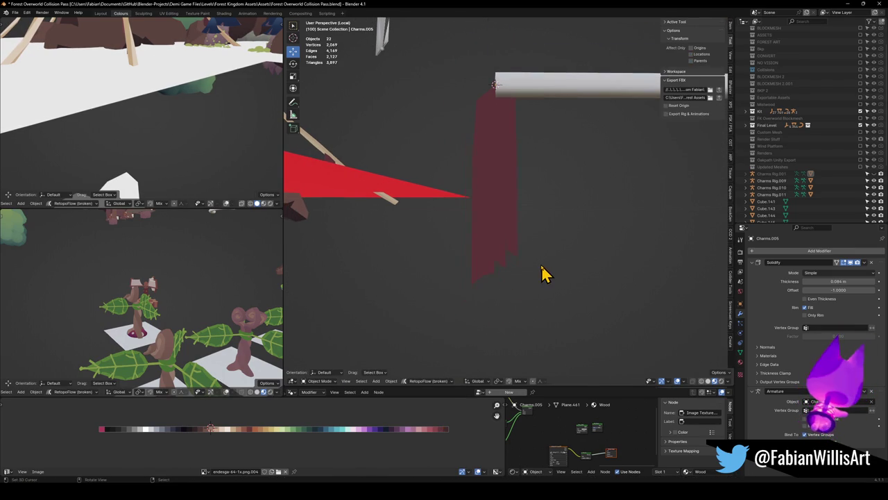
# Edge-slide an edge near the bottom of the red strip.
pyautogui.scroll(2, 543, 274)
pyautogui.press('Tab')
pyautogui.click(494, 312)
pyautogui.press('g')
pyautogui.press('g')
pyautogui.click(542, 283)
pyautogui.press('Tab')
pyautogui.scroll(-3, 548, 280)
pyautogui.scroll(3, 548, 277)
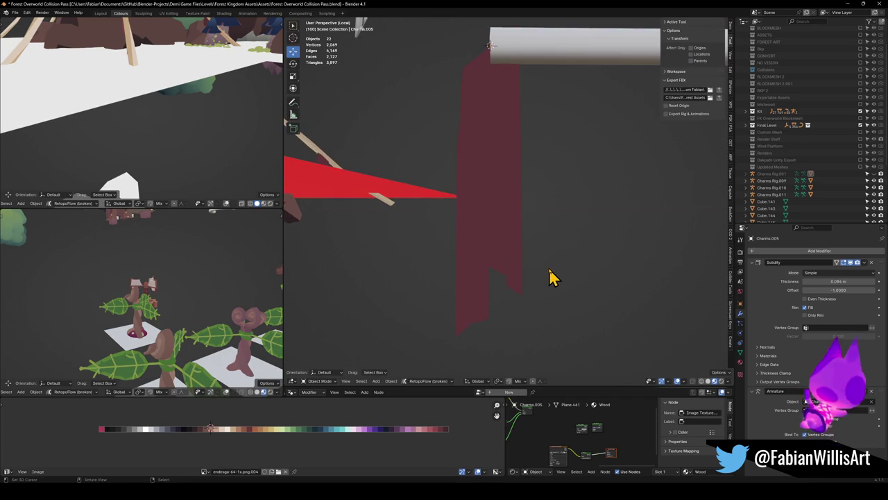
# Lower the bottom notch point about 0.21 m along Z and scale around it.
pyautogui.press('Tab')
pyautogui.click(512, 290)
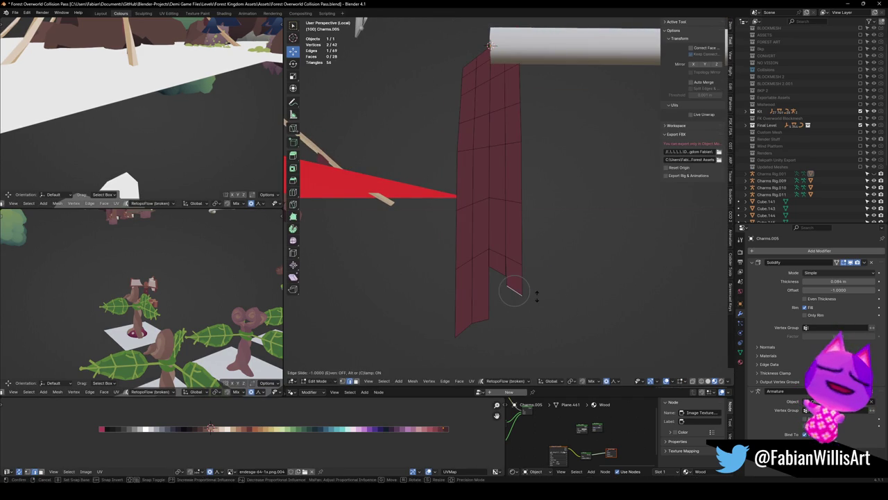
pyautogui.press('g')
pyautogui.press('z')
pyautogui.click(539, 292)
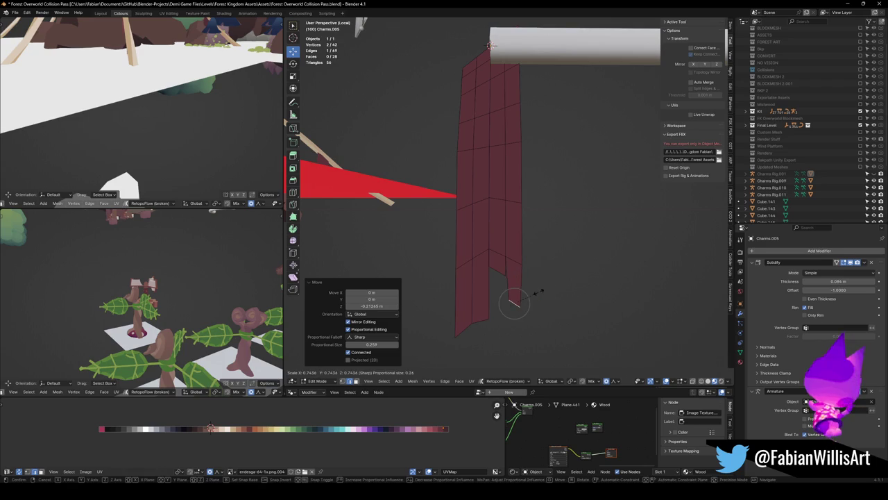
pyautogui.press('s')
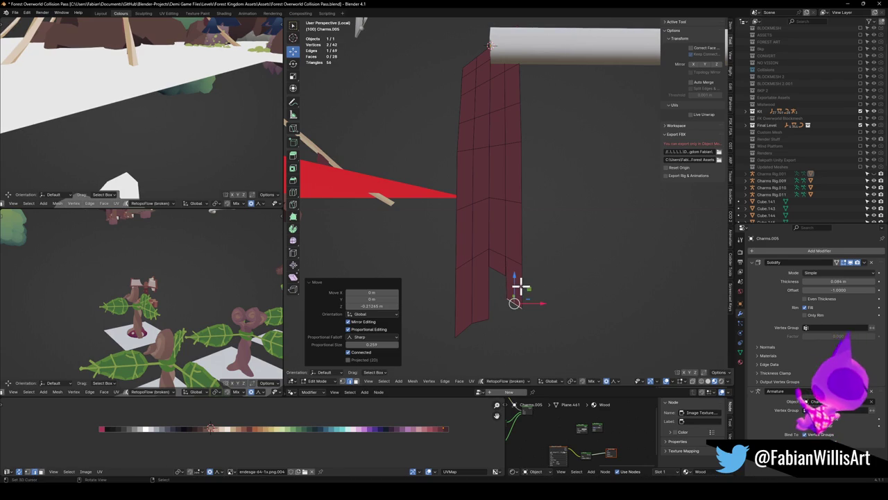
pyautogui.click(520, 284)
pyautogui.press('Tab')
pyautogui.press('KP_Decimal')
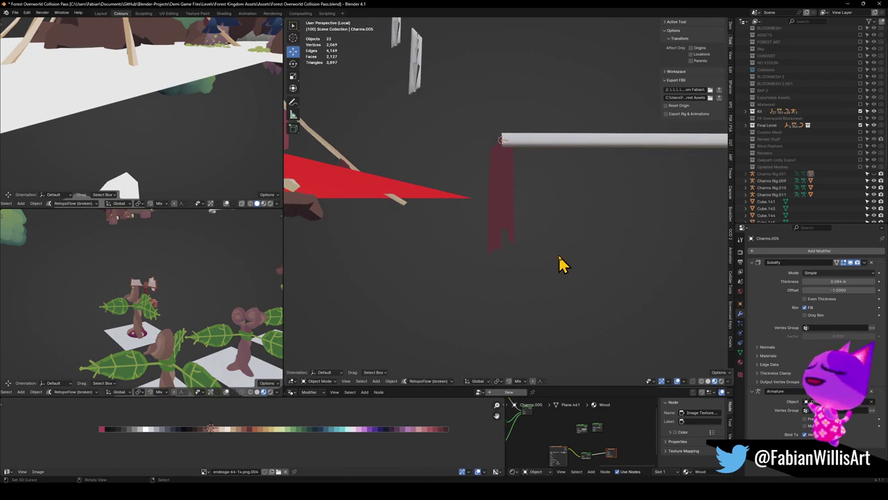
# Merge the fold edge's points with Quick Favorites > Merge At Center and slide the merged point.
pyautogui.press('Tab')
pyautogui.moveTo(501, 360); pyautogui.dragTo(510, 303, button='middle')
pyautogui.click(510, 248)
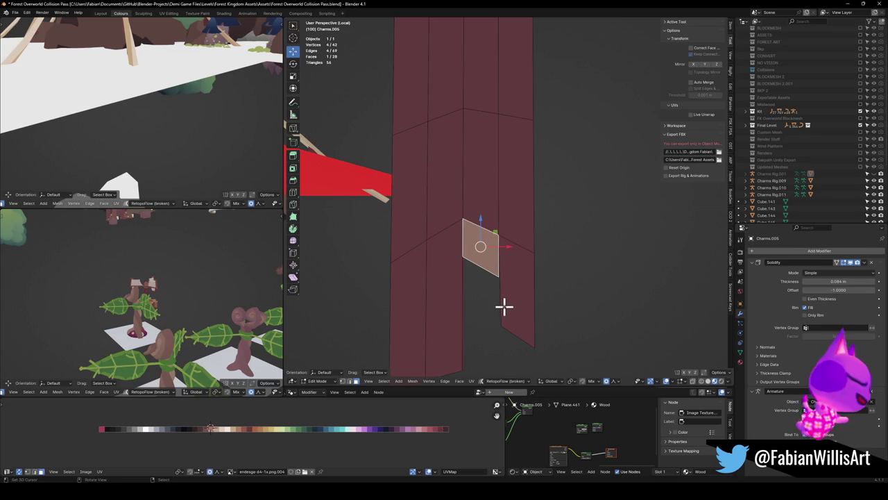
pyautogui.click(486, 264)
pyautogui.press('g')
pyautogui.press('z')
pyautogui.rightClick(507, 321)
pyautogui.press('q')
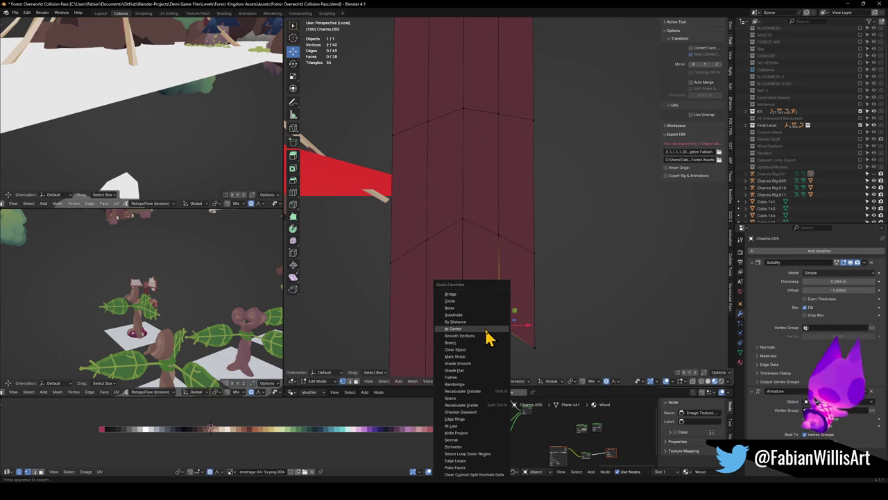
pyautogui.click(486, 329)
pyautogui.hotkey('shift', 'v')
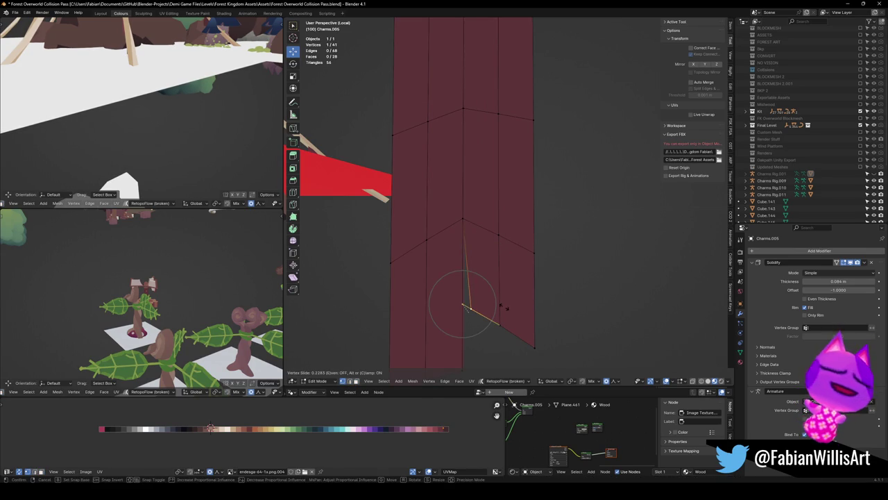
pyautogui.click(501, 304)
pyautogui.moveTo(501, 304); pyautogui.dragTo(499, 303, button='middle')
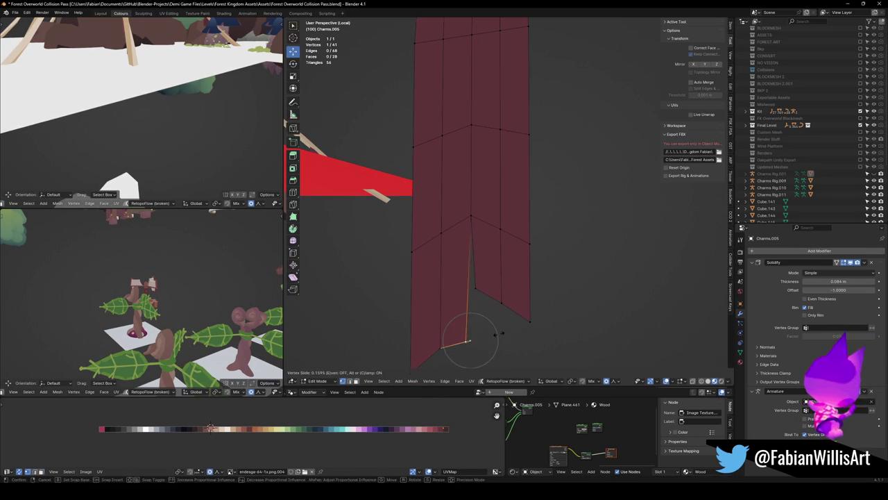
# Select an edge loop of the strip and scale it along Z.
pyautogui.press('Tab')
pyautogui.moveTo(573, 257)
pyautogui.mouseDown(button='middle')
pyautogui.moveTo(535, 244)
pyautogui.moveTo(500, 268)
pyautogui.moveTo(534, 272)
pyautogui.moveTo(485, 317)
pyautogui.mouseUp(button='middle')
pyautogui.press('Tab')
pyautogui.keyDown('alt'); pyautogui.click(530, 292); pyautogui.keyUp('alt')
pyautogui.press('Tab')
pyautogui.moveTo(548, 260); pyautogui.dragTo(545, 254, button='middle')
pyautogui.scroll(2, 545, 254)
pyautogui.press('Tab')
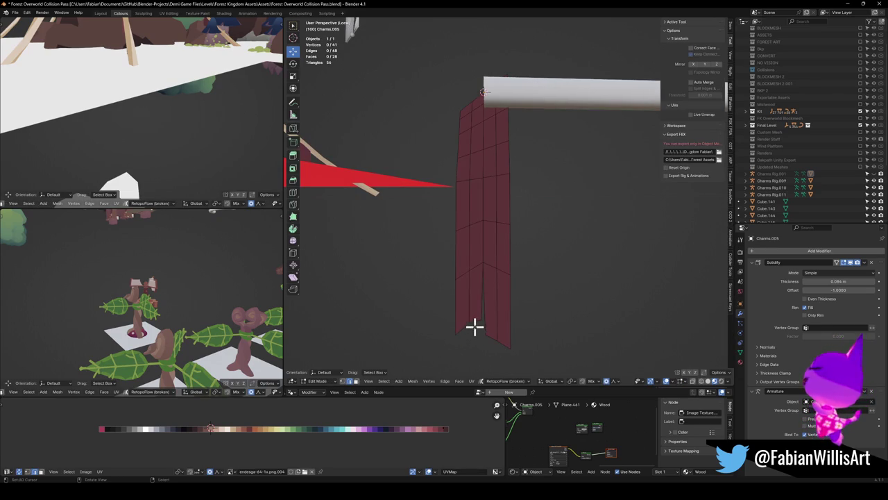
pyautogui.press('s')
pyautogui.press('z')
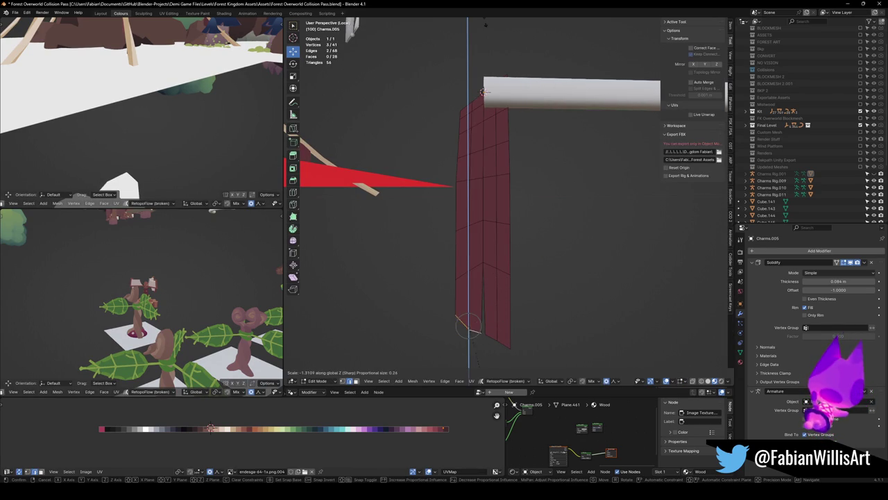
pyautogui.click(488, 362)
# Lower two more bottom hem points along Z, lengthening the jagged hem.
pyautogui.click(478, 333)
pyautogui.press('g')
pyautogui.press('z')
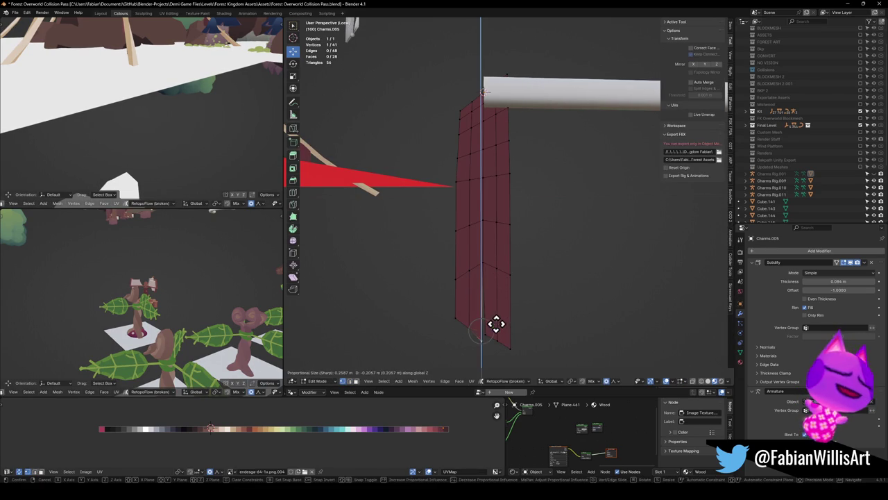
pyautogui.click(497, 320)
pyautogui.click(491, 329)
pyautogui.press('g')
pyautogui.press('z')
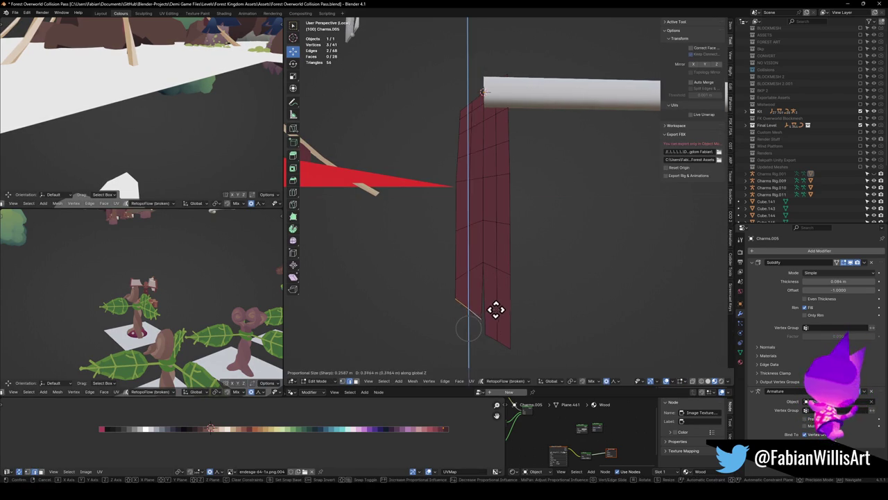
pyautogui.click(495, 309)
pyautogui.press('Tab')
pyautogui.moveTo(531, 295)
pyautogui.mouseDown(button='middle')
pyautogui.moveTo(551, 267)
pyautogui.moveTo(525, 262)
pyautogui.moveTo(532, 278)
pyautogui.moveTo(506, 199)
pyautogui.moveTo(521, 238)
pyautogui.moveTo(509, 254)
pyautogui.moveTo(426, 222)
pyautogui.moveTo(401, 200)
pyautogui.moveTo(573, 283)
pyautogui.mouseUp(button='middle')
pyautogui.press('Tab')
pyautogui.press('Tab')
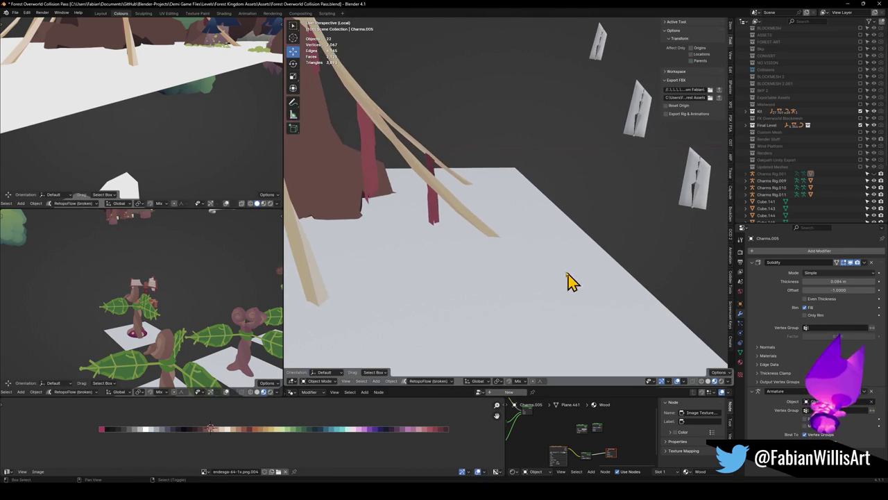
pyautogui.click(372, 181)
pyautogui.moveTo(373, 180)
pyautogui.mouseDown(button='middle')
pyautogui.moveTo(412, 222)
pyautogui.moveTo(380, 192)
pyautogui.moveTo(521, 295)
pyautogui.moveTo(509, 208)
pyautogui.moveTo(553, 224)
pyautogui.moveTo(474, 225)
pyautogui.mouseUp(button='middle')
pyautogui.hotkey('alt', 'a')
pyautogui.moveTo(541, 224); pyautogui.dragTo(541, 243, button='middle')
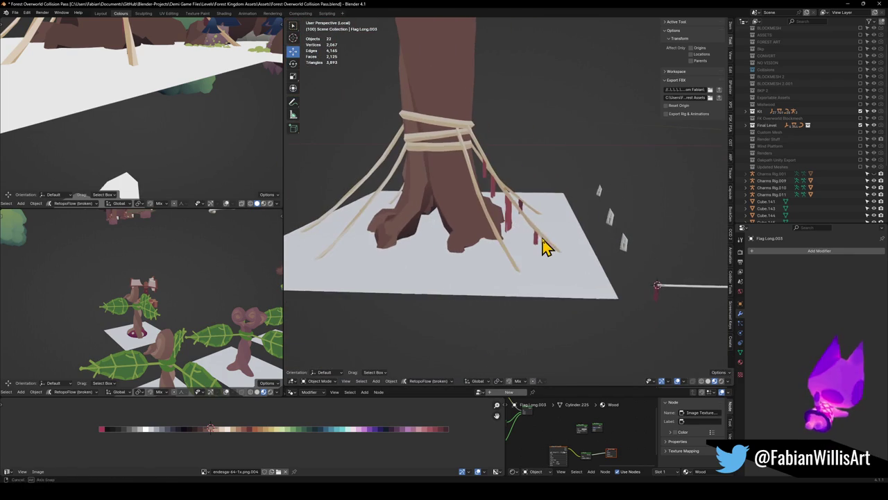
pyautogui.moveTo(517, 212)
pyautogui.mouseDown(button='middle')
pyautogui.moveTo(530, 222)
pyautogui.moveTo(549, 218)
pyautogui.moveTo(481, 228)
pyautogui.moveTo(494, 229)
pyautogui.mouseUp(button='middle')
pyautogui.scroll(3, 529, 222)
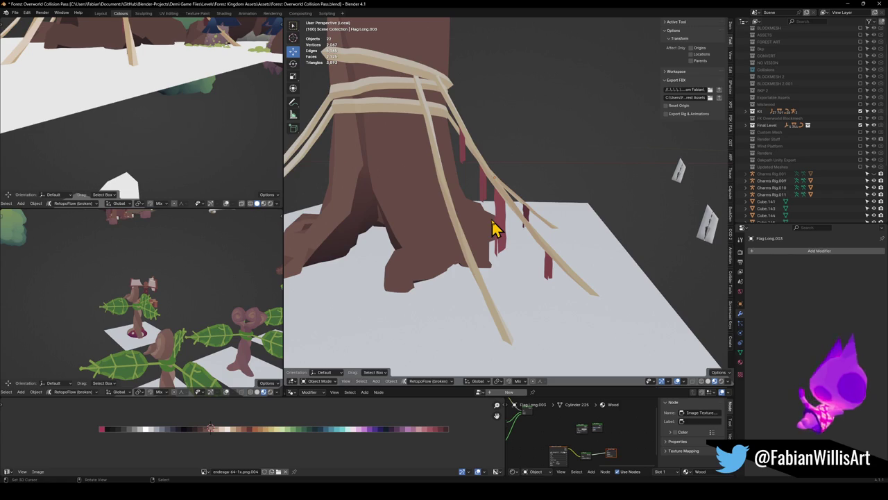
pyautogui.moveTo(494, 236); pyautogui.dragTo(440, 248, button='middle')
pyautogui.scroll(-3, 440, 248)
pyautogui.scroll(2, 488, 204)
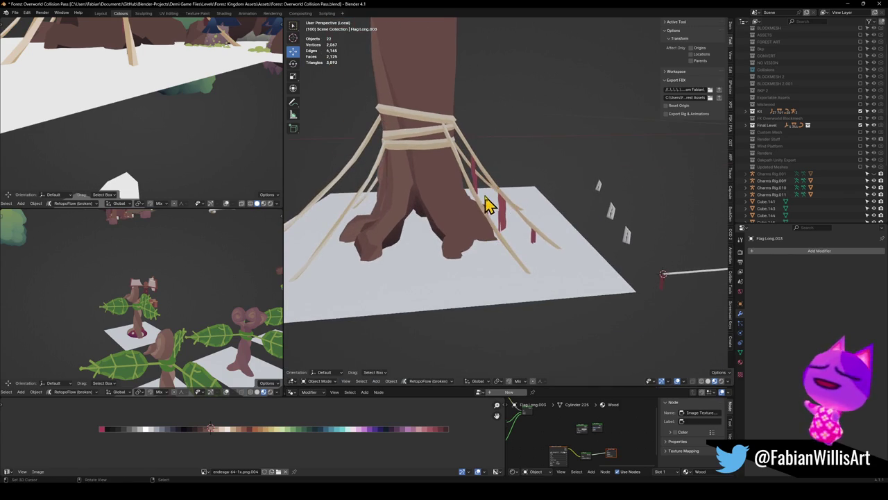
pyautogui.scroll(3, 484, 196)
pyautogui.moveTo(484, 196); pyautogui.dragTo(496, 216, button='middle')
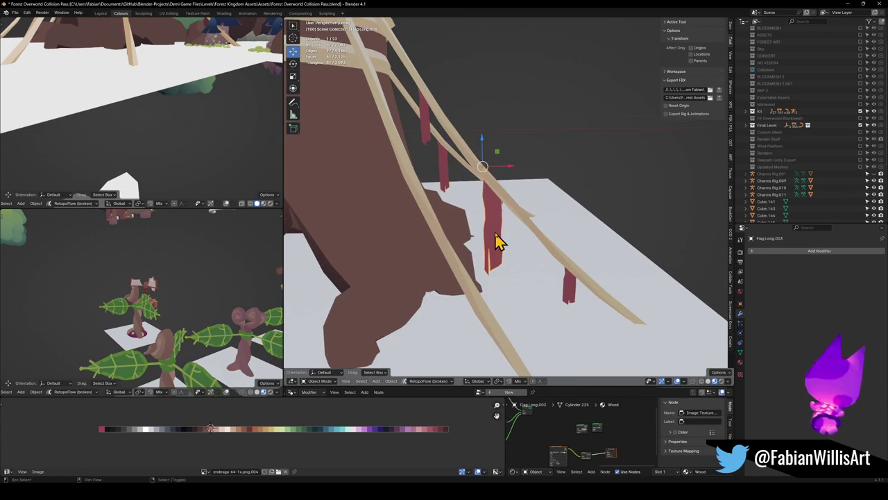
# Duplicate the cloth strip, turn it about Z, lower it and shrink it to about two-thirds.
pyautogui.hotkey('shift', 'd')
pyautogui.click(448, 257)
pyautogui.press('r')
pyautogui.press('z')
pyautogui.click(488, 251)
pyautogui.press('g')
pyautogui.press('z')
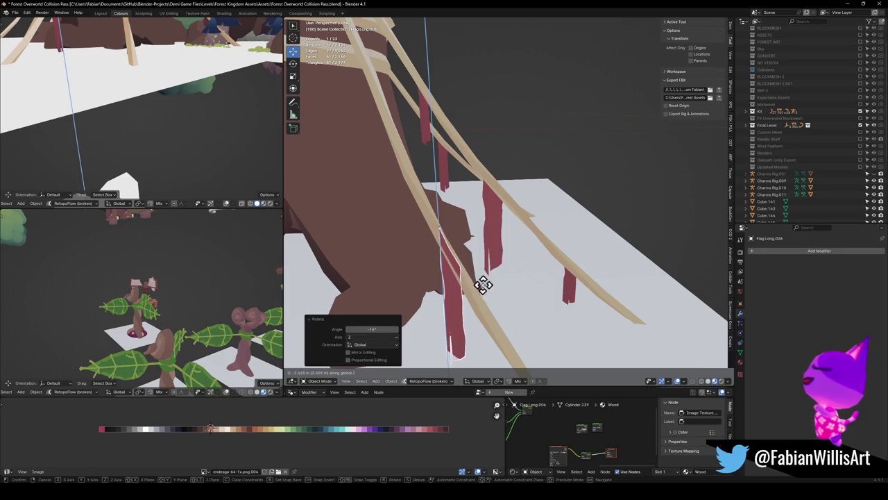
pyautogui.click(482, 284)
pyautogui.press('s')
pyautogui.click(468, 271)
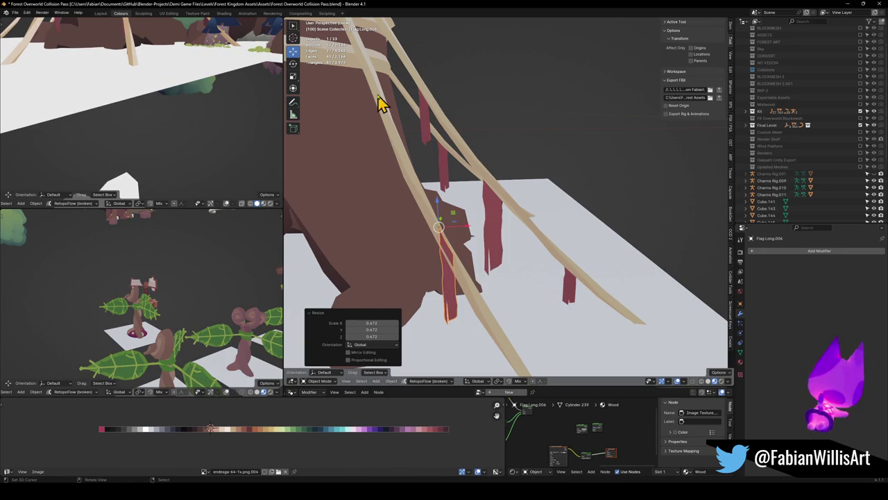
# Snap the duplicate to a marked spot on the rope, lower it below the rope and enlarge it.
pyautogui.hotkey('shift', 's')
pyautogui.click(378, 49)
pyautogui.moveTo(382, 103)
pyautogui.mouseDown(button='middle')
pyautogui.moveTo(532, 224)
pyautogui.moveTo(489, 244)
pyautogui.moveTo(511, 238)
pyautogui.moveTo(533, 184)
pyautogui.moveTo(535, 226)
pyautogui.mouseUp(button='middle')
pyautogui.press('g')
pyautogui.press('z')
pyautogui.click(530, 213)
pyautogui.press('s')
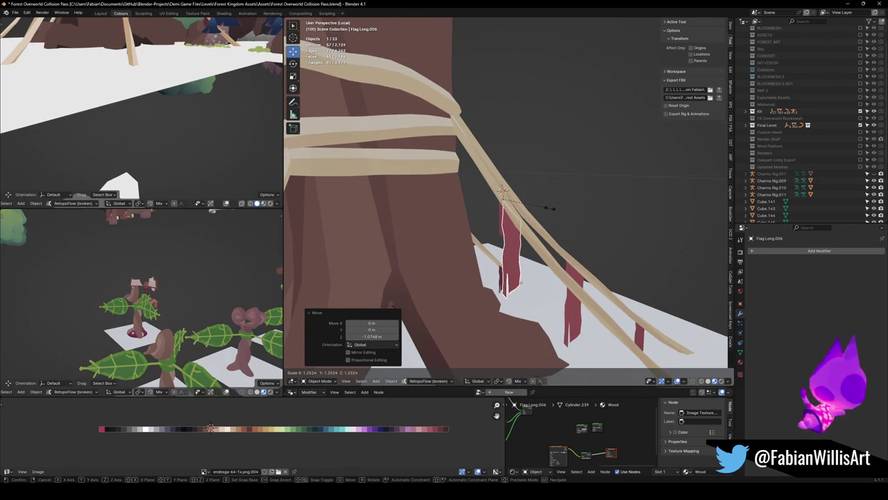
pyautogui.click(551, 207)
# In Edit Mode, merge away the strip's bottom vertex.
pyautogui.press('Tab')
pyautogui.press('KP_Decimal')
pyautogui.moveTo(527, 244); pyautogui.dragTo(522, 245, button='middle')
pyautogui.rightClick(524, 303)
pyautogui.click(528, 311)
pyautogui.rightClick(519, 239)
pyautogui.click(525, 244)
pyautogui.press('Tab')
# Select the Flag Long.006 strip and enlarge it slightly.
pyautogui.moveTo(527, 232)
pyautogui.mouseDown(button='middle')
pyautogui.moveTo(496, 277)
pyautogui.moveTo(484, 276)
pyautogui.moveTo(502, 255)
pyautogui.moveTo(472, 222)
pyautogui.moveTo(489, 228)
pyautogui.moveTo(478, 209)
pyautogui.moveTo(501, 244)
pyautogui.moveTo(531, 222)
pyautogui.moveTo(561, 280)
pyautogui.mouseUp(button='middle')
pyautogui.keyDown('alt'); pyautogui.click(485, 276); pyautogui.keyUp('alt')
pyautogui.click(485, 267)
pyautogui.press('s')
pyautogui.click(479, 243)
# Copy Flag Long.006 onto a new rope spot, turning it slightly about Z and shrinking it a little.
pyautogui.hotkey('shift', 'd')
pyautogui.rightClick(485, 222)
pyautogui.hotkey('shift', 's')
pyautogui.click(526, 248)
pyautogui.press('r')
pyautogui.press('z')
pyautogui.click(559, 271)
pyautogui.press('s')
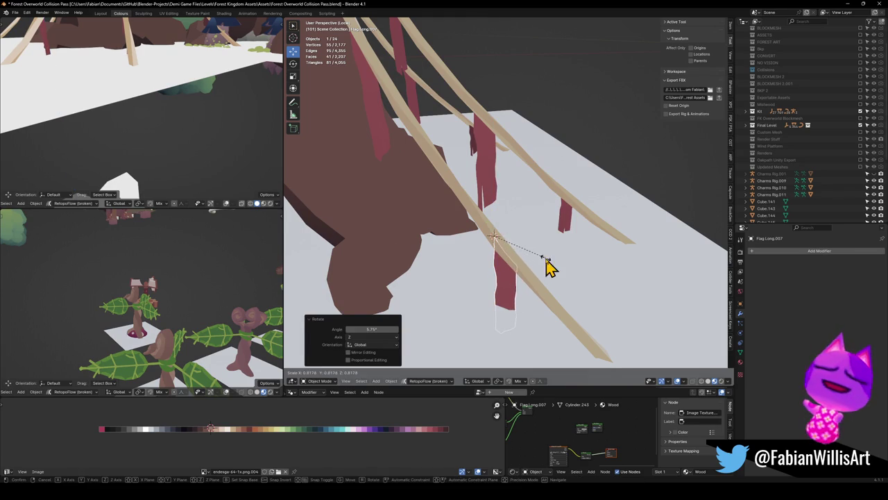
pyautogui.click(548, 267)
# Narrow the copied strip's width while keeping its length unchanged.
pyautogui.moveTo(548, 269); pyautogui.dragTo(562, 254, button='middle')
pyautogui.click(526, 264)
pyautogui.scroll(3, 525, 264)
pyautogui.scroll(2, 531, 238)
pyautogui.press('s')
pyautogui.hotkey('shift', 'z')
pyautogui.click(529, 203)
# Shrink the copied strip slightly overall, leaving it in place.
pyautogui.moveTo(541, 247); pyautogui.dragTo(548, 197, button='middle')
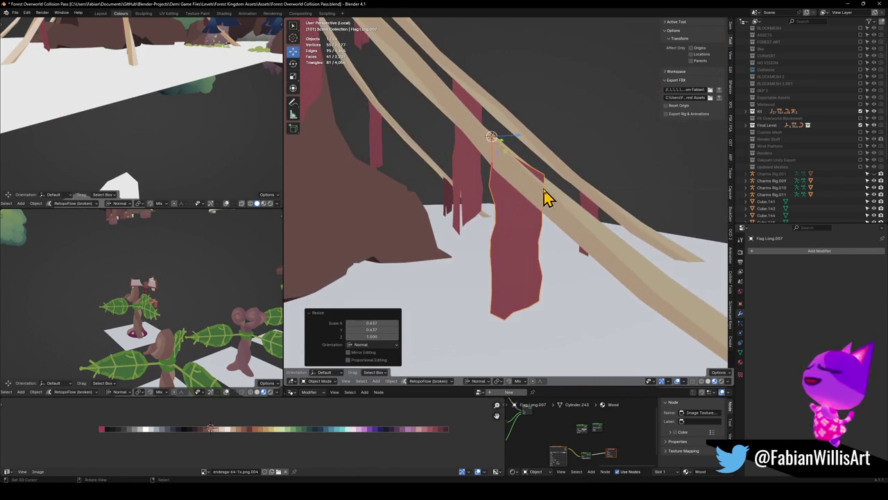
pyautogui.press('s')
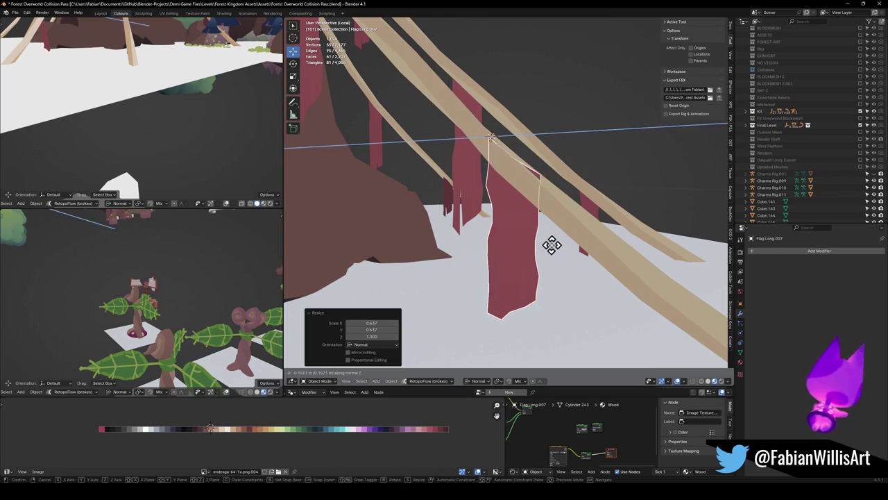
pyautogui.press('Escape')
pyautogui.press('s')
pyautogui.click(557, 217)
pyautogui.press('g')
pyautogui.press('z')
pyautogui.press('z')
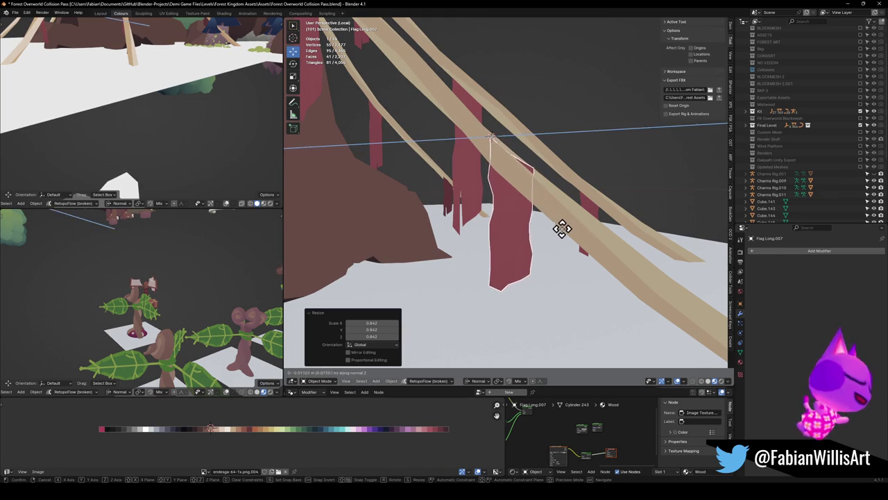
pyautogui.rightClick(562, 230)
pyautogui.moveTo(563, 230)
pyautogui.mouseDown(button='middle')
pyautogui.moveTo(510, 239)
pyautogui.moveTo(503, 224)
pyautogui.moveTo(552, 259)
pyautogui.moveTo(418, 257)
pyautogui.moveTo(521, 257)
pyautogui.moveTo(526, 267)
pyautogui.mouseUp(button='middle')
pyautogui.scroll(3, 527, 269)
pyautogui.moveTo(501, 331)
pyautogui.mouseDown(button='middle')
pyautogui.moveTo(531, 323)
pyautogui.moveTo(529, 330)
pyautogui.moveTo(545, 284)
pyautogui.mouseUp(button='middle')
# Adjust the strip's length, widen its mesh 1.297 along X, shorten it, and save the file.
pyautogui.press('s')
pyautogui.press('z')
pyautogui.press('z')
pyautogui.click(528, 328)
pyautogui.press('Tab')
pyautogui.press('Tab')
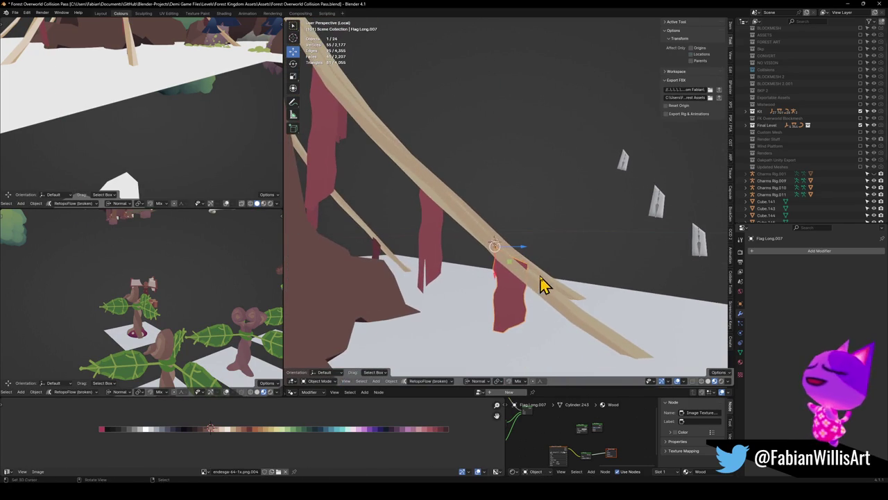
pyautogui.press('s')
pyautogui.press('z')
pyautogui.press('x')
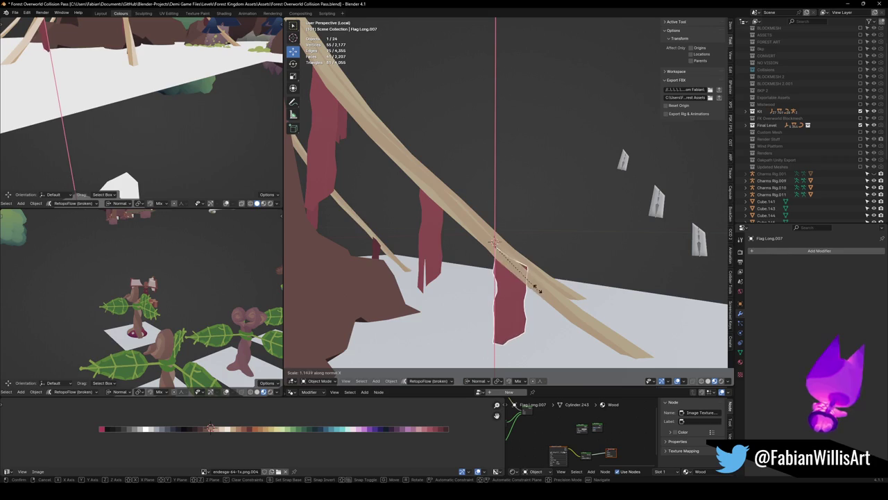
pyautogui.click(529, 317)
pyautogui.press('s')
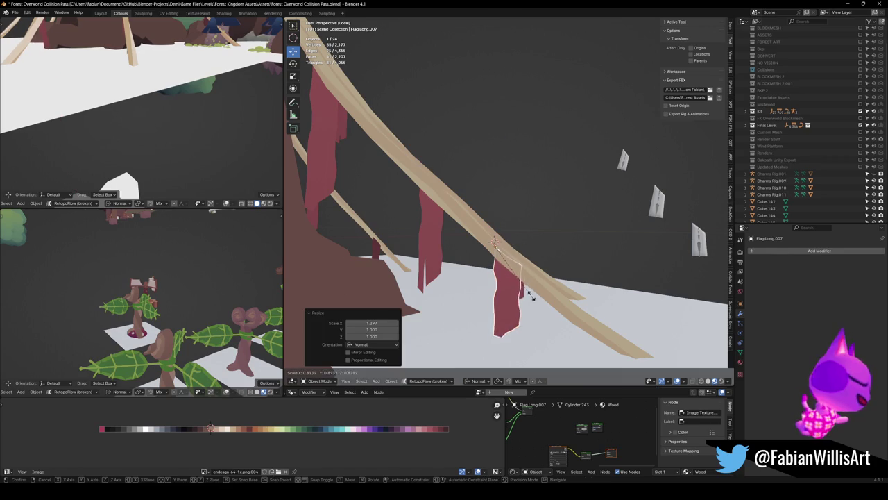
pyautogui.click(531, 295)
pyautogui.moveTo(530, 295)
pyautogui.mouseDown(button='middle')
pyautogui.moveTo(526, 260)
pyautogui.moveTo(462, 260)
pyautogui.moveTo(535, 254)
pyautogui.moveTo(527, 264)
pyautogui.moveTo(415, 264)
pyautogui.moveTo(530, 250)
pyautogui.moveTo(539, 234)
pyautogui.moveTo(488, 247)
pyautogui.moveTo(543, 218)
pyautogui.mouseUp(button='middle')
pyautogui.hotkey('ctrl', 's')
# Duplicate the Flag Long.003 strip and snap the copy to a marked spot on the rope.
pyautogui.moveTo(471, 238)
pyautogui.mouseDown(button='middle')
pyautogui.moveTo(432, 250)
pyautogui.moveTo(532, 253)
pyautogui.mouseUp(button='middle')
pyautogui.hotkey('shift', 'd')
pyautogui.press('Escape')
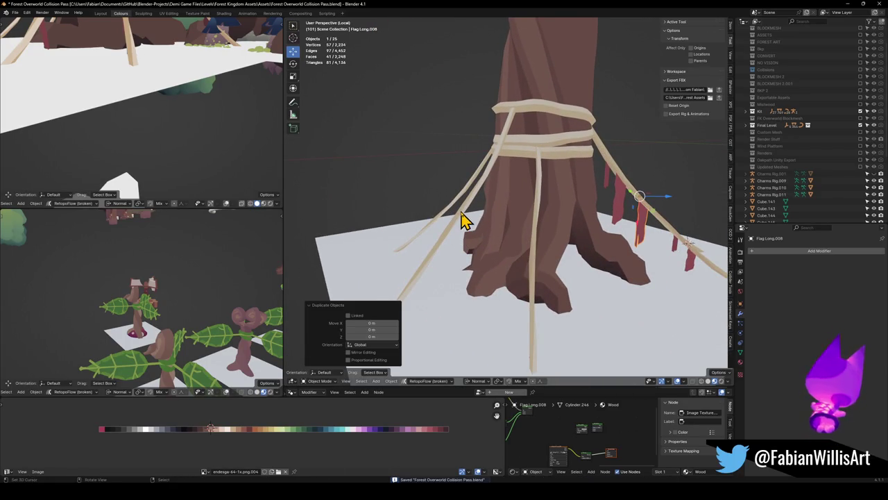
pyautogui.keyDown('shift'); pyautogui.rightClick(462, 212); pyautogui.keyUp('shift')
pyautogui.hotkey('shift', 's')
pyautogui.moveTo(465, 214)
pyautogui.mouseDown(button='middle')
pyautogui.moveTo(491, 198)
pyautogui.moveTo(520, 228)
pyautogui.moveTo(494, 242)
pyautogui.moveTo(521, 285)
pyautogui.mouseUp(button='middle')
pyautogui.scroll(3, 496, 174)
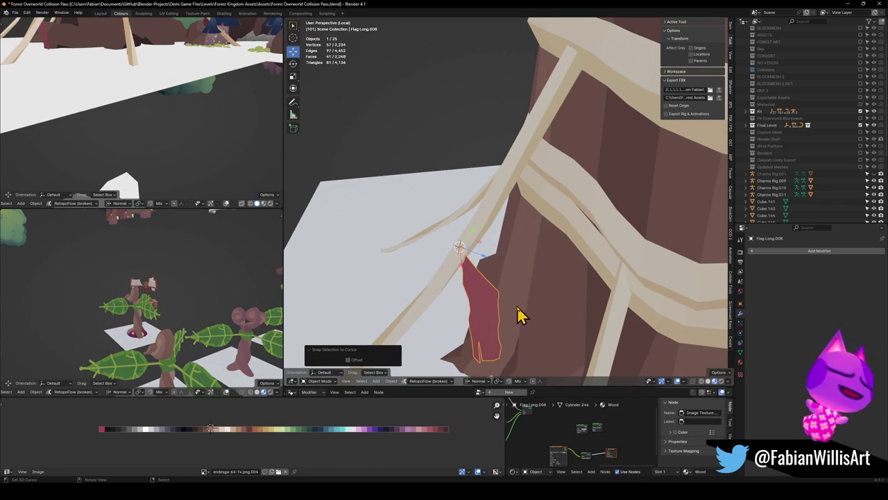
# Rotate the strip 138° about X to hang down and slide it 0.482 m along X.
pyautogui.press('r')
pyautogui.press('x')
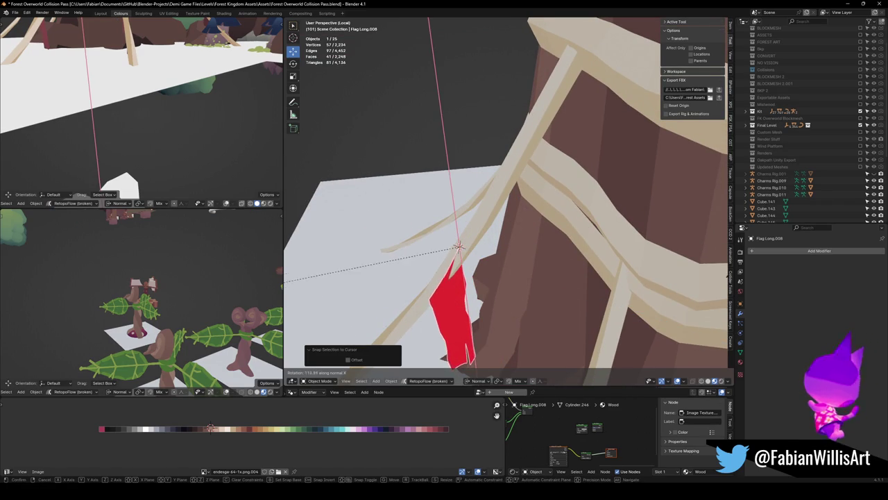
pyautogui.click(724, 206)
pyautogui.moveTo(477, 244); pyautogui.dragTo(531, 193, button='middle')
pyautogui.press('g')
pyautogui.press('x')
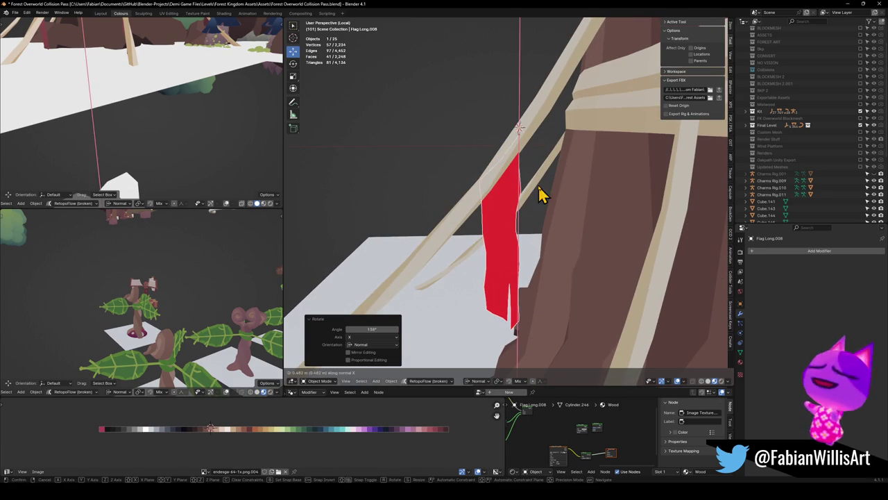
pyautogui.click(541, 196)
# Add a Solidify modifier to thicken the strip.
pyautogui.click(812, 251)
pyautogui.write('so')
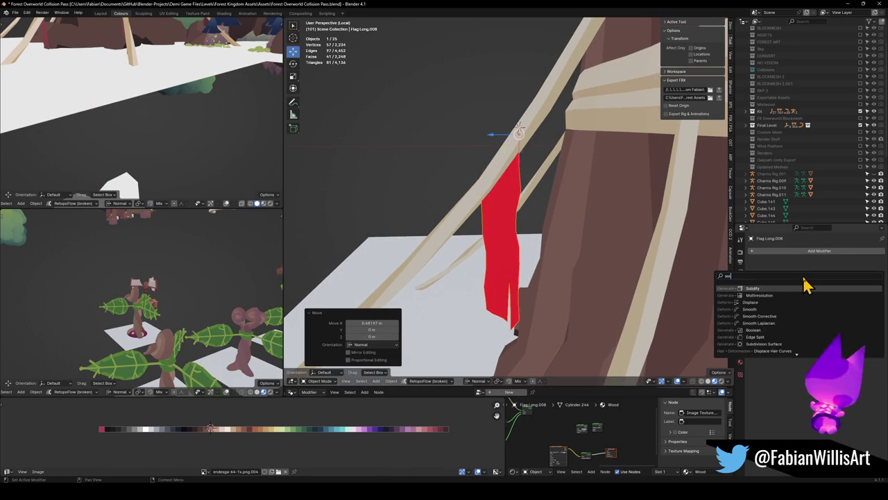
pyautogui.press('Return')
pyautogui.moveTo(507, 197)
pyautogui.mouseDown(button='middle')
pyautogui.moveTo(476, 213)
pyautogui.moveTo(573, 222)
pyautogui.moveTo(547, 233)
pyautogui.moveTo(551, 188)
pyautogui.moveTo(505, 197)
pyautogui.moveTo(512, 194)
pyautogui.mouseUp(button='middle')
pyautogui.hotkey('alt', 'a')
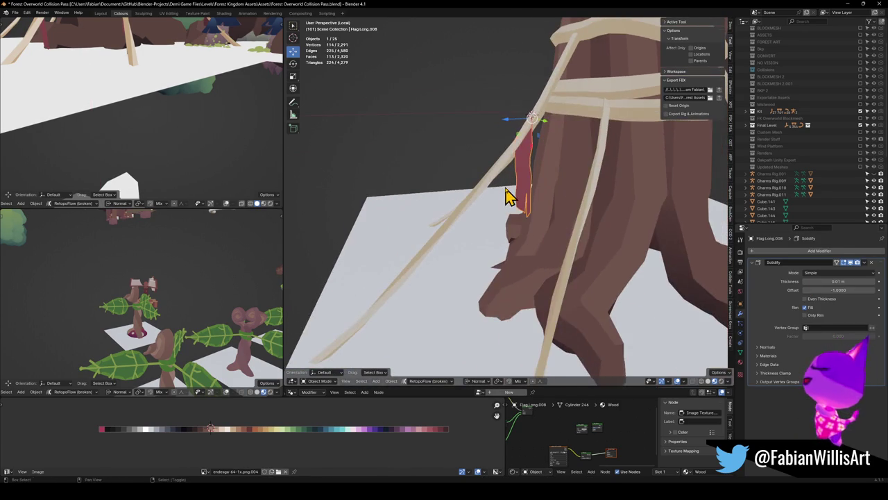
# Copy the thickened strip onto the branching rope, shrink it to 0.631 and lengthen it along Z.
pyautogui.hotkey('shift', 'd')
pyautogui.rightClick(486, 208)
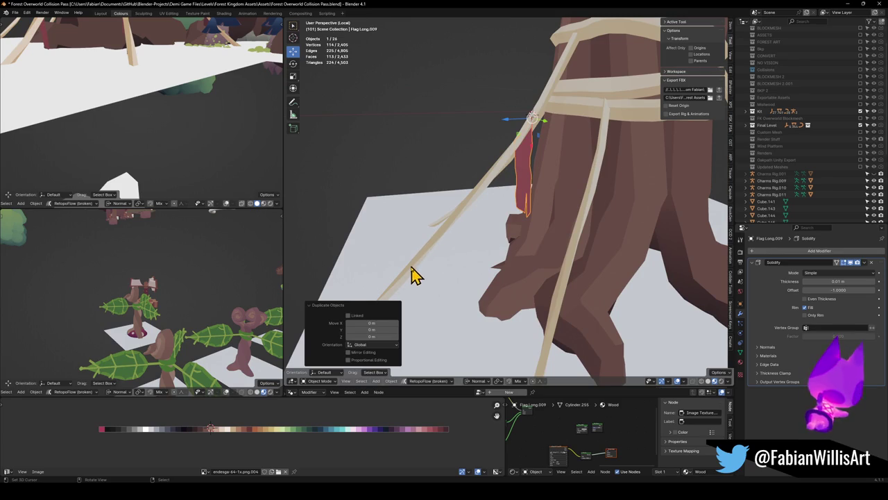
pyautogui.moveTo(428, 280)
pyautogui.mouseDown(button='middle')
pyautogui.moveTo(476, 252)
pyautogui.moveTo(444, 240)
pyautogui.moveTo(476, 228)
pyautogui.mouseUp(button='middle')
pyautogui.hotkey('shift', 's')
pyautogui.click(473, 243)
pyautogui.press('s')
pyautogui.click(470, 236)
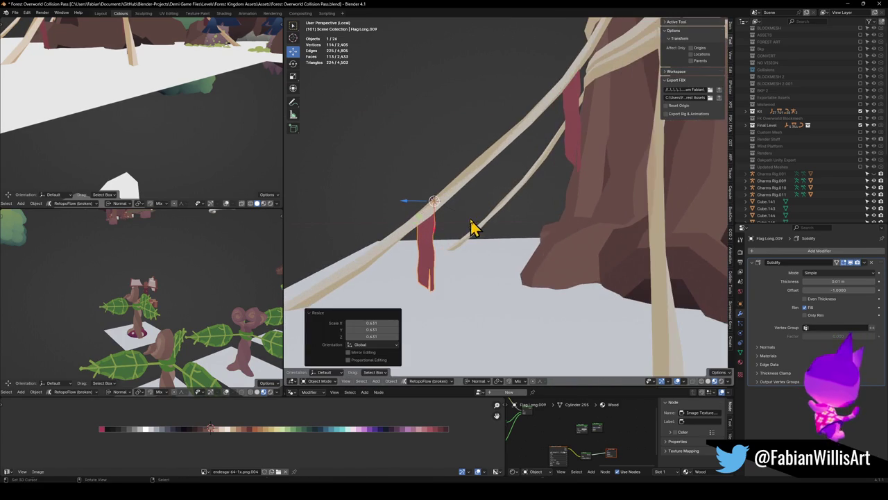
pyautogui.press('s')
pyautogui.press('z')
pyautogui.press('z')
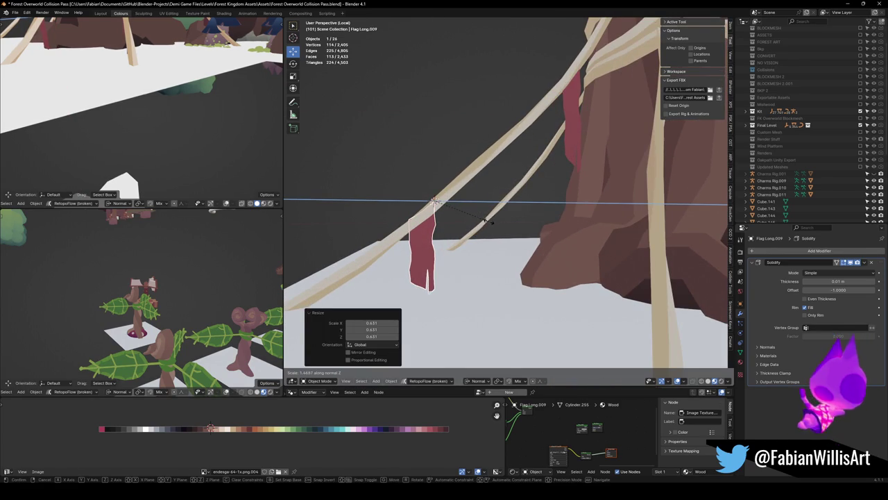
pyautogui.click(481, 224)
# Duplicate a strip near the tree base and snap the copy to a new rope spot.
pyautogui.moveTo(481, 238)
pyautogui.mouseDown(button='middle')
pyautogui.moveTo(490, 222)
pyautogui.moveTo(511, 232)
pyautogui.moveTo(528, 206)
pyautogui.mouseUp(button='middle')
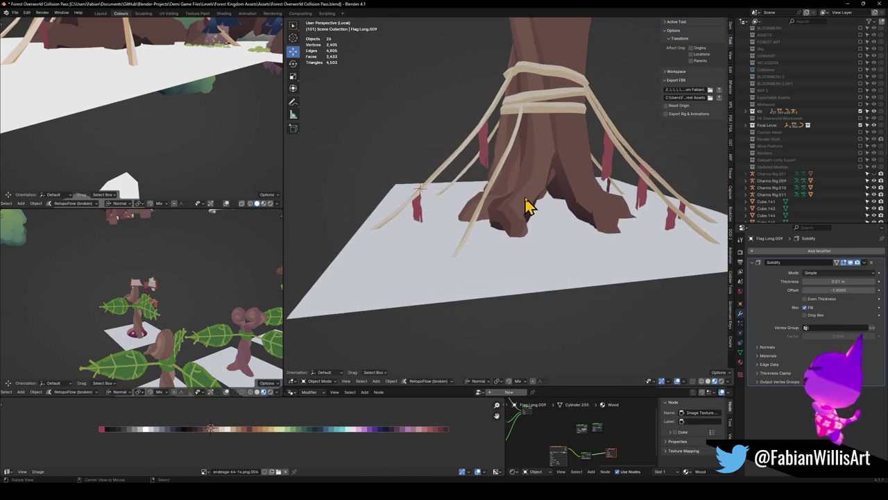
pyautogui.click(669, 224)
pyautogui.hotkey('shift', 'd')
pyautogui.press('Escape')
pyautogui.hotkey('shift', 's')
pyautogui.click(520, 139)
pyautogui.press('KP_Decimal')
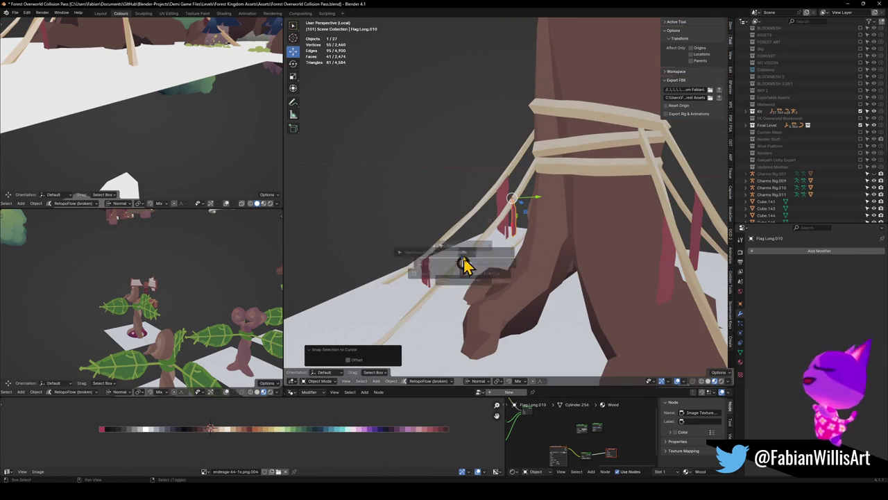
# Rotate Flag.Long.010 85.2° on X to hang, then slide it 0.609 m along the rope.
pyautogui.press('KP_Decimal')
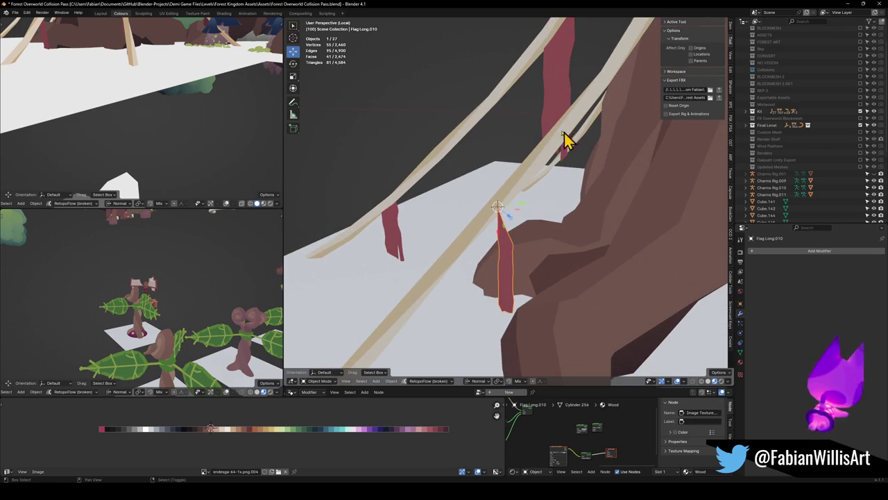
pyautogui.keyDown('shift'); pyautogui.click(562, 104); pyautogui.keyUp('shift')
pyautogui.press('q')
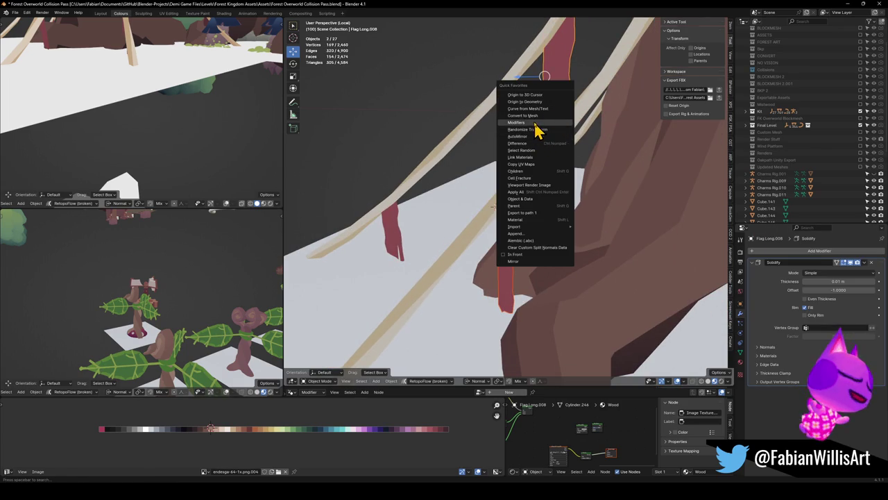
pyautogui.click(512, 274)
pyautogui.press('r')
pyautogui.press('x')
pyautogui.press('x')
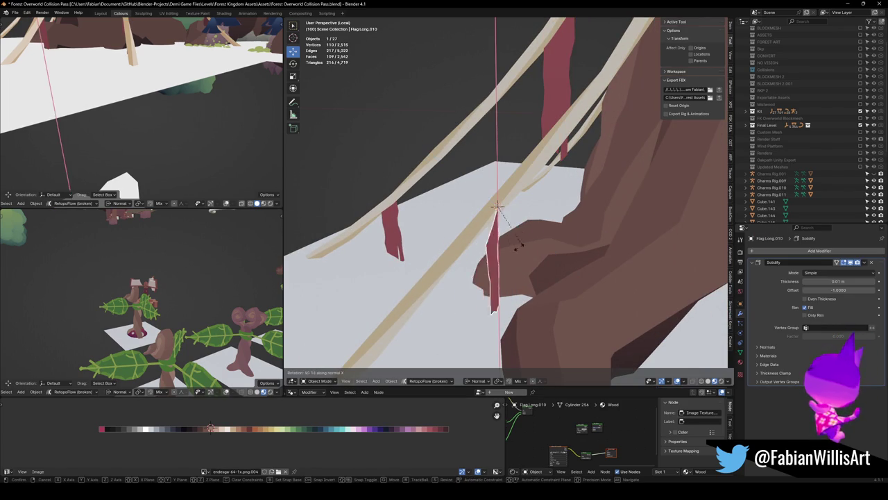
pyautogui.click(479, 292)
pyautogui.moveTo(479, 292)
pyautogui.mouseDown(button='middle')
pyautogui.moveTo(531, 262)
pyautogui.moveTo(506, 219)
pyautogui.moveTo(532, 233)
pyautogui.mouseUp(button='middle')
pyautogui.press('g')
pyautogui.press('y')
pyautogui.click(526, 254)
# Tilt the strip slightly, widen it along X, enlarge it uniformly and shift it sideways.
pyautogui.press('r')
pyautogui.press('x')
pyautogui.click(545, 221)
pyautogui.press('s')
pyautogui.press('x')
pyautogui.click(552, 276)
pyautogui.press('s')
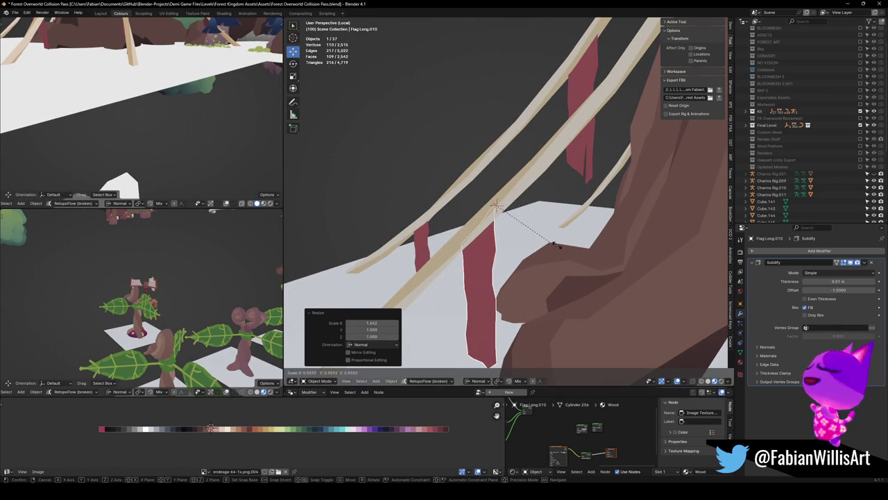
pyautogui.click(582, 254)
pyautogui.press('g')
pyautogui.press('x')
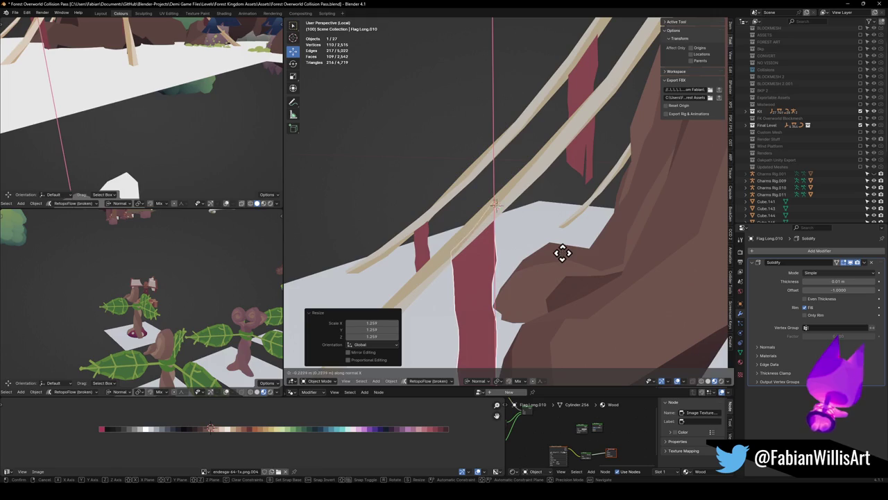
pyautogui.click(562, 252)
pyautogui.moveTo(562, 252)
pyautogui.mouseDown(button='middle')
pyautogui.moveTo(537, 204)
pyautogui.moveTo(623, 201)
pyautogui.mouseUp(button='middle')
# Shrink another red strip near the roots slightly, narrow its width, then deselect all.
pyautogui.click(509, 241)
pyautogui.moveTo(509, 241)
pyautogui.mouseDown(button='middle')
pyautogui.moveTo(531, 254)
pyautogui.moveTo(481, 235)
pyautogui.moveTo(531, 230)
pyautogui.moveTo(488, 215)
pyautogui.mouseUp(button='middle')
pyautogui.press('s')
pyautogui.click(580, 245)
pyautogui.press('s')
pyautogui.press('x')
pyautogui.press('x')
pyautogui.click(532, 230)
pyautogui.press('s')
pyautogui.press('z')
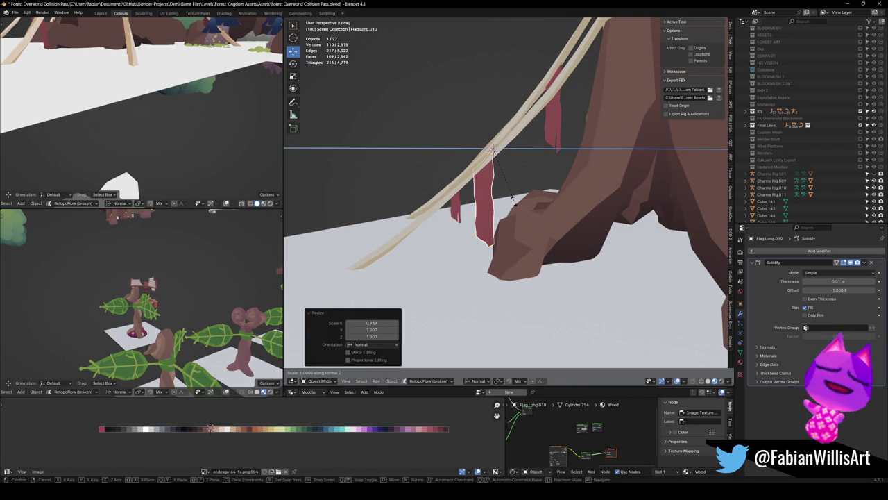
pyautogui.press('Escape')
pyautogui.hotkey('alt', 'a')
pyautogui.moveTo(482, 229)
pyautogui.mouseDown(button='middle')
pyautogui.moveTo(503, 206)
pyautogui.moveTo(534, 204)
pyautogui.mouseUp(button='middle')
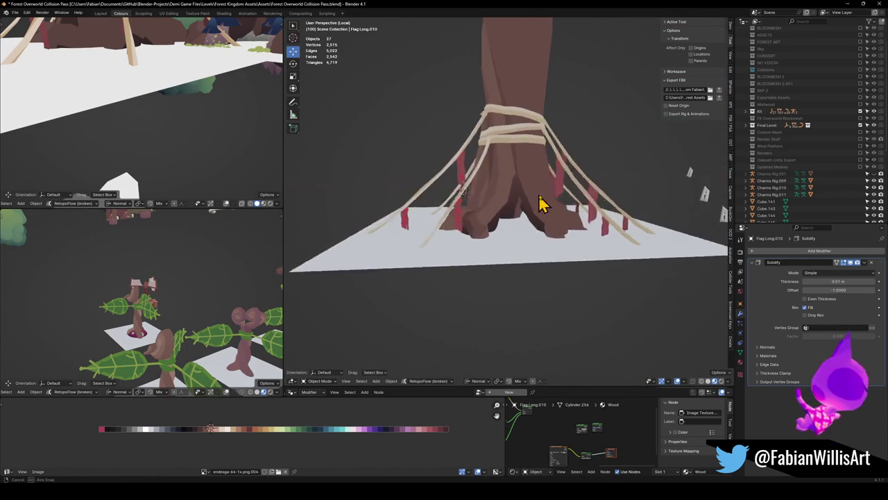
# Narrow a red strip's width slightly and clear the selection.
pyautogui.scroll(4, 481, 240)
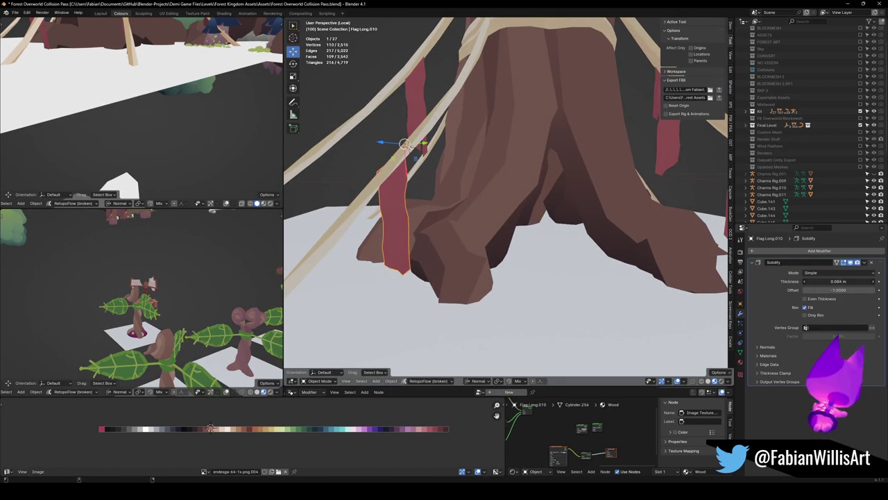
pyautogui.moveTo(367, 202)
pyautogui.mouseDown(button='middle')
pyautogui.moveTo(561, 207)
pyautogui.moveTo(408, 217)
pyautogui.mouseUp(button='middle')
pyautogui.hotkey('alt', 'a')
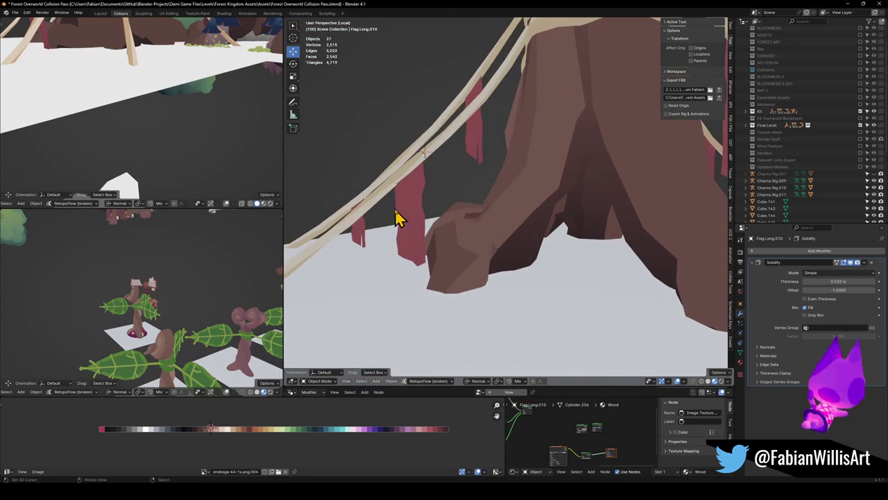
pyautogui.press('s')
pyautogui.click(462, 212)
pyautogui.hotkey('alt', 'a')
pyautogui.moveTo(461, 212)
pyautogui.mouseDown(button='middle')
pyautogui.moveTo(462, 198)
pyautogui.moveTo(511, 204)
pyautogui.moveTo(436, 160)
pyautogui.mouseUp(button='middle')
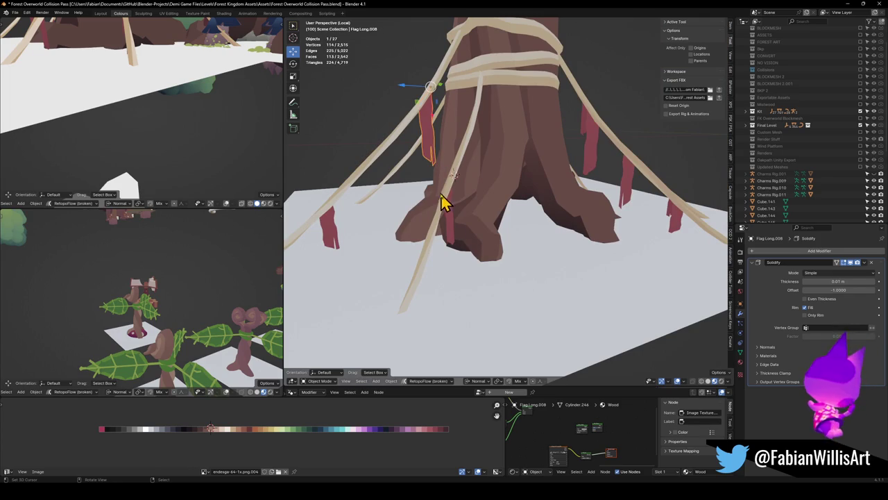
# Copy the thickened strip's Solidify modifier to several selected red strips via Quick Favorites, then save.
pyautogui.moveTo(543, 221); pyautogui.dragTo(620, 174, button='middle')
pyautogui.keyDown('shift'); pyautogui.click(618, 173); pyautogui.keyUp('shift')
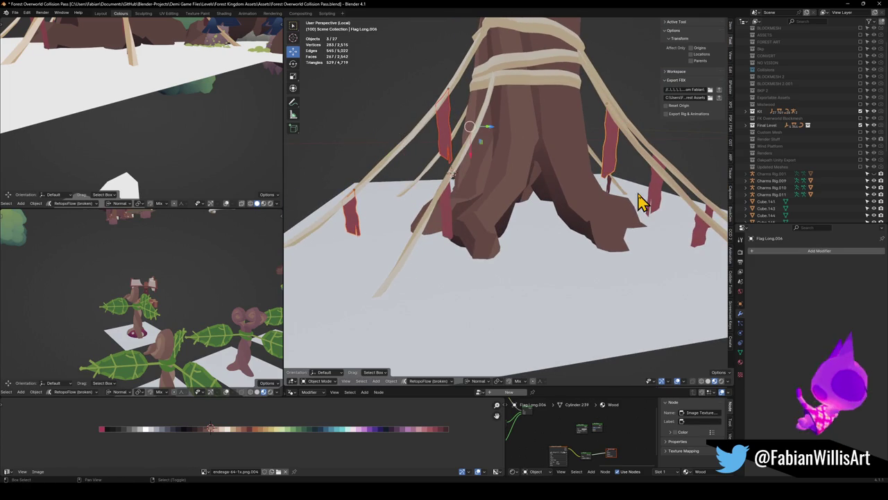
pyautogui.moveTo(701, 236)
pyautogui.mouseDown(button='middle')
pyautogui.moveTo(614, 242)
pyautogui.moveTo(600, 265)
pyautogui.moveTo(589, 218)
pyautogui.mouseUp(button='middle')
pyautogui.keyDown('shift'); pyautogui.click(605, 204); pyautogui.keyUp('shift')
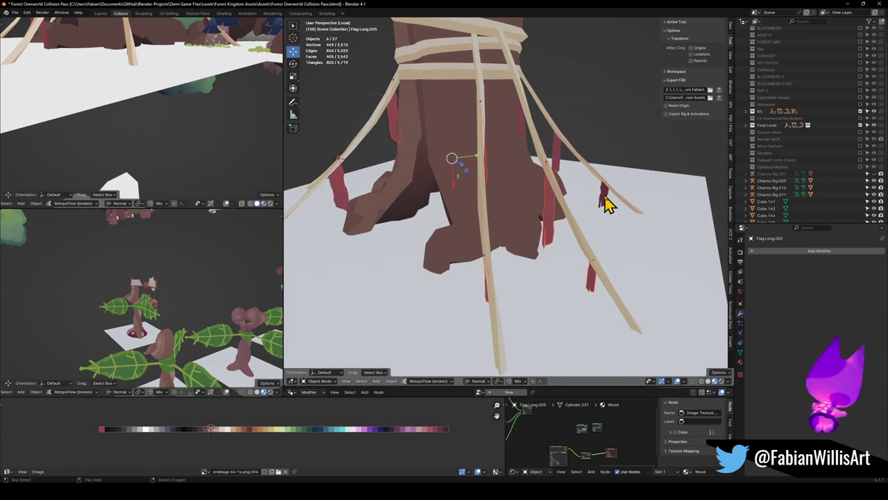
pyautogui.keyDown('shift'); pyautogui.click(562, 163); pyautogui.keyUp('shift')
pyautogui.moveTo(562, 162); pyautogui.dragTo(406, 219, button='middle')
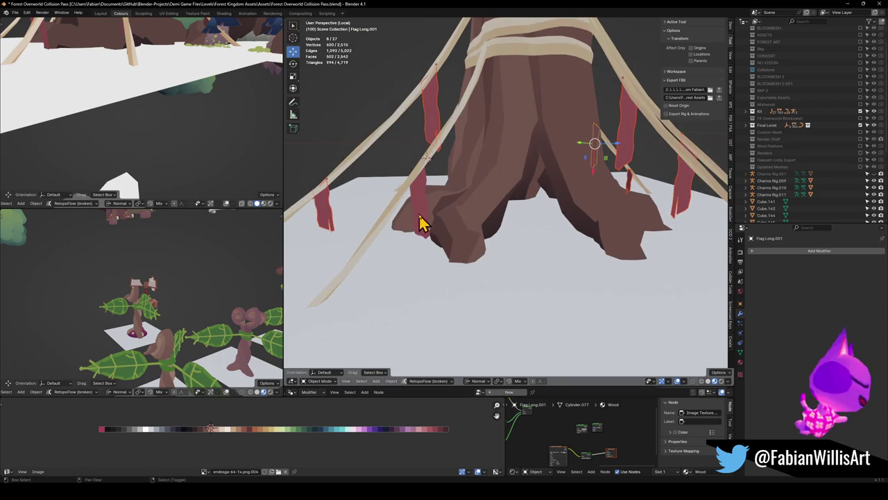
pyautogui.keyDown('shift'); pyautogui.click(421, 222); pyautogui.keyUp('shift')
pyautogui.press('q')
pyautogui.click(419, 216)
pyautogui.hotkey('ctrl', 's')
# Apply a context-menu command to another red strip and save the file again.
pyautogui.moveTo(511, 197)
pyautogui.mouseDown(button='middle')
pyautogui.moveTo(462, 218)
pyautogui.moveTo(486, 203)
pyautogui.moveTo(497, 208)
pyautogui.moveTo(410, 192)
pyautogui.moveTo(422, 199)
pyautogui.mouseUp(button='middle')
pyautogui.click(488, 167)
pyautogui.moveTo(487, 167)
pyautogui.mouseDown(button='middle')
pyautogui.moveTo(432, 224)
pyautogui.moveTo(525, 224)
pyautogui.moveTo(501, 221)
pyautogui.moveTo(561, 201)
pyautogui.mouseUp(button='middle')
pyautogui.rightClick(472, 188)
pyautogui.click(464, 197)
pyautogui.scroll(-3, 532, 222)
pyautogui.scroll(-2, 525, 224)
pyautogui.hotkey('ctrl', 's')
pyautogui.scroll(3, 532, 212)
pyautogui.scroll(2, 510, 219)
pyautogui.moveTo(510, 219)
pyautogui.mouseDown(button='middle')
pyautogui.moveTo(532, 229)
pyautogui.moveTo(469, 220)
pyautogui.moveTo(482, 255)
pyautogui.moveTo(521, 244)
pyautogui.mouseUp(button='middle')
# Duplicate a red strip, snap it to the 3D cursor, tilt it on X and move it along Y.
pyautogui.hotkey('shift', 'd')
pyautogui.press('Escape')
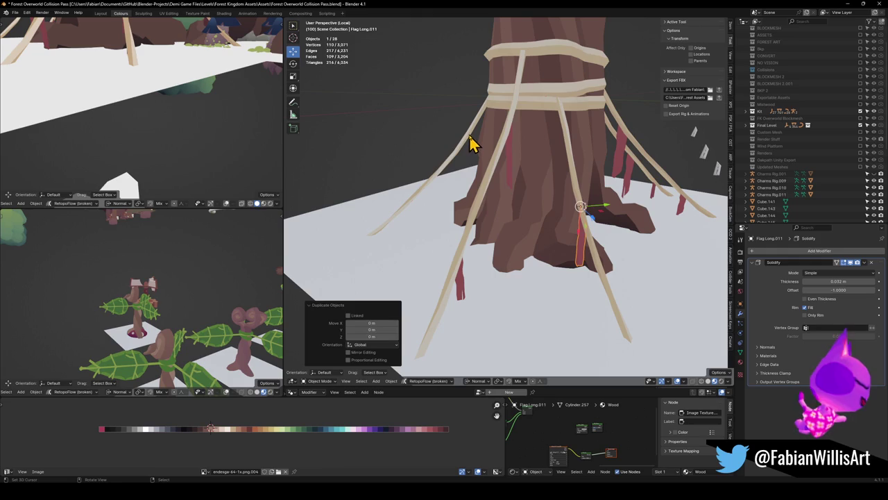
pyautogui.hotkey('shift', 's')
pyautogui.scroll(3, 531, 184)
pyautogui.scroll(3, 531, 199)
pyautogui.press('r')
pyautogui.press('z')
pyautogui.press('z')
pyautogui.press('x')
pyautogui.press('x')
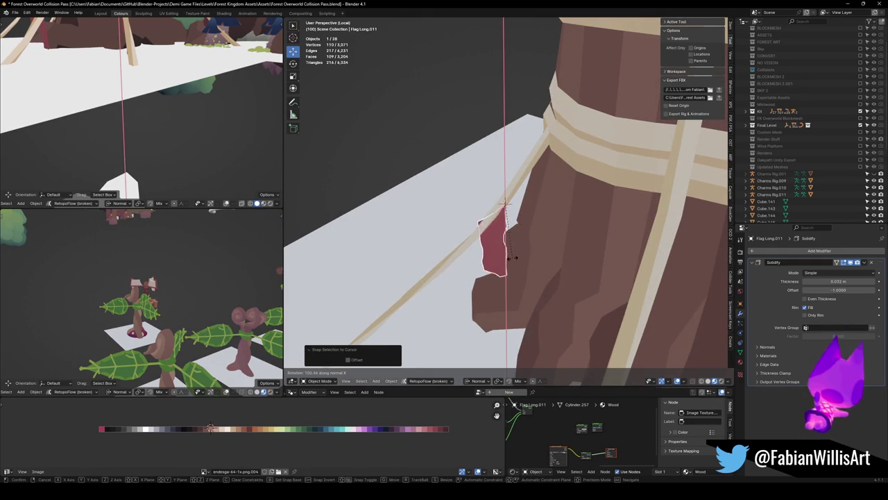
pyautogui.click(534, 261)
pyautogui.moveTo(535, 260)
pyautogui.mouseDown(button='middle')
pyautogui.moveTo(548, 258)
pyautogui.moveTo(509, 224)
pyautogui.mouseUp(button='middle')
pyautogui.press('g')
pyautogui.press('y')
pyautogui.press('y')
pyautogui.click(541, 251)
# Shift the new strip sideways, widen it along X and adjust it along Z.
pyautogui.press('g')
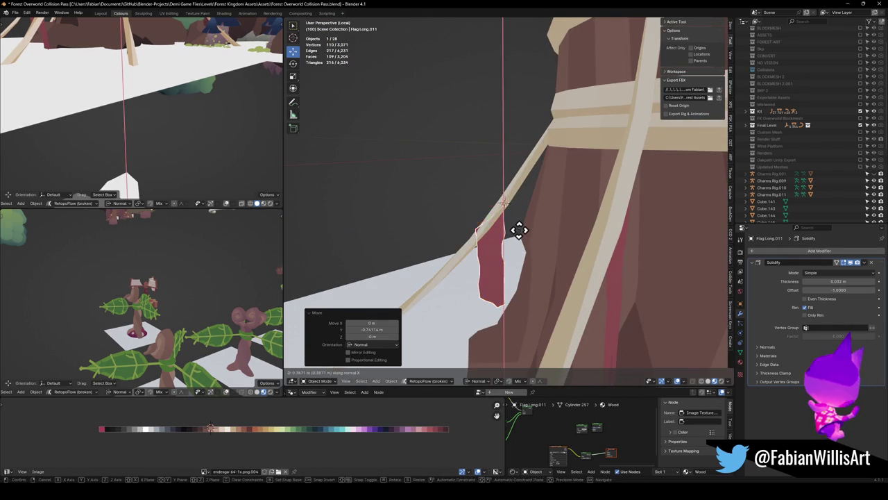
pyautogui.click(519, 231)
pyautogui.press('s')
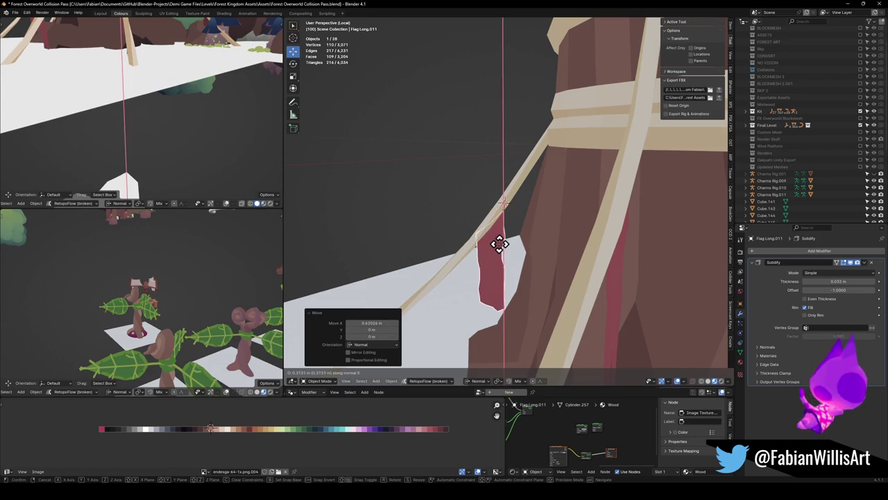
pyautogui.press('x')
pyautogui.press('x')
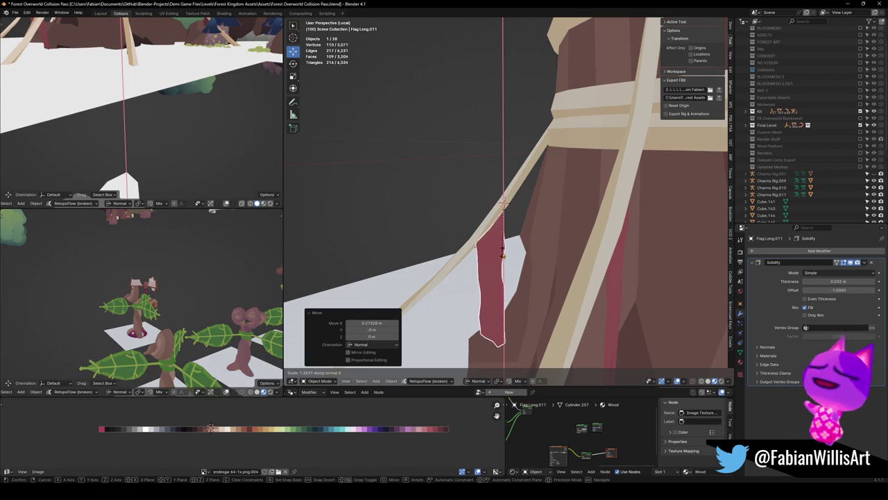
pyautogui.click(502, 249)
pyautogui.press('g')
pyautogui.press('z')
pyautogui.press('z')
pyautogui.click(505, 241)
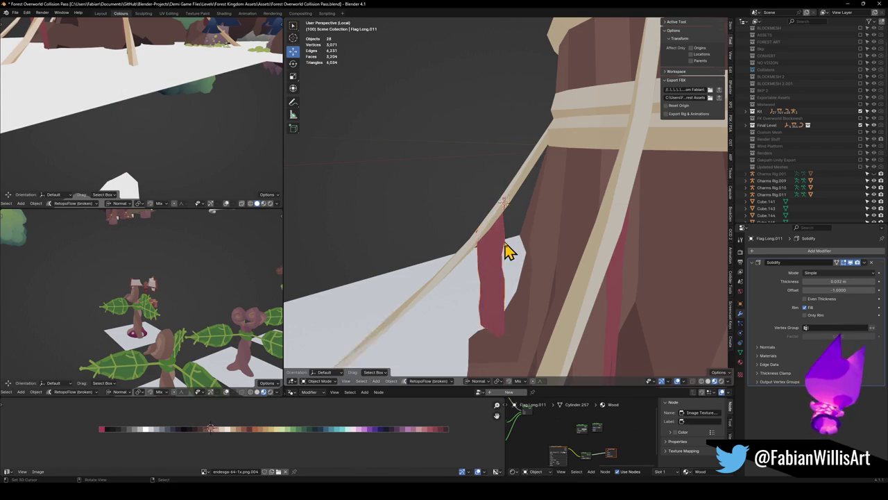
# Duplicate another red strip and snap the copy to the 3D cursor on the rope.
pyautogui.moveTo(505, 248)
pyautogui.mouseDown(button='middle')
pyautogui.moveTo(500, 206)
pyautogui.moveTo(506, 229)
pyautogui.moveTo(551, 218)
pyautogui.moveTo(438, 200)
pyautogui.mouseUp(button='middle')
pyautogui.click(438, 199)
pyautogui.hotkey('shift', 'd')
pyautogui.rightClick(393, 248)
pyautogui.hotkey('shift', 's')
pyautogui.click(437, 237)
pyautogui.moveTo(396, 238)
pyautogui.mouseDown(button='middle')
pyautogui.moveTo(525, 224)
pyautogui.moveTo(544, 242)
pyautogui.moveTo(567, 240)
pyautogui.moveTo(617, 293)
pyautogui.moveTo(616, 263)
pyautogui.moveTo(541, 246)
pyautogui.mouseUp(button='middle')
# Rotate the copy on X, move it along Y, shrink it to 0.537, then deselect everything.
pyautogui.press('r')
pyautogui.press('x')
pyautogui.press('x')
pyautogui.click(555, 248)
pyautogui.press('g')
pyautogui.press('y')
pyautogui.press('y')
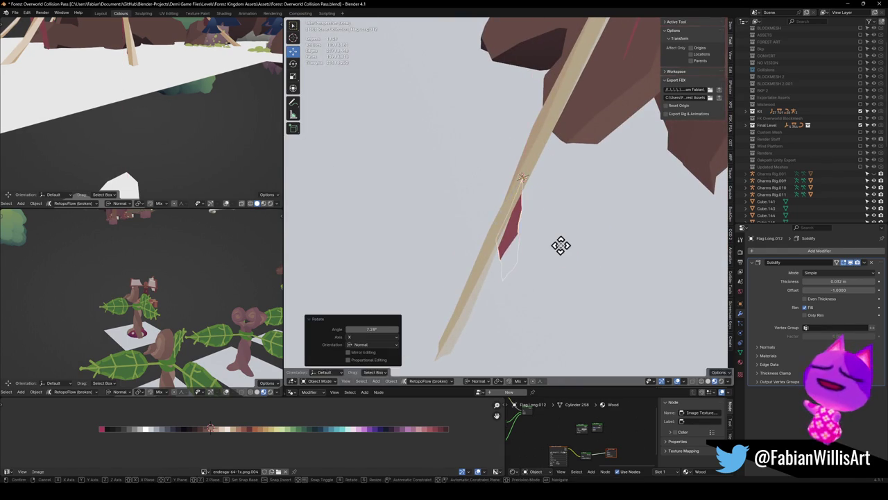
pyautogui.click(559, 246)
pyautogui.moveTo(560, 246); pyautogui.dragTo(553, 244, button='middle')
pyautogui.press('r')
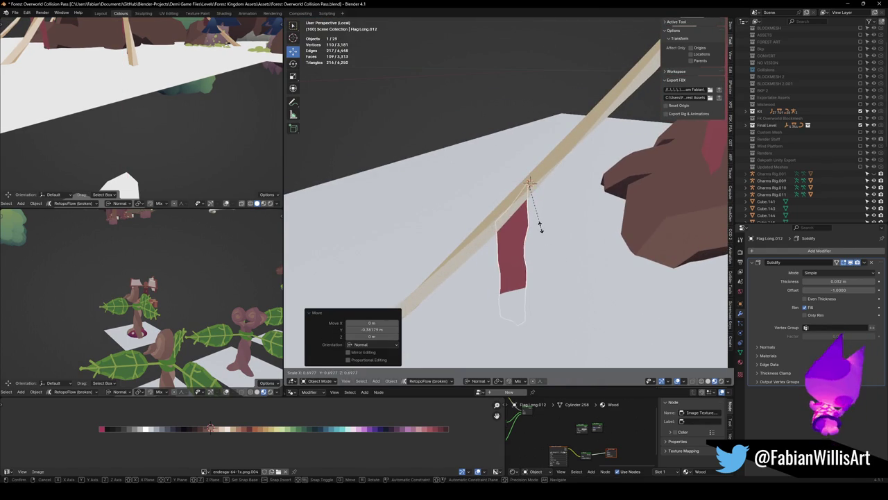
pyautogui.click(539, 219)
pyautogui.click(551, 234)
pyautogui.moveTo(557, 242)
pyautogui.mouseDown(button='middle')
pyautogui.moveTo(546, 217)
pyautogui.moveTo(532, 215)
pyautogui.moveTo(567, 220)
pyautogui.moveTo(507, 214)
pyautogui.mouseUp(button='middle')
pyautogui.click(568, 219)
pyautogui.scroll(-3, 567, 219)
pyautogui.scroll(3, 521, 224)
pyautogui.scroll(-1, 527, 218)
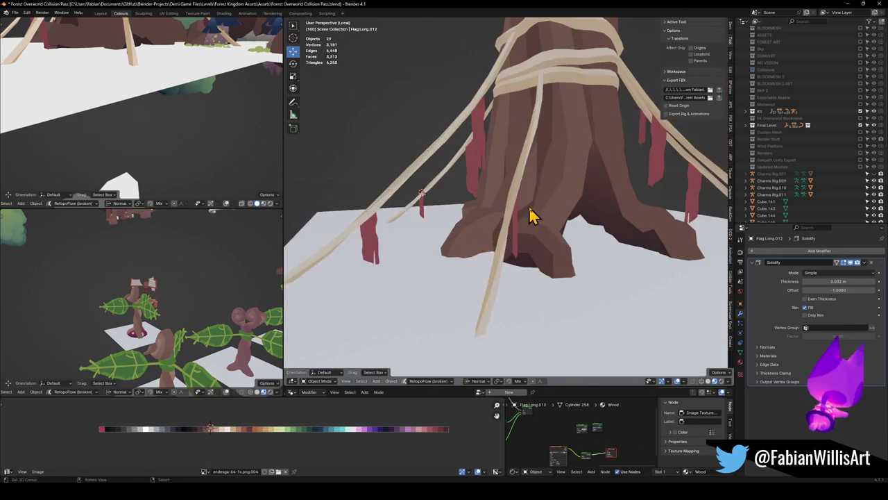
# Move Flag.Long.010 lower beside the tree's roots.
pyautogui.scroll(-2, 534, 219)
pyautogui.scroll(-2, 548, 221)
pyautogui.moveTo(551, 222); pyautogui.dragTo(426, 241, button='middle')
pyautogui.scroll(3, 509, 222)
pyautogui.scroll(2, 504, 246)
pyautogui.scroll(2, 520, 259)
pyautogui.press('g')
pyautogui.moveTo(450, 266)
pyautogui.mouseDown(button='middle')
pyautogui.moveTo(462, 254)
pyautogui.moveTo(465, 267)
pyautogui.mouseUp(button='middle')
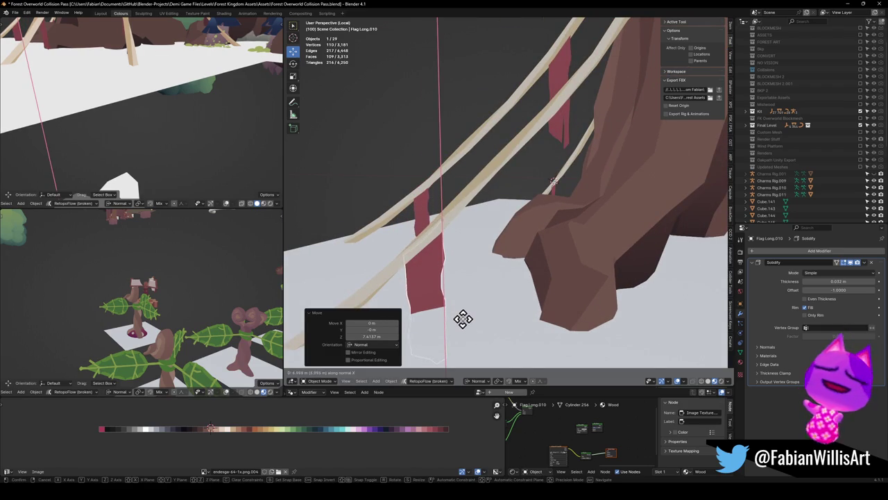
pyautogui.click(452, 279)
pyautogui.moveTo(458, 274)
pyautogui.mouseDown(button='middle')
pyautogui.moveTo(498, 251)
pyautogui.moveTo(539, 252)
pyautogui.moveTo(534, 244)
pyautogui.moveTo(481, 243)
pyautogui.mouseUp(button='middle')
pyautogui.scroll(-3, 499, 251)
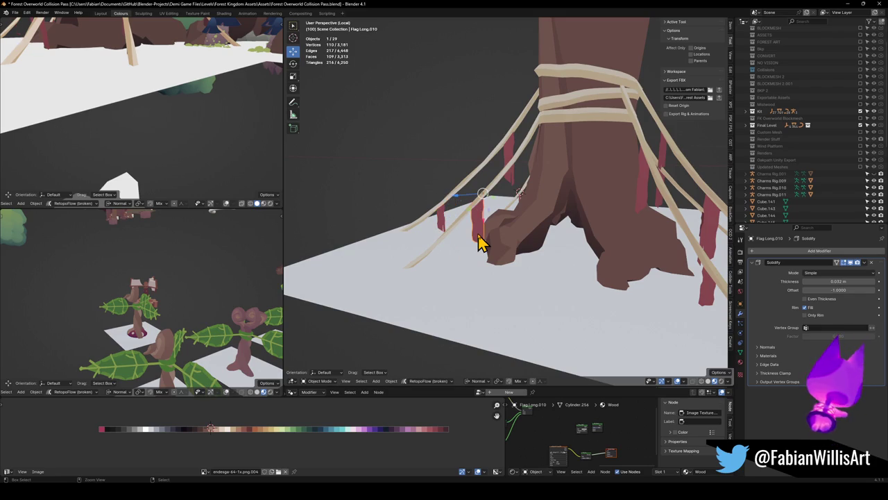
pyautogui.scroll(3, 513, 253)
# Narrow the strip, shrink it uniformly to 0.804 and save the file.
pyautogui.press('s')
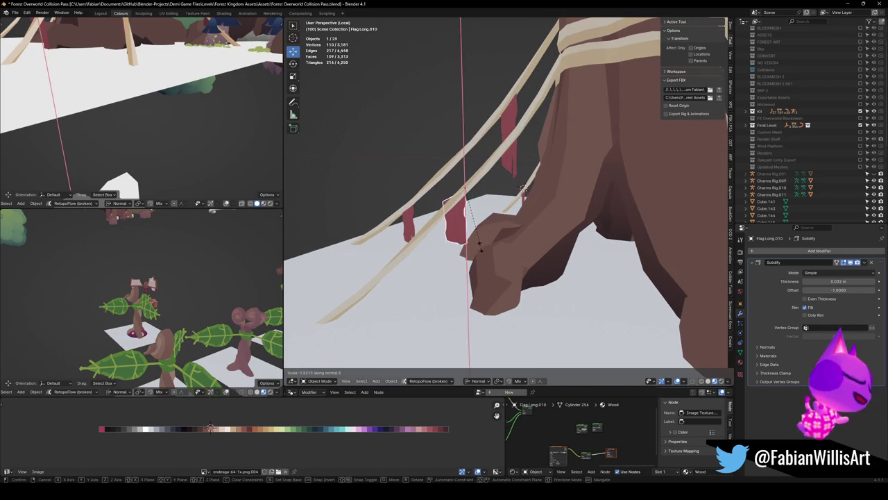
pyautogui.click(486, 251)
pyautogui.press('s')
pyautogui.rightClick(489, 244)
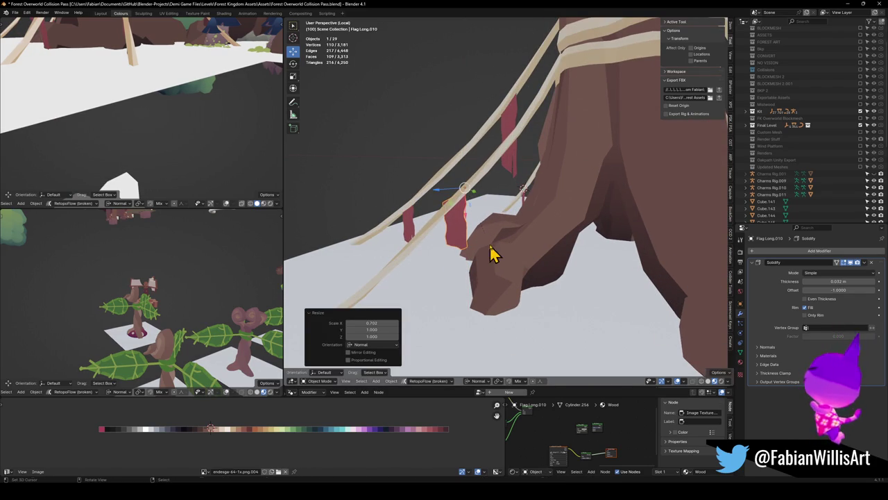
pyautogui.press('s')
pyautogui.click(494, 238)
pyautogui.press('g')
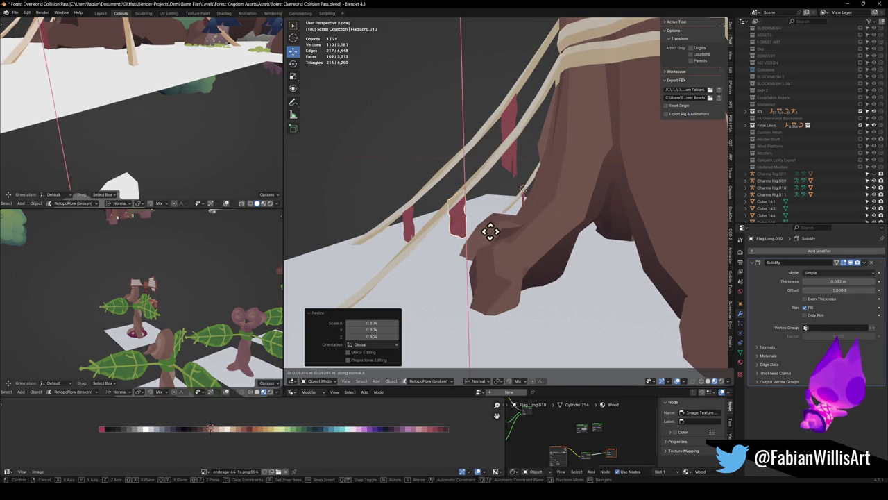
pyautogui.rightClick(490, 233)
pyautogui.moveTo(491, 233)
pyautogui.mouseDown(button='middle')
pyautogui.moveTo(550, 242)
pyautogui.moveTo(492, 227)
pyautogui.moveTo(585, 228)
pyautogui.moveTo(500, 234)
pyautogui.moveTo(525, 228)
pyautogui.moveTo(529, 208)
pyautogui.moveTo(527, 224)
pyautogui.moveTo(490, 223)
pyautogui.mouseUp(button='middle')
pyautogui.hotkey('ctrl', 's')
pyautogui.scroll(3, 541, 229)
pyautogui.scroll(-2, 587, 226)
pyautogui.scroll(5, 584, 215)
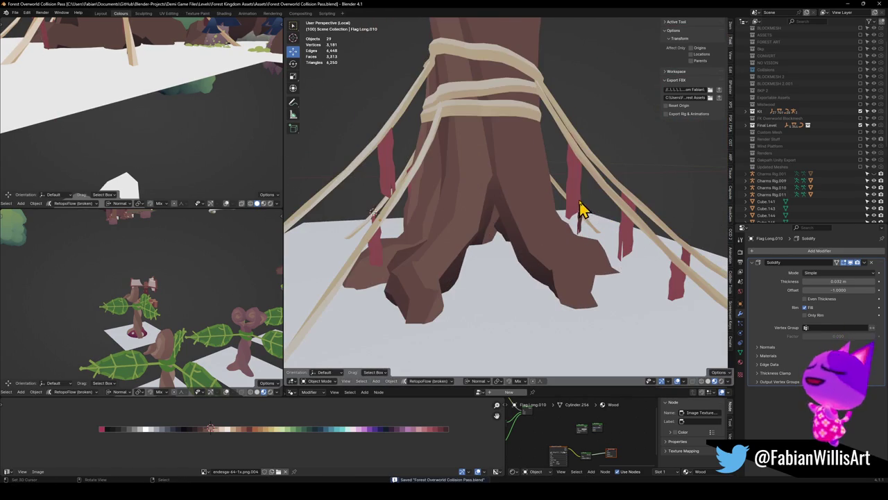
# Narrow the current red strip to 0.75 along X, then deselect everything.
pyautogui.write('sx')
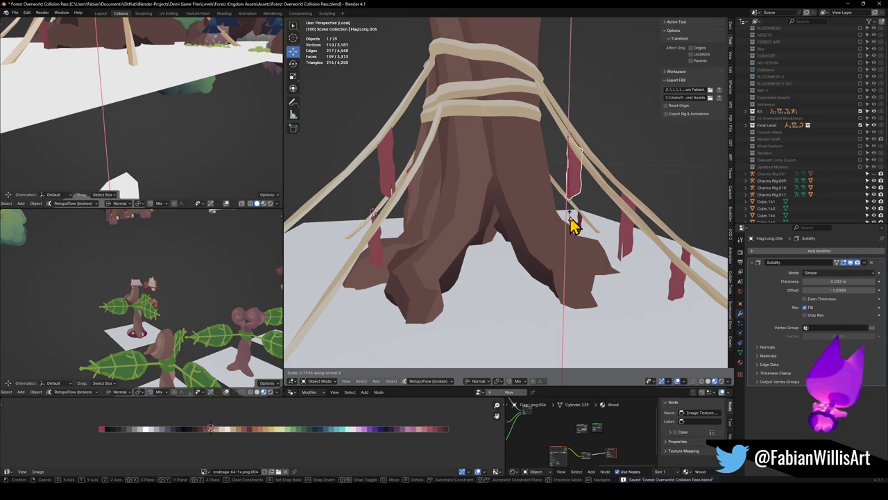
pyautogui.write('.75')
pyautogui.press('Return')
pyautogui.press('s')
pyautogui.press('Escape')
pyautogui.hotkey('alt', 'a')
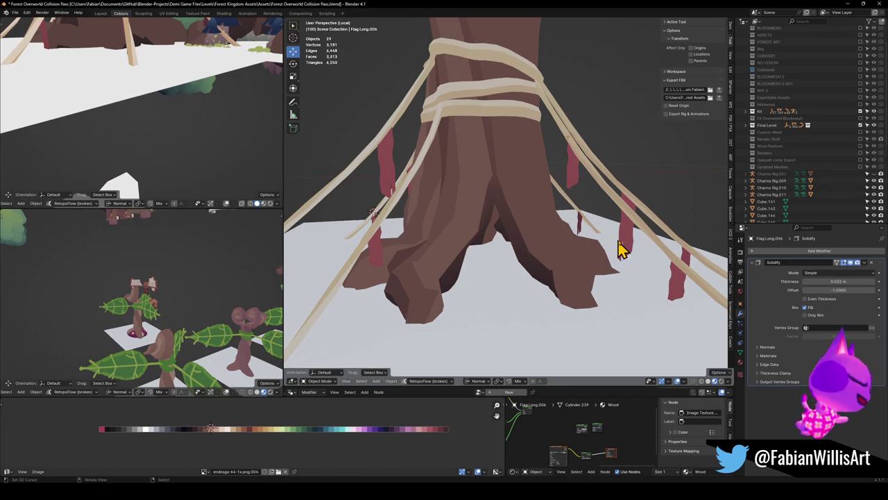
# Narrow another red strip near the roots and shift it along its width axis.
pyautogui.click(624, 244)
pyautogui.press('s')
pyautogui.click(633, 237)
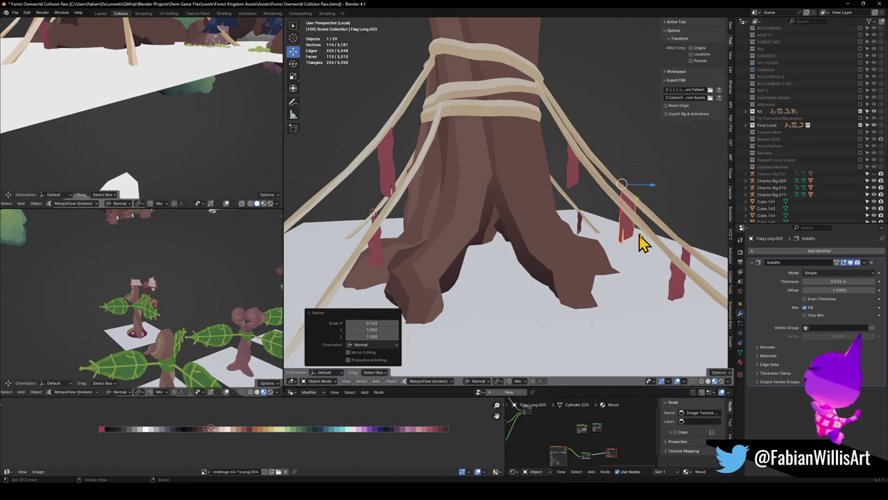
pyautogui.press('g')
pyautogui.press('x')
pyautogui.moveTo(636, 222)
pyautogui.mouseDown(button='middle')
pyautogui.moveTo(427, 231)
pyautogui.moveTo(531, 234)
pyautogui.mouseUp(button='middle')
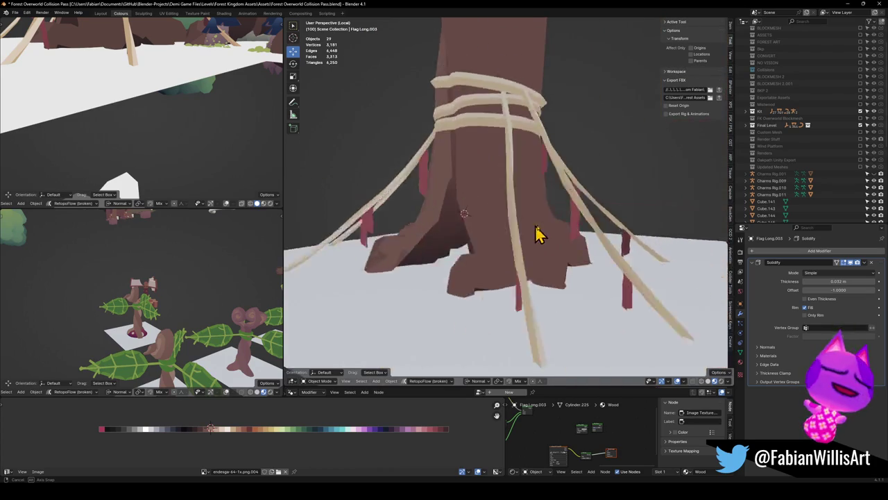
pyautogui.scroll(-3, 531, 234)
pyautogui.scroll(5, 569, 239)
# Stretch the next red flag longer along X and slide it along its Z axis.
pyautogui.click(601, 229)
pyautogui.press('s')
pyautogui.moveTo(601, 228); pyautogui.dragTo(562, 240, button='middle')
pyautogui.press('x')
pyautogui.press('x')
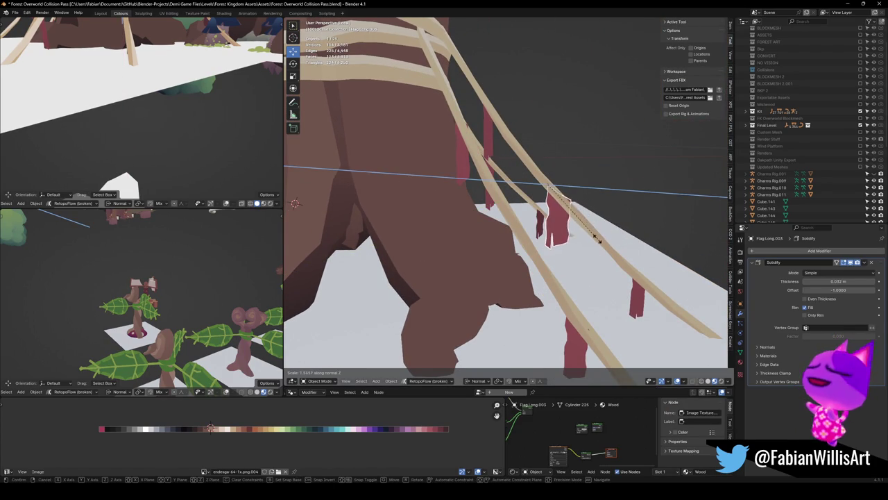
pyautogui.click(599, 236)
pyautogui.press('g')
pyautogui.press('z')
pyautogui.press('z')
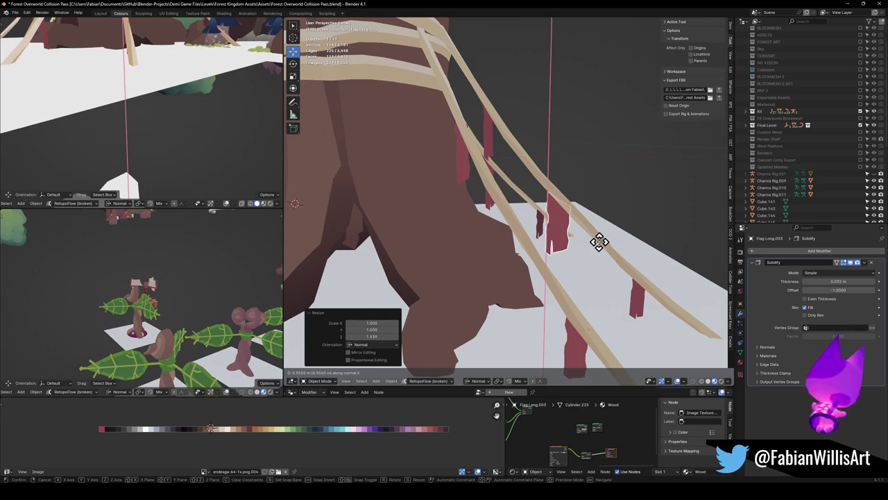
pyautogui.click(601, 239)
# Stretch the red strip hanging on the front rope longer and slide it along the rope.
pyautogui.moveTo(600, 240); pyautogui.dragTo(555, 225, button='middle')
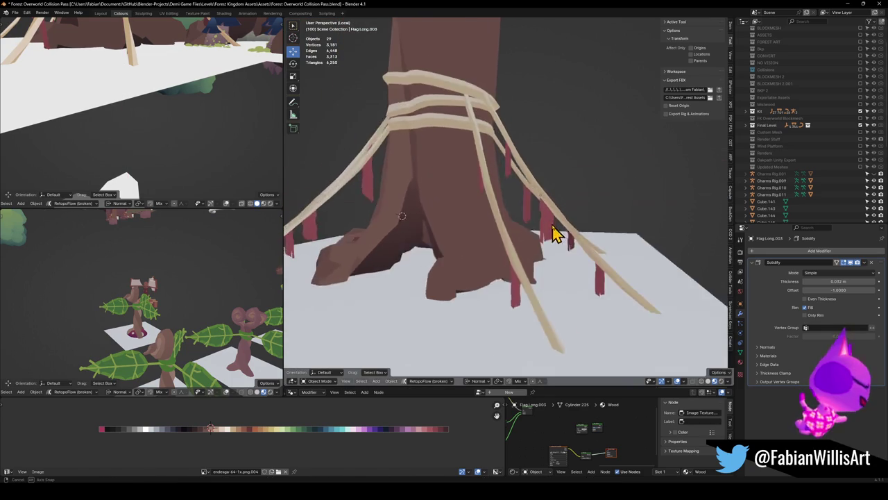
pyautogui.scroll(2, 502, 204)
pyautogui.scroll(2, 517, 208)
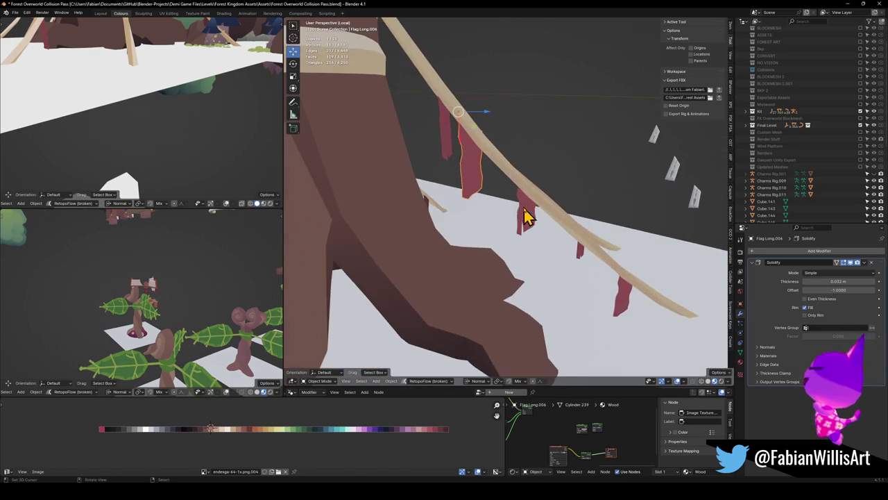
pyautogui.click(485, 184)
pyautogui.press('s')
pyautogui.click(559, 208)
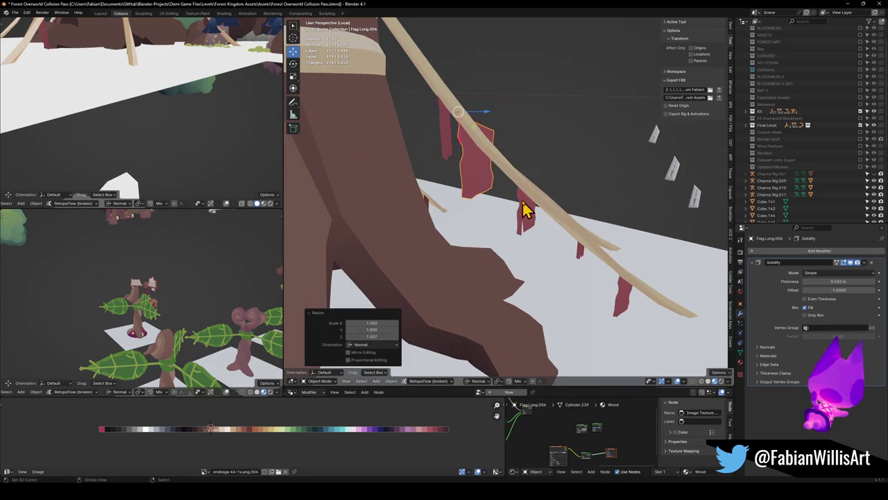
pyautogui.press('g')
pyautogui.click(530, 191)
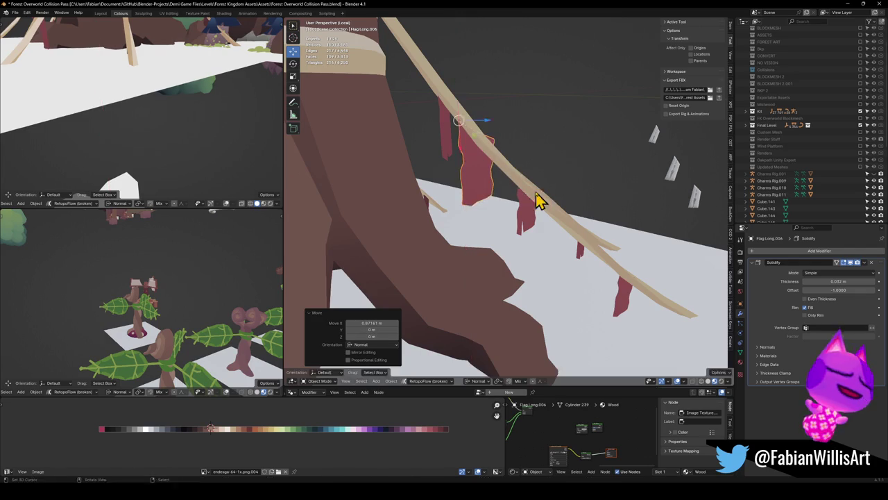
pyautogui.press('s')
pyautogui.moveTo(504, 178)
pyautogui.mouseDown(button='middle')
pyautogui.moveTo(484, 179)
pyautogui.moveTo(538, 232)
pyautogui.moveTo(458, 241)
pyautogui.moveTo(492, 242)
pyautogui.moveTo(347, 238)
pyautogui.mouseUp(button='middle')
# Narrow the selected flag, enlarge it slightly, and shift it sideways along X.
pyautogui.press('s')
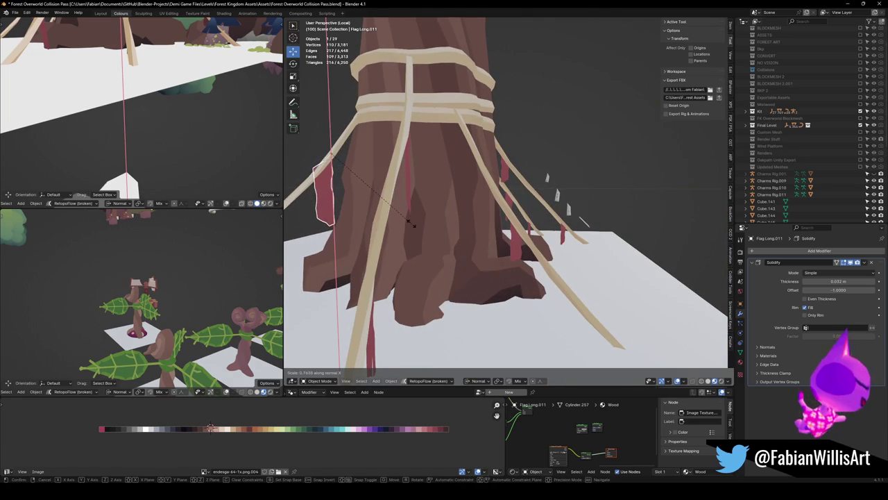
pyautogui.click(409, 221)
pyautogui.press('s')
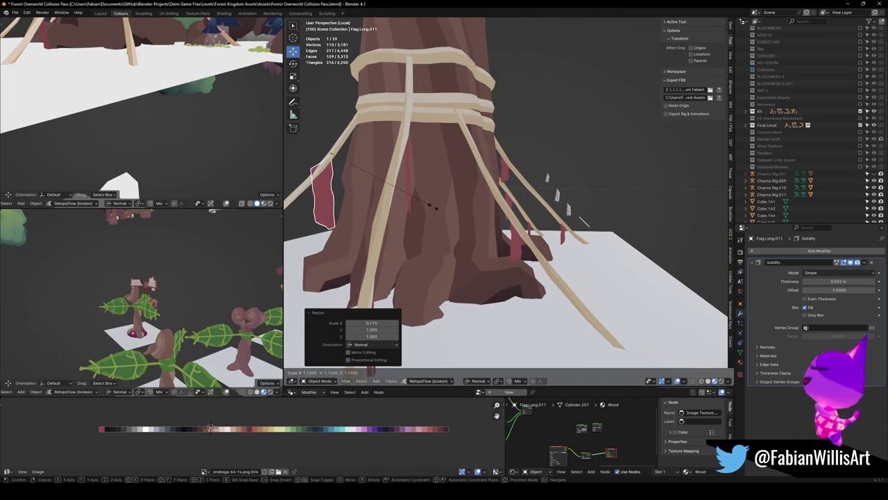
pyautogui.click(424, 208)
pyautogui.press('g')
pyautogui.press('x')
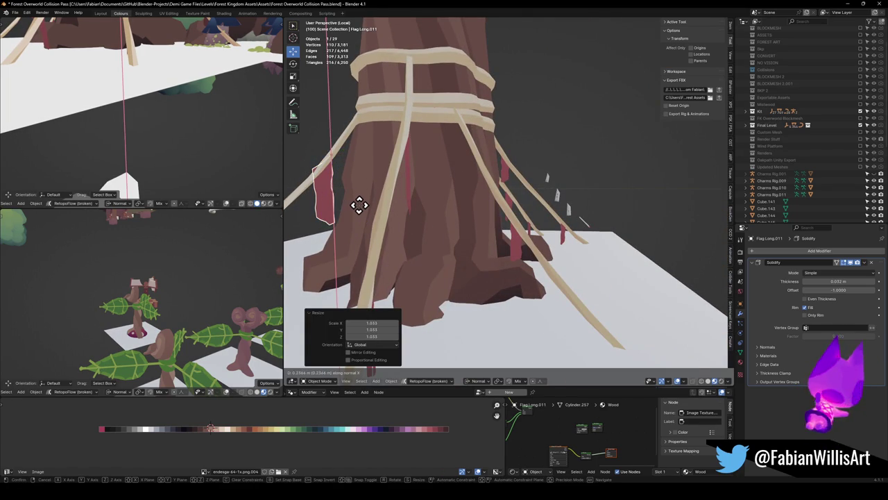
pyautogui.click(360, 205)
# Shrink the flag to about three quarters and shift it along the rope.
pyautogui.press('s')
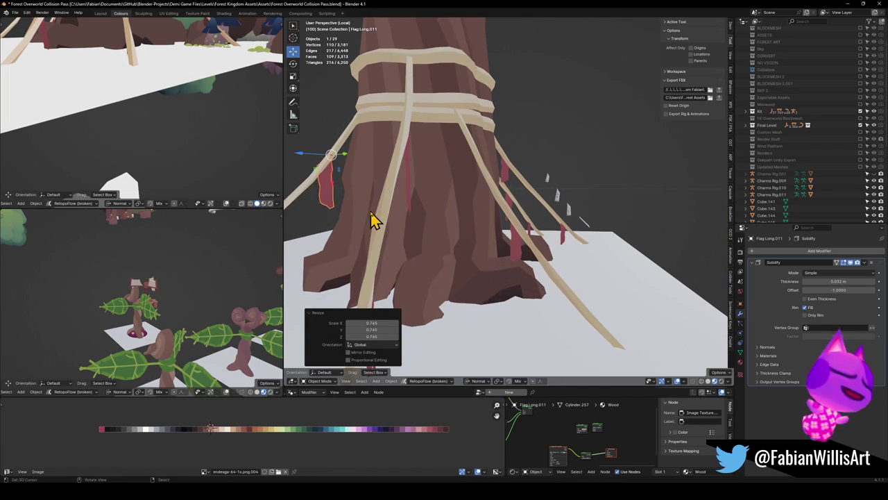
pyautogui.click(395, 219)
pyautogui.press('g')
pyautogui.click(339, 198)
pyautogui.press('g')
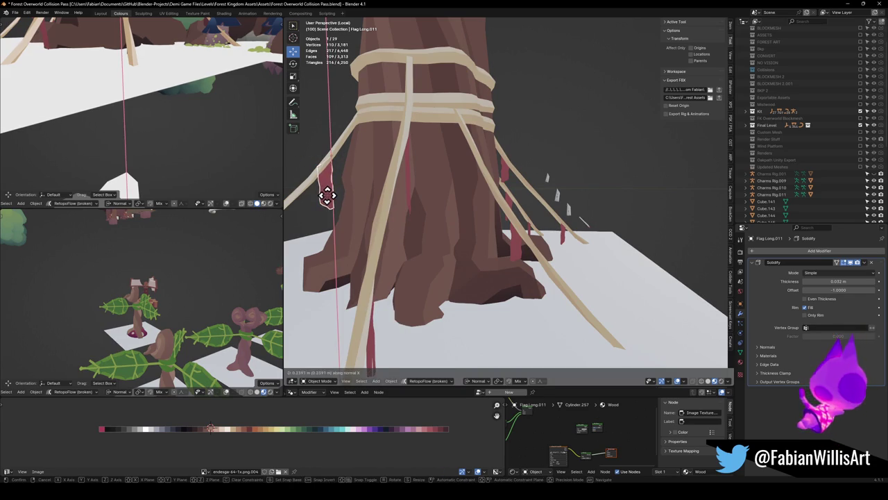
pyautogui.click(327, 196)
# Narrow the strip on the left rope and deselect it.
pyautogui.press('s')
pyautogui.click(371, 207)
pyautogui.moveTo(371, 206)
pyautogui.mouseDown(button='middle')
pyautogui.moveTo(422, 218)
pyautogui.moveTo(381, 206)
pyautogui.moveTo(430, 194)
pyautogui.mouseUp(button='middle')
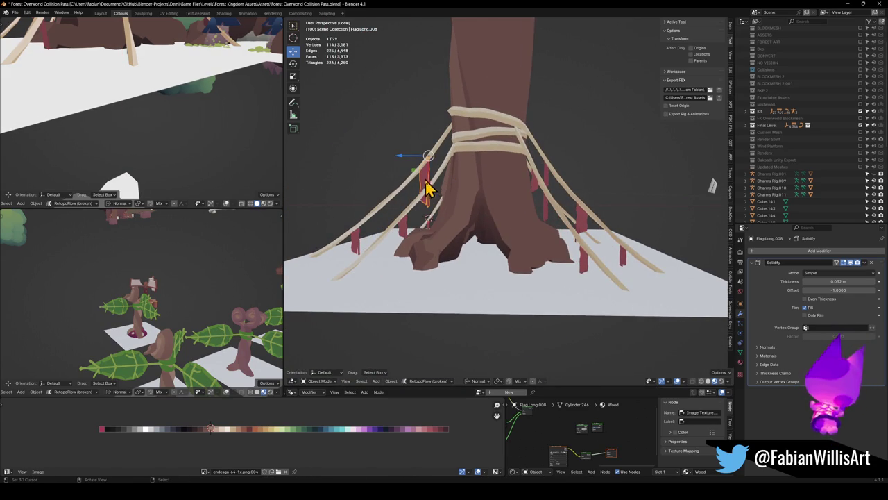
pyautogui.click(454, 201)
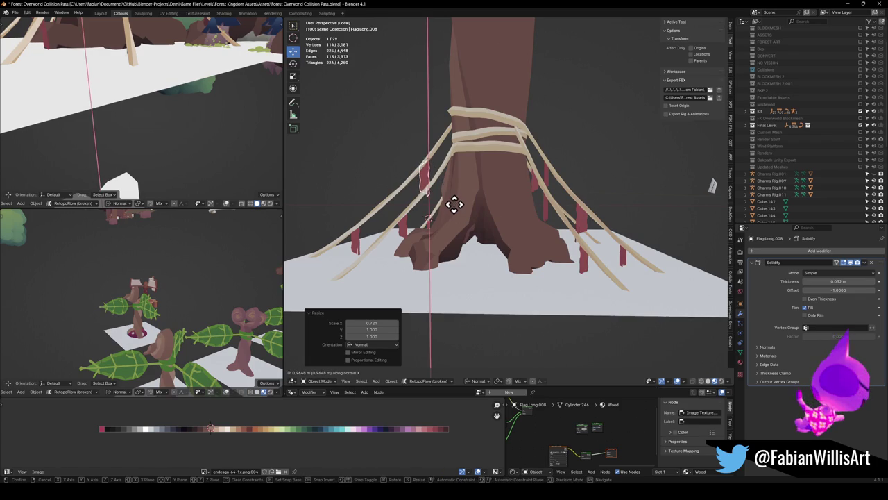
pyautogui.click(457, 201)
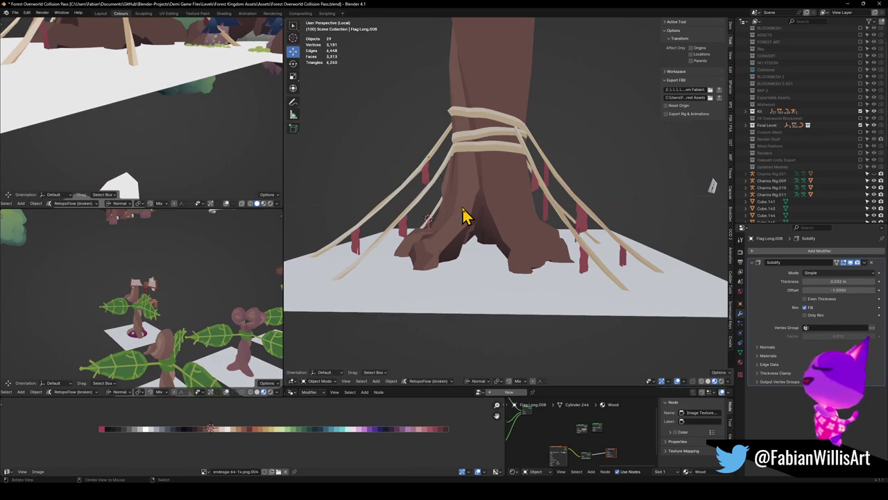
pyautogui.moveTo(467, 214); pyautogui.dragTo(476, 216, button='middle')
# Narrow and evenly shrink the strip on the right rope, then place it against the rope.
pyautogui.click(541, 219)
pyautogui.scroll(2, 531, 228)
pyautogui.scroll(3, 593, 227)
pyautogui.press('s')
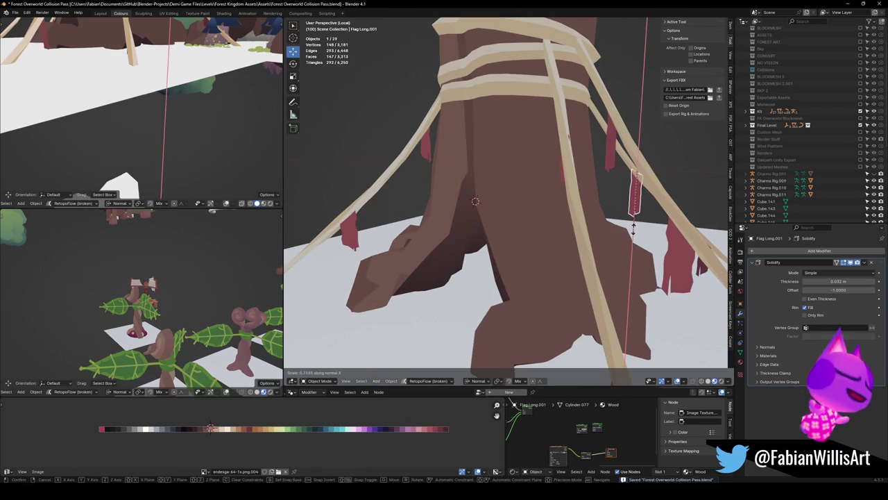
pyautogui.click(633, 226)
pyautogui.press('KP_Decimal')
pyautogui.scroll(2, 611, 209)
pyautogui.scroll(2, 562, 215)
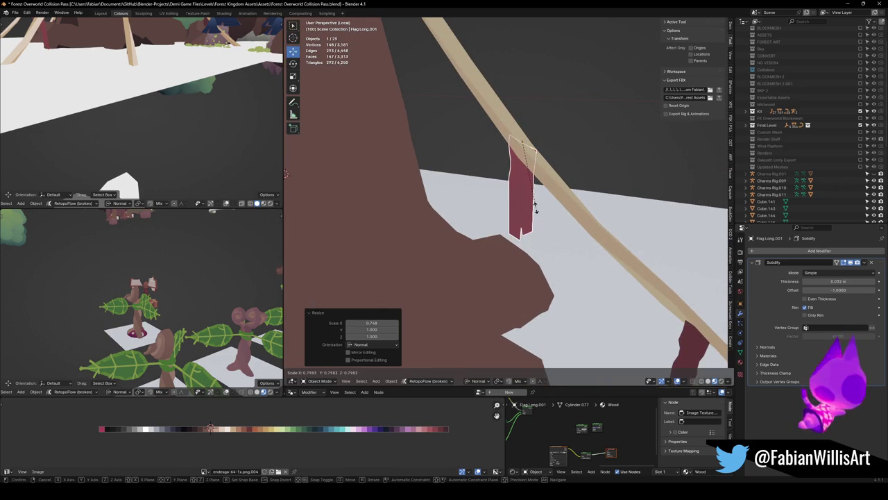
pyautogui.click(535, 206)
pyautogui.press('g')
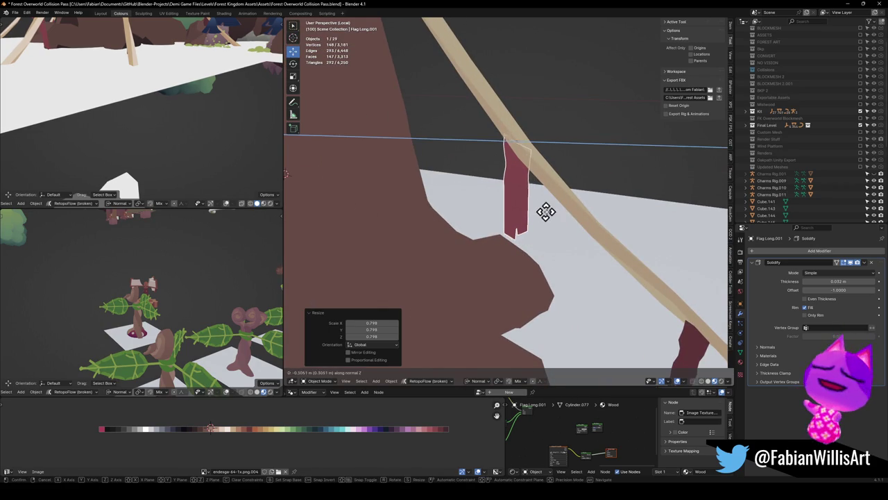
pyautogui.click(545, 212)
# Narrow the flag at the plane edge along its X width.
pyautogui.moveTo(545, 212)
pyautogui.mouseDown(button='middle')
pyautogui.moveTo(545, 222)
pyautogui.moveTo(529, 214)
pyautogui.mouseUp(button='middle')
pyautogui.moveTo(573, 260); pyautogui.dragTo(582, 276, button='middle')
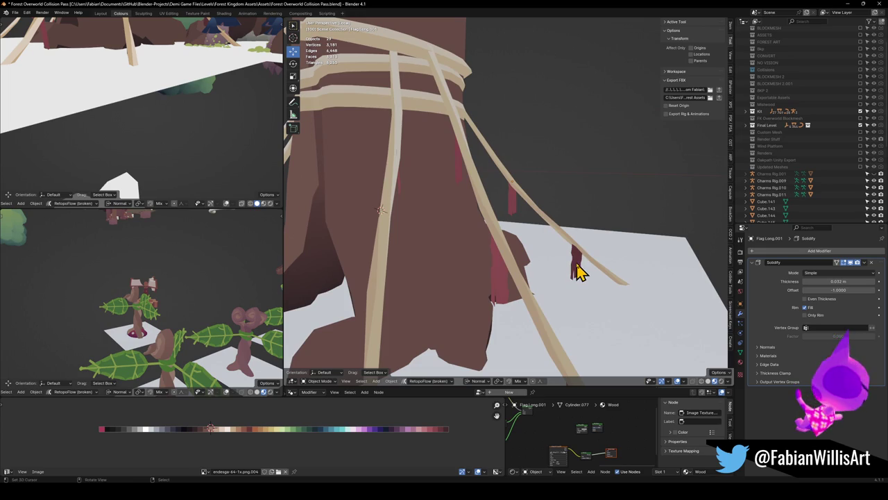
pyautogui.scroll(-4, 577, 272)
pyautogui.moveTo(551, 232)
pyautogui.mouseDown(button='middle')
pyautogui.moveTo(534, 221)
pyautogui.moveTo(543, 213)
pyautogui.moveTo(444, 214)
pyautogui.mouseUp(button='middle')
pyautogui.scroll(3, 548, 221)
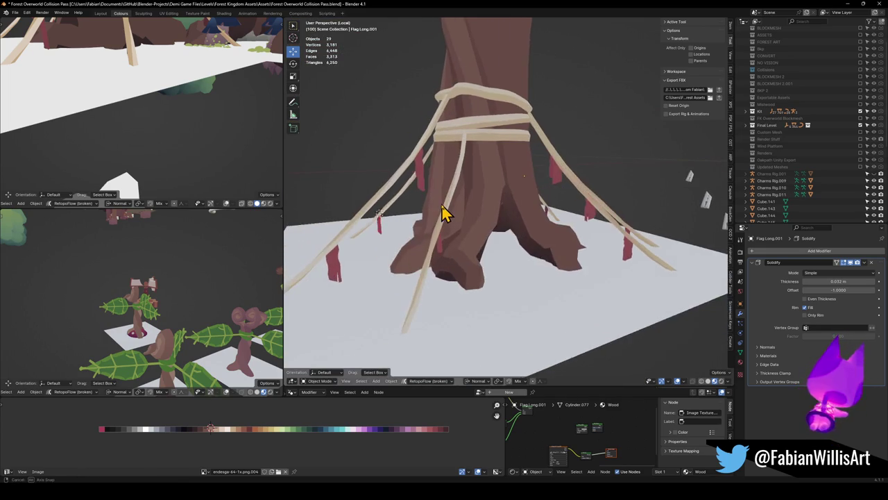
pyautogui.scroll(3, 500, 230)
pyautogui.scroll(3, 525, 232)
pyautogui.moveTo(525, 232)
pyautogui.mouseDown(button='middle')
pyautogui.moveTo(490, 235)
pyautogui.moveTo(552, 243)
pyautogui.moveTo(508, 234)
pyautogui.moveTo(525, 258)
pyautogui.mouseUp(button='middle')
pyautogui.press('s')
pyautogui.press('x')
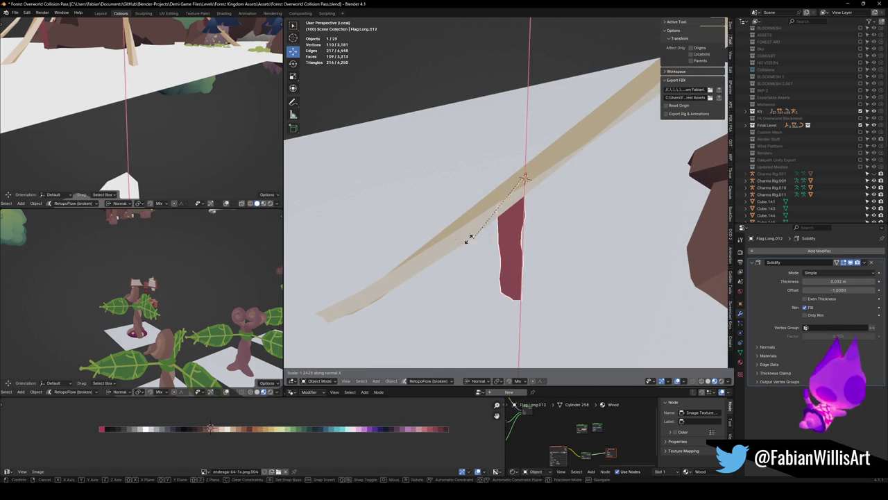
pyautogui.click(451, 251)
# Zoom out and frame the tree in the side view.
pyautogui.moveTo(451, 251)
pyautogui.mouseDown(button='middle')
pyautogui.moveTo(525, 224)
pyautogui.moveTo(527, 208)
pyautogui.moveTo(527, 216)
pyautogui.moveTo(568, 224)
pyautogui.moveTo(479, 227)
pyautogui.mouseUp(button='middle')
pyautogui.scroll(-2, 527, 216)
pyautogui.scroll(-2, 564, 224)
pyautogui.scroll(-1, 560, 222)
pyautogui.scroll(-1, 559, 219)
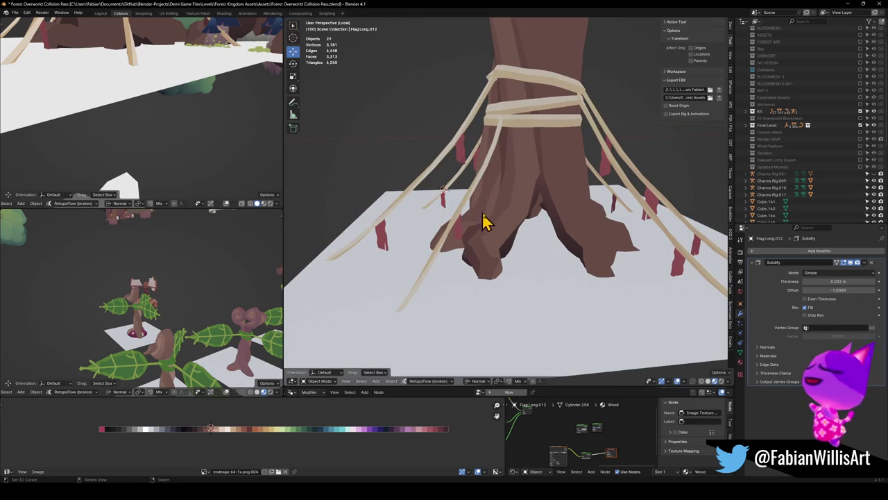
pyautogui.press('KP_Decimal')
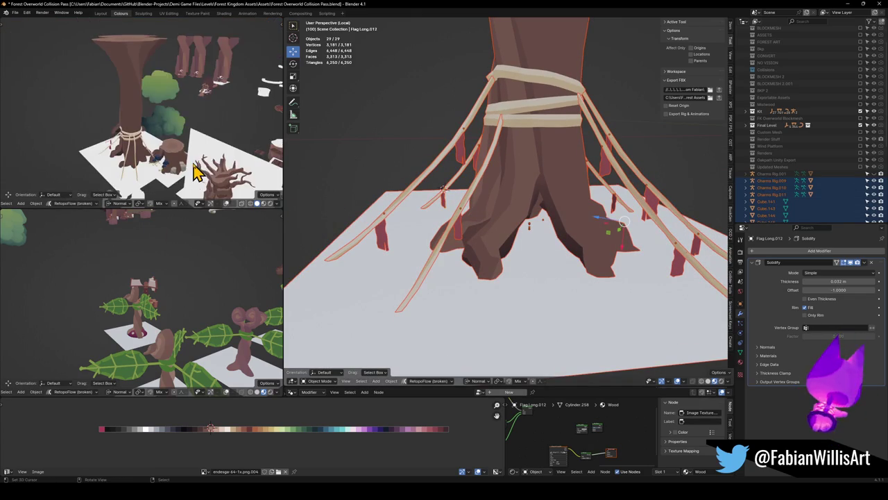
# Isolate the tree in local view and save the file.
pyautogui.press('KP_Divide')
pyautogui.moveTo(194, 175)
pyautogui.mouseDown(button='middle')
pyautogui.moveTo(156, 160)
pyautogui.moveTo(175, 159)
pyautogui.moveTo(174, 143)
pyautogui.moveTo(65, 138)
pyautogui.moveTo(192, 139)
pyautogui.moveTo(127, 139)
pyautogui.moveTo(171, 142)
pyautogui.moveTo(161, 145)
pyautogui.moveTo(179, 139)
pyautogui.moveTo(69, 134)
pyautogui.moveTo(155, 139)
pyautogui.moveTo(173, 127)
pyautogui.mouseUp(button='middle')
pyautogui.hotkey('ctrl', 's')
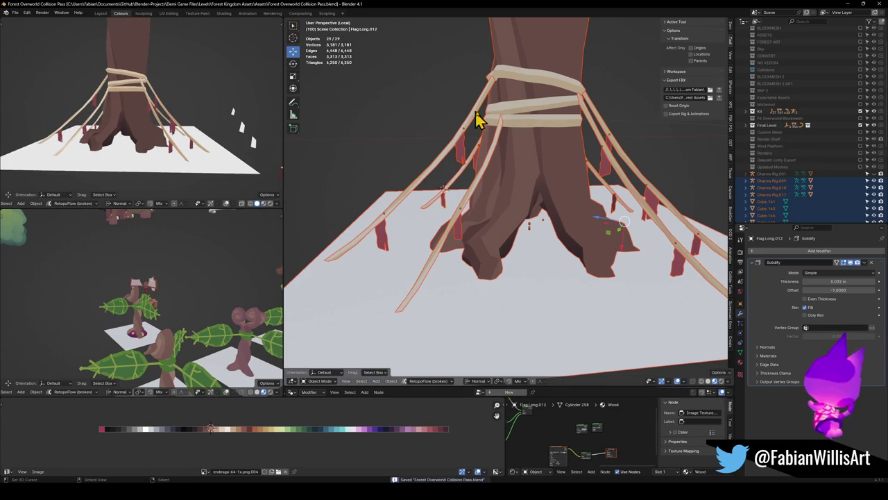
pyautogui.scroll(-5, 500, 138)
pyautogui.moveTo(531, 159)
pyautogui.mouseDown(button='middle')
pyautogui.moveTo(573, 194)
pyautogui.moveTo(525, 198)
pyautogui.moveTo(448, 231)
pyautogui.mouseUp(button='middle')
# Clear the rope selection and select the white ground plane under the tree.
pyautogui.hotkey('alt', 'a')
pyautogui.scroll(4, 546, 172)
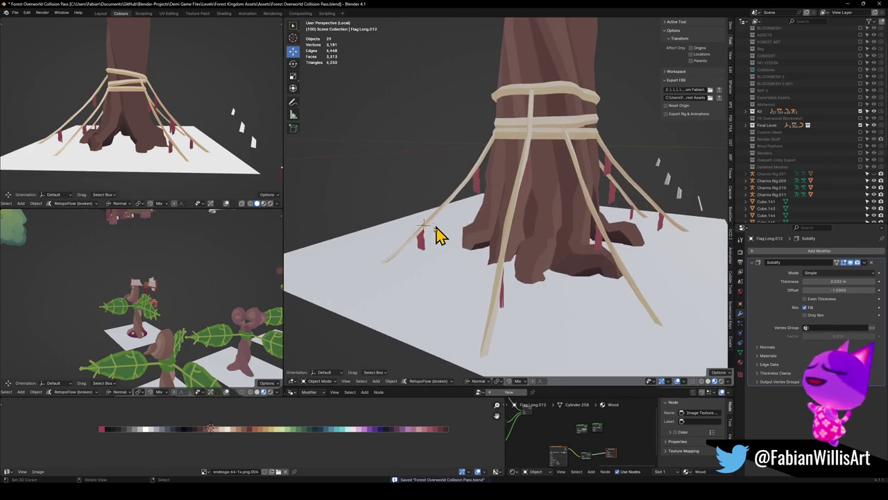
pyautogui.keyDown('shift'); pyautogui.click(478, 193); pyautogui.keyUp('shift')
pyautogui.moveTo(478, 193)
pyautogui.mouseDown(button='middle')
pyautogui.moveTo(485, 212)
pyautogui.moveTo(438, 210)
pyautogui.mouseUp(button='middle')
pyautogui.scroll(-4, 472, 233)
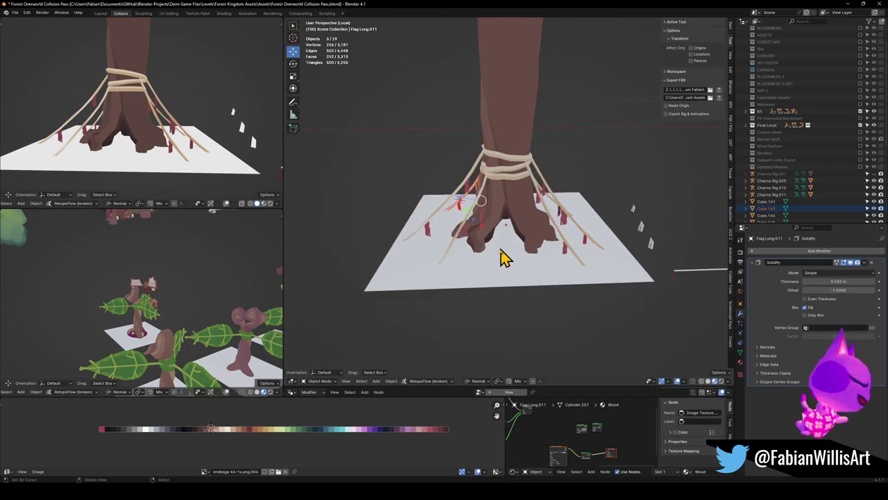
pyautogui.click(513, 256)
pyautogui.moveTo(520, 257)
pyautogui.mouseDown(button='middle')
pyautogui.moveTo(638, 248)
pyautogui.moveTo(541, 254)
pyautogui.moveTo(542, 234)
pyautogui.mouseUp(button='middle')
# Circle-select the stray charm-rig objects beside the plane and delete them with the plane.
pyautogui.press('c')
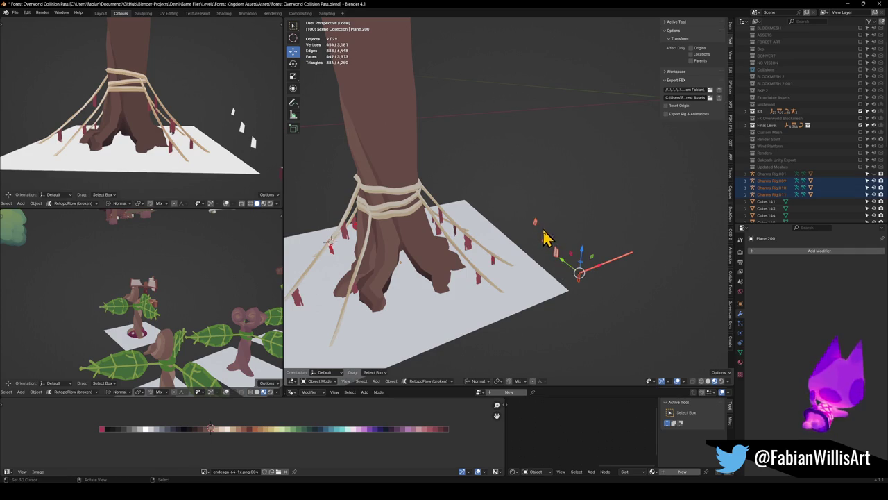
pyautogui.moveTo(569, 238); pyautogui.dragTo(545, 258, button='middle')
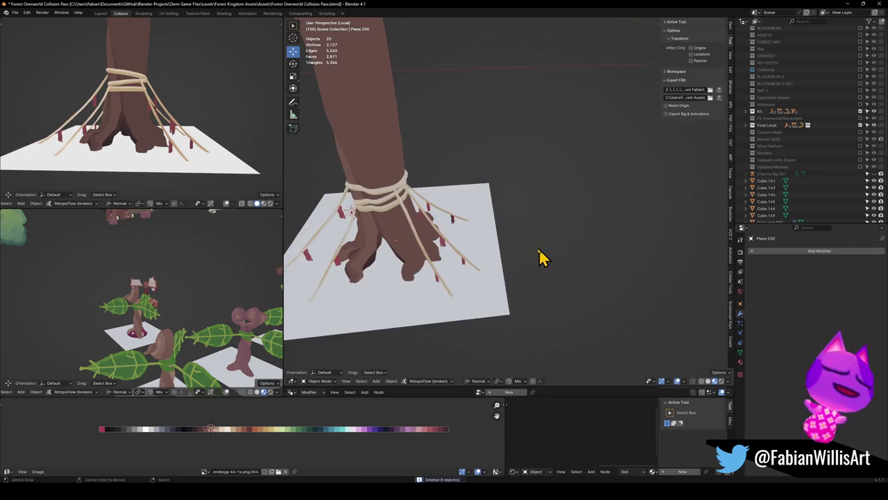
pyautogui.press('Delete')
pyautogui.scroll(3, 423, 295)
pyautogui.scroll(1, 486, 250)
# Select a single red cloth strip and enter Edit Mode on it.
pyautogui.press('a')
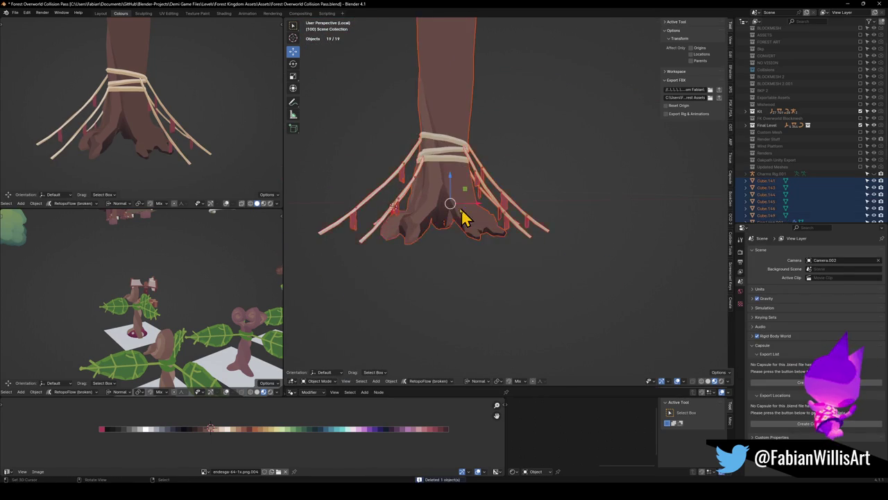
pyautogui.scroll(2, 461, 219)
pyautogui.hotkey('alt', 'a')
pyautogui.moveTo(461, 219)
pyautogui.mouseDown(button='middle')
pyautogui.moveTo(531, 250)
pyautogui.moveTo(521, 254)
pyautogui.mouseUp(button='middle')
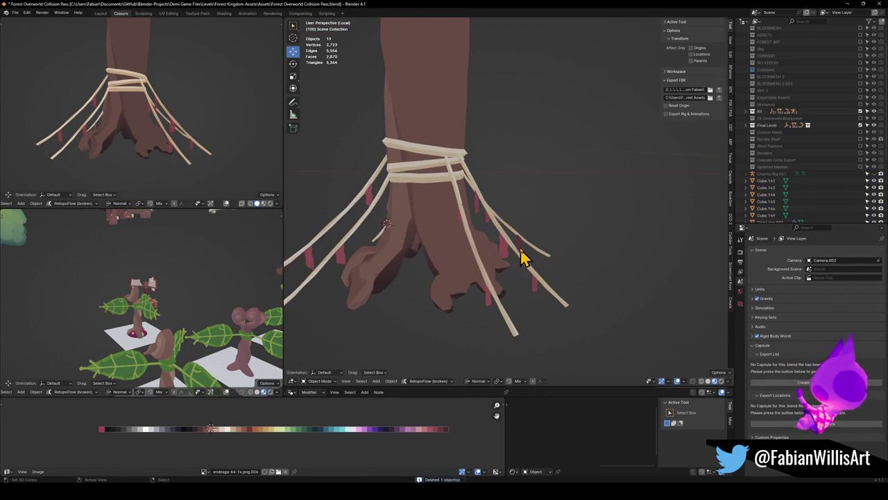
pyautogui.click(521, 254)
pyautogui.press('Tab')
# Nudge a cloth strip into place, return to object mode and switch to solid shading.
pyautogui.press('g')
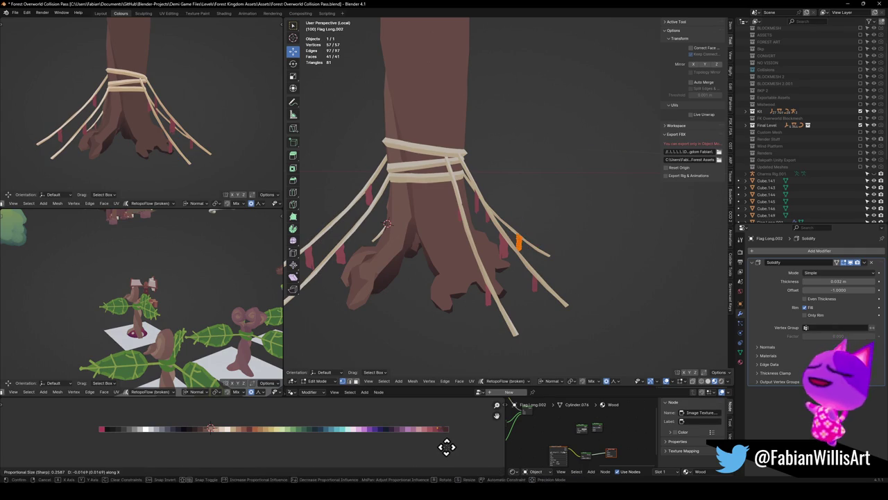
pyautogui.click(446, 446)
pyautogui.press('Tab')
pyautogui.scroll(3, 586, 321)
pyautogui.moveTo(589, 317)
pyautogui.mouseDown(button='middle')
pyautogui.moveTo(553, 303)
pyautogui.moveTo(437, 308)
pyautogui.moveTo(486, 308)
pyautogui.moveTo(528, 293)
pyautogui.mouseUp(button='middle')
pyautogui.scroll(-3, 486, 308)
pyautogui.click(457, 240)
pyautogui.moveTo(444, 246); pyautogui.dragTo(531, 244, button='middle')
# Select every part of the roped tree, apply rotation and scale, and make the trunk active.
pyautogui.press('a')
pyautogui.moveTo(539, 244); pyautogui.dragTo(535, 250, button='middle')
pyautogui.hotkey('ctrl', 's')
pyautogui.hotkey('ctrl', 'a')
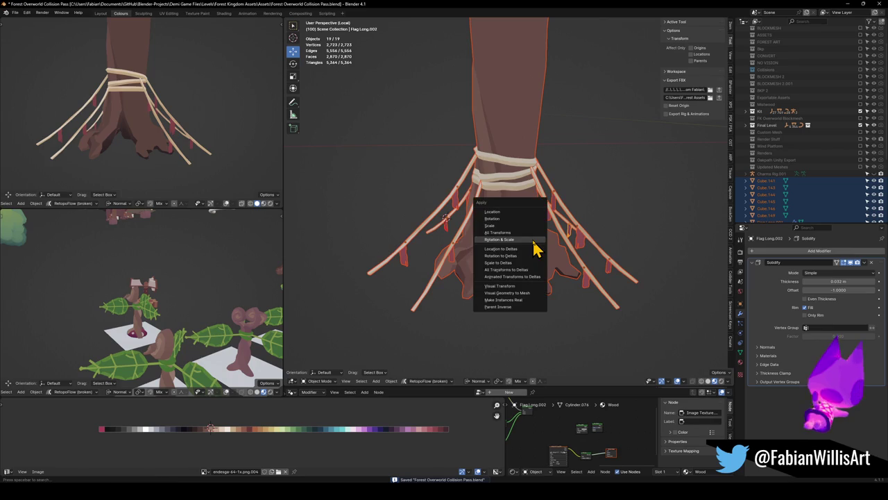
pyautogui.click(536, 248)
pyautogui.moveTo(531, 251)
pyautogui.mouseDown(button='middle')
pyautogui.moveTo(535, 233)
pyautogui.moveTo(535, 258)
pyautogui.mouseUp(button='middle')
pyautogui.keyDown('shift'); pyautogui.click(535, 260); pyautogui.keyUp('shift')
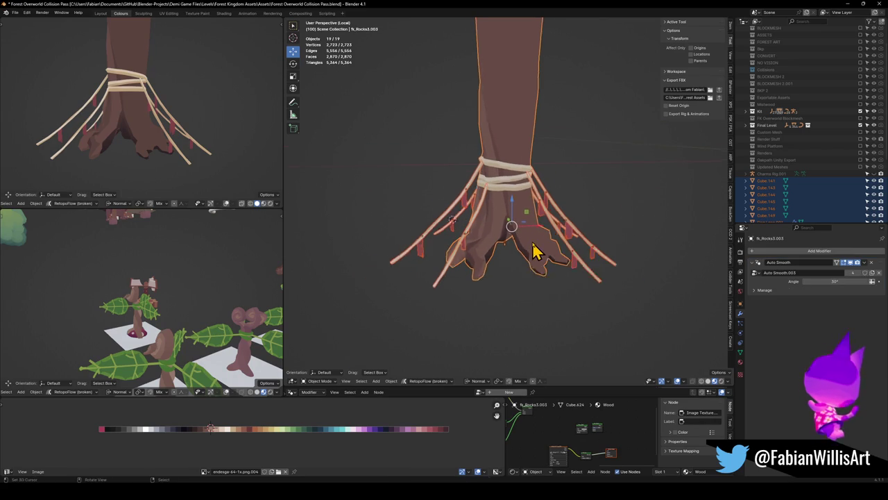
# Duplicate the roped tree, drop the copy to the left of the original, and save.
pyautogui.hotkey('shift', 'd')
pyautogui.hotkey('shift', 'z')
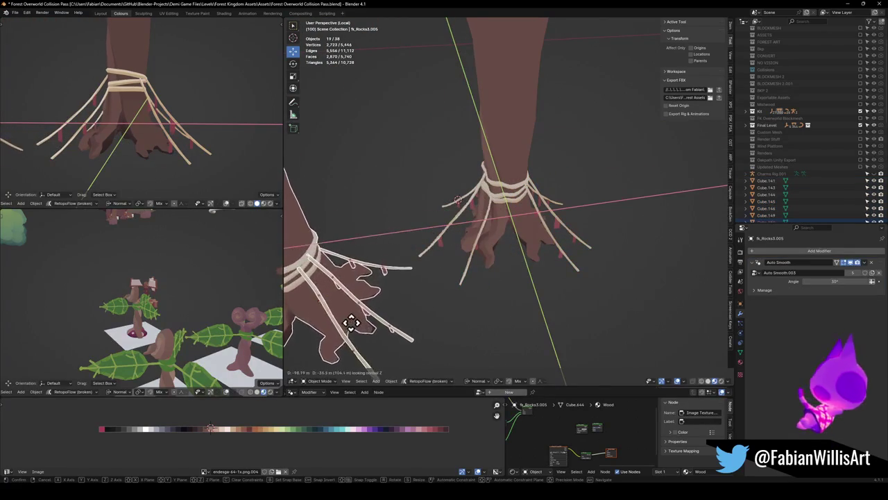
pyautogui.click(352, 321)
pyautogui.hotkey('ctrl', 's')
# Undo the tree duplicate and restore the original tree's selection.
pyautogui.moveTo(516, 259); pyautogui.dragTo(511, 238, button='middle')
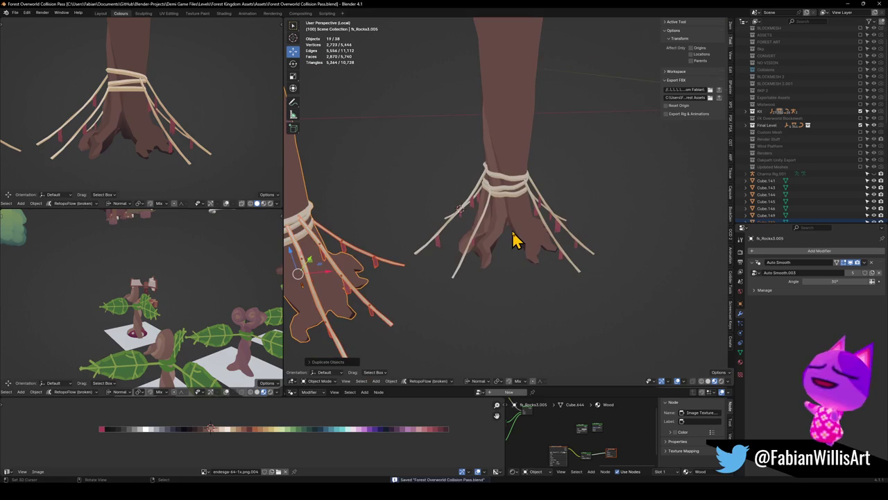
pyautogui.press('c')
pyautogui.moveTo(500, 262)
pyautogui.mouseDown()
pyautogui.moveTo(524, 188)
pyautogui.moveTo(511, 242)
pyautogui.mouseUp()
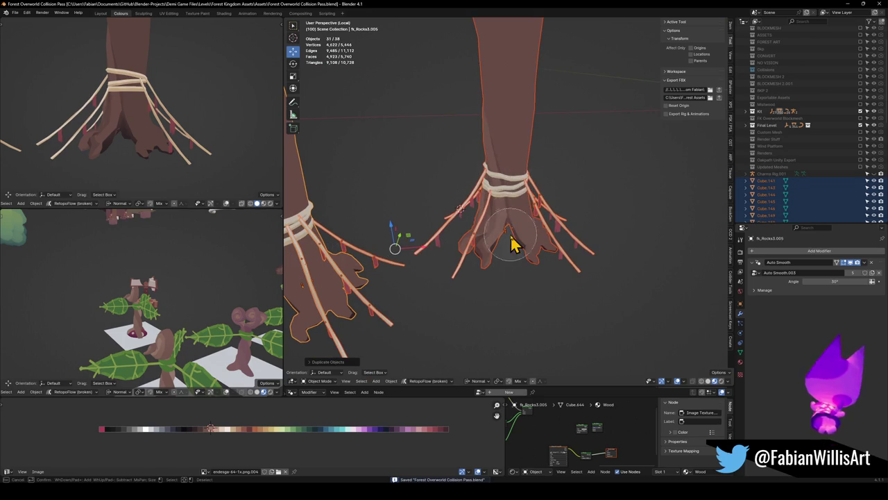
pyautogui.press('Escape')
pyautogui.hotkey('ctrl', 'z')
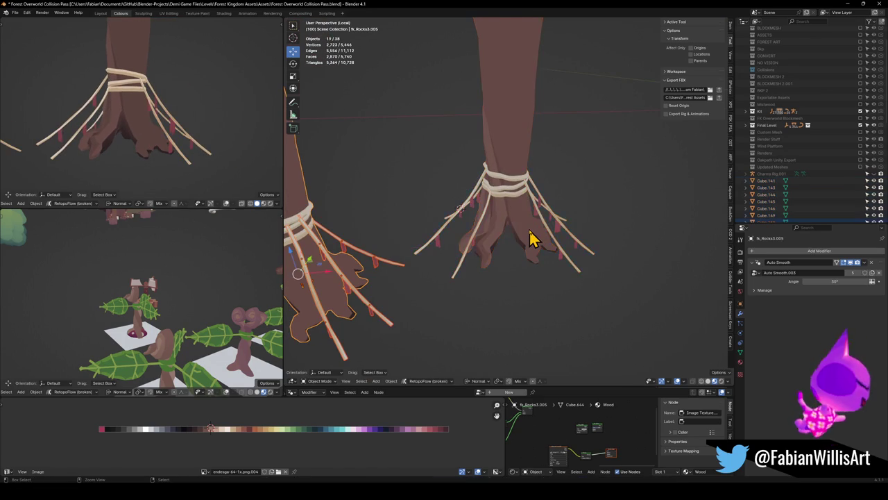
pyautogui.hotkey('ctrl', 'z')
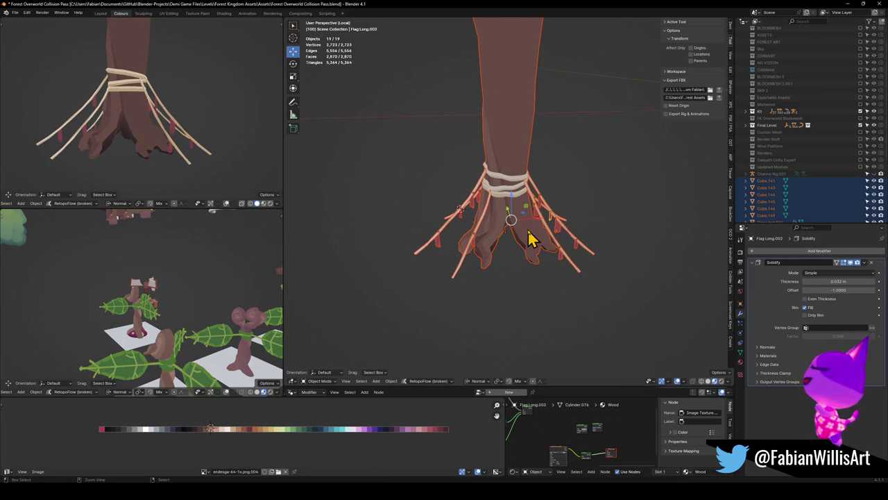
pyautogui.hotkey('alt', 'a')
pyautogui.hotkey('ctrl', 'z')
# Select all ropes and cloth strips and convert them to plain meshes with Quick Favorites.
pyautogui.moveTo(527, 232)
pyautogui.mouseDown(button='middle')
pyautogui.moveTo(595, 240)
pyautogui.moveTo(562, 211)
pyautogui.mouseUp(button='middle')
pyautogui.press('c')
pyautogui.moveTo(470, 201)
pyautogui.mouseDown()
pyautogui.moveTo(480, 186)
pyautogui.moveTo(559, 270)
pyautogui.mouseUp()
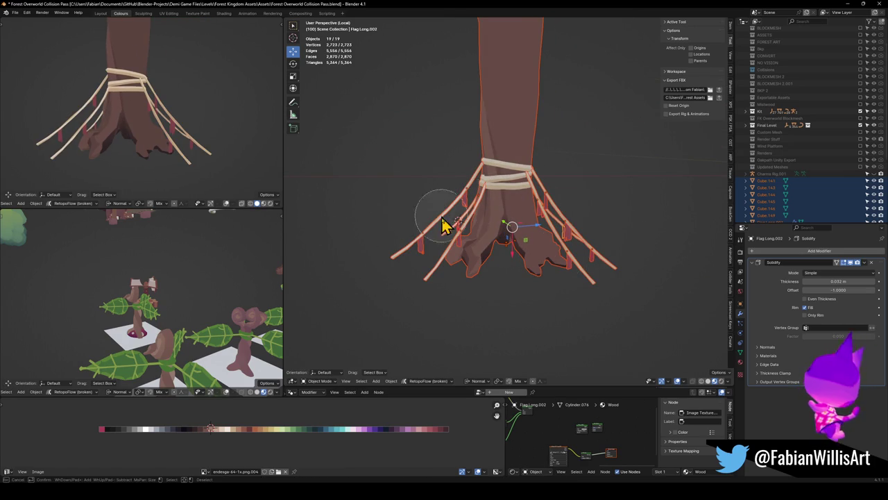
pyautogui.press('Escape')
pyautogui.scroll(-3, 510, 235)
pyautogui.scroll(2, 510, 235)
pyautogui.scroll(2, 512, 233)
pyautogui.press('q')
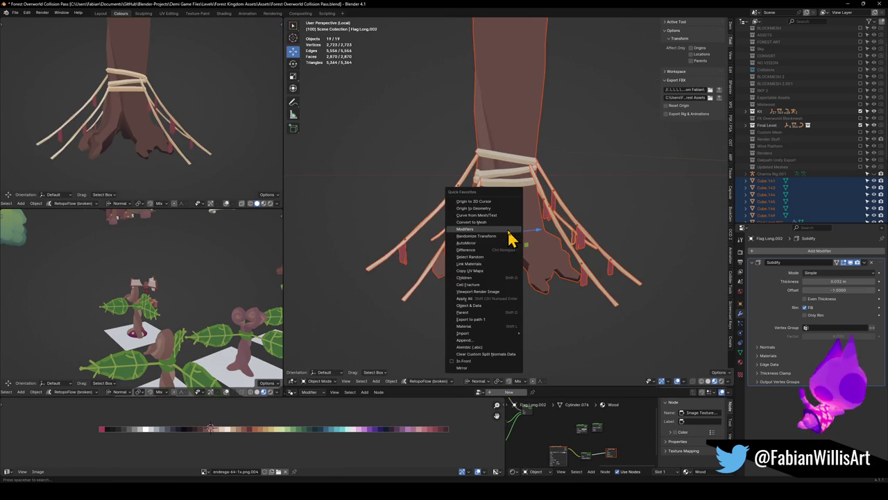
pyautogui.click(499, 230)
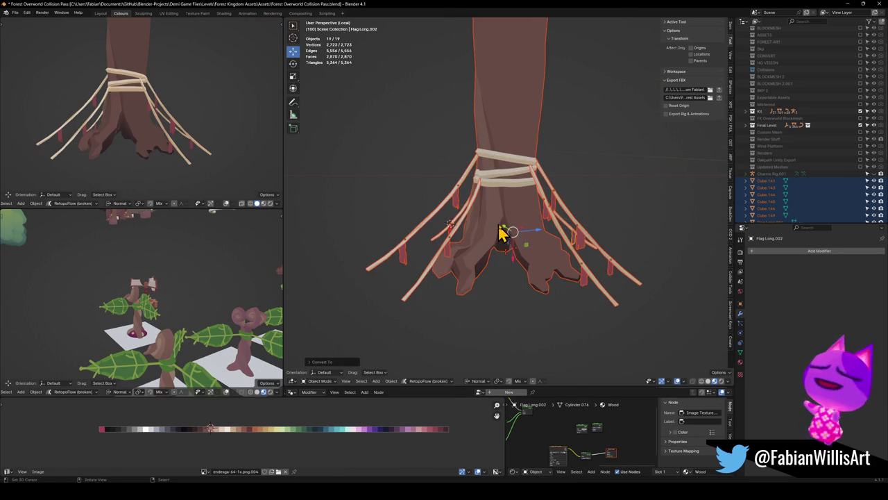
# Join the ropes and red strips into the trunk's mesh and save the file.
pyautogui.hotkey('ctrl', 'j')
pyautogui.moveTo(524, 239); pyautogui.dragTo(559, 265, button='middle')
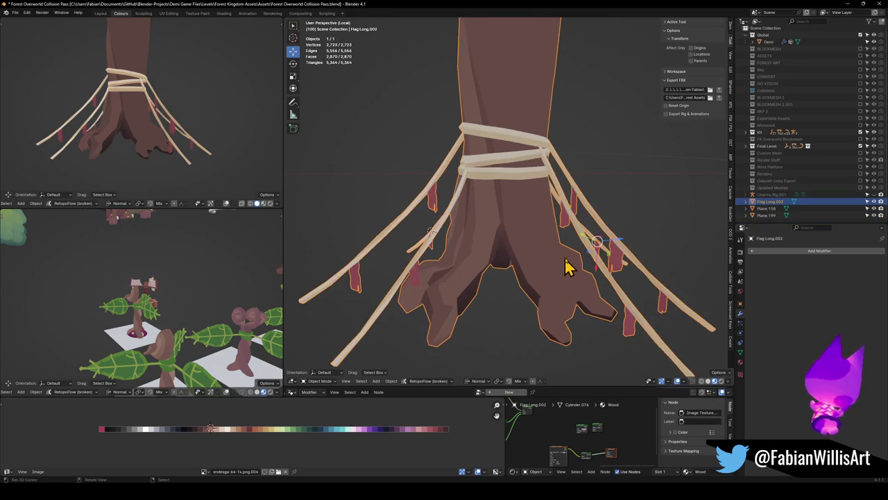
pyautogui.hotkey('ctrl', 'z')
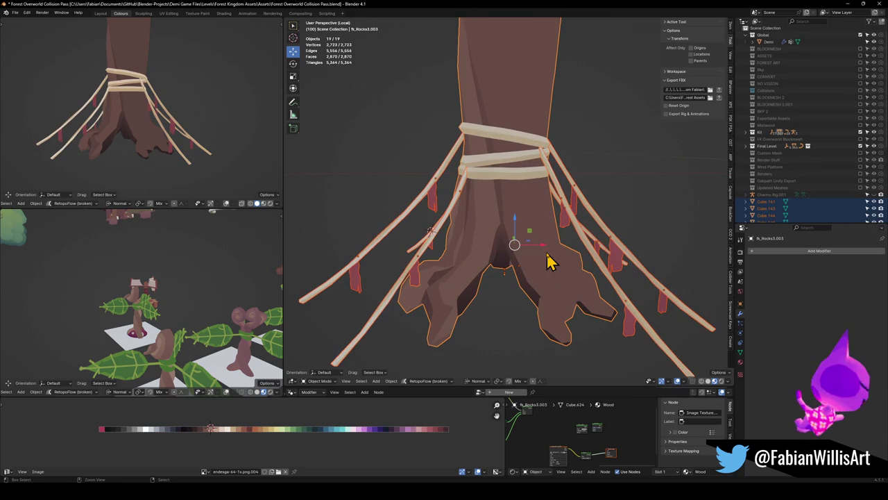
pyautogui.hotkey('ctrl', 'shift', 'z')
pyautogui.moveTo(551, 268)
pyautogui.mouseDown(button='middle')
pyautogui.moveTo(555, 290)
pyautogui.moveTo(539, 264)
pyautogui.moveTo(535, 212)
pyautogui.moveTo(541, 282)
pyautogui.mouseUp(button='middle')
pyautogui.scroll(-3, 534, 264)
pyautogui.scroll(-2, 555, 253)
pyautogui.moveTo(580, 256); pyautogui.dragTo(488, 248, button='middle')
pyautogui.hotkey('ctrl', 's')
# Exit local view so the merged tree shows within the full forest level.
pyautogui.click(530, 254)
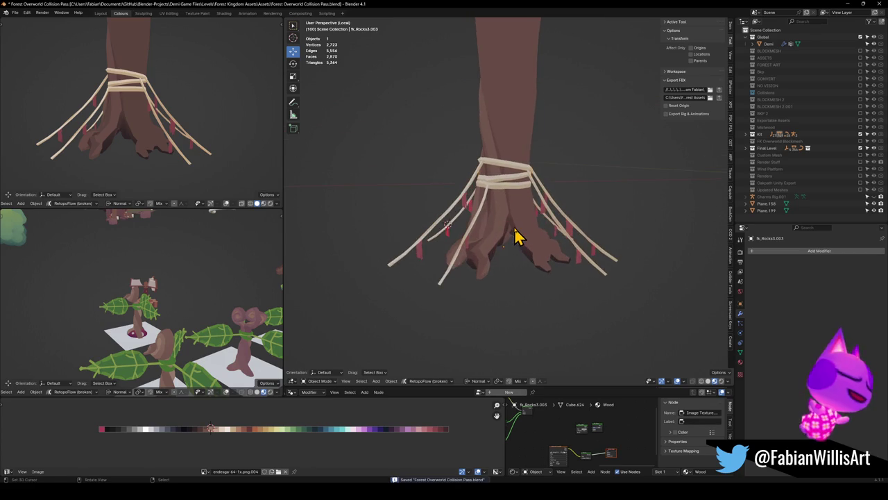
pyautogui.press('KP_Divide')
pyautogui.scroll(-2, 496, 244)
pyautogui.moveTo(488, 248); pyautogui.dragTo(583, 270, button='middle')
pyautogui.click(740, 373)
# Remove the Jrny and Nature material slots from the tree, then save.
pyautogui.scroll(3, 545, 258)
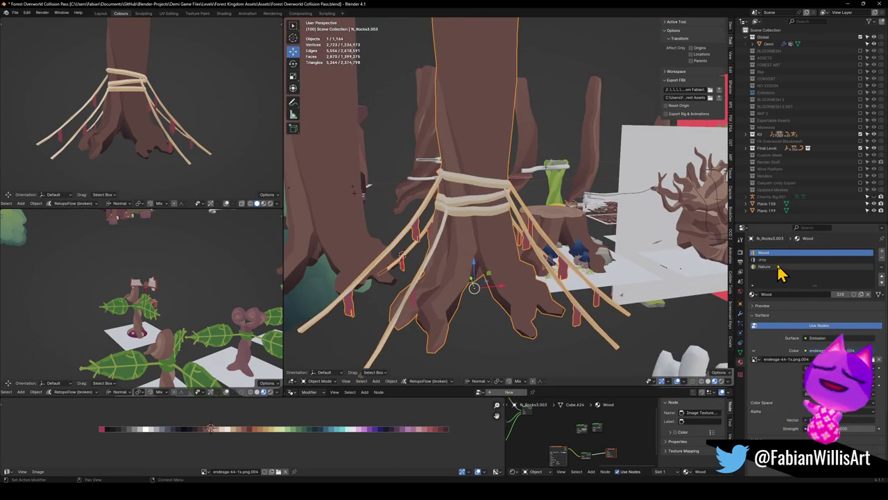
pyautogui.click(826, 259)
pyautogui.click(882, 260)
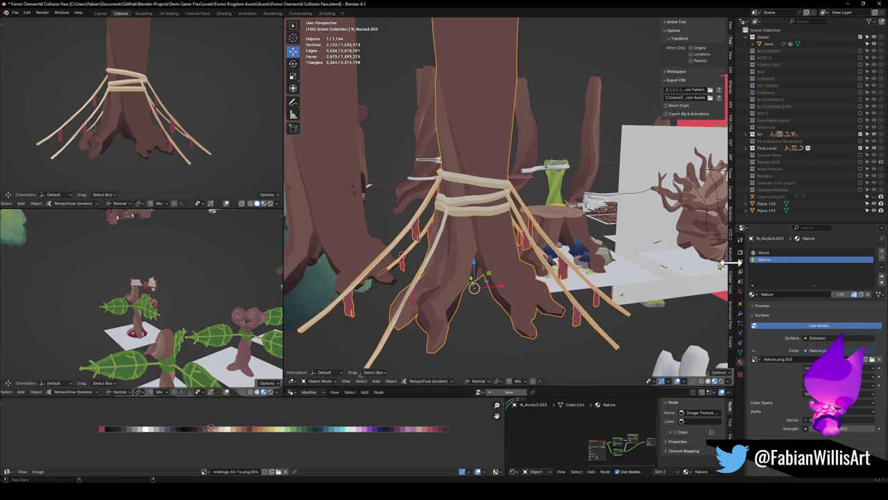
pyautogui.moveTo(591, 280); pyautogui.dragTo(624, 280, button='middle')
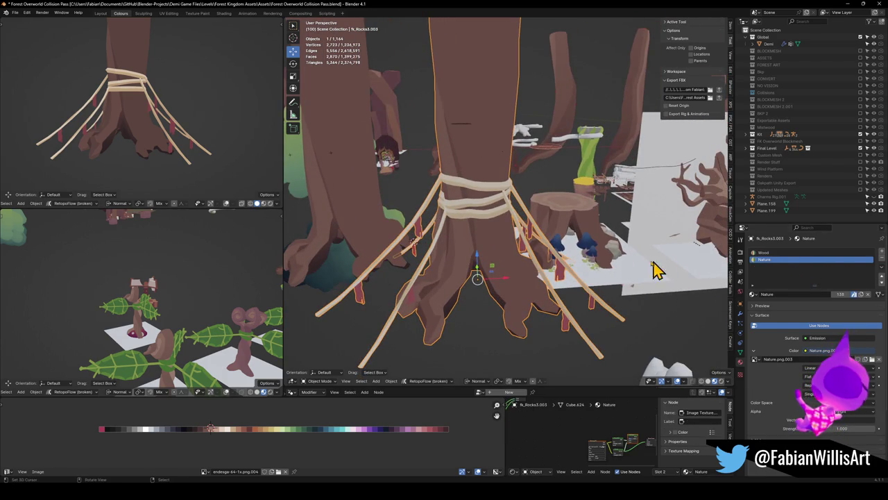
pyautogui.hotkey('alt', 'a')
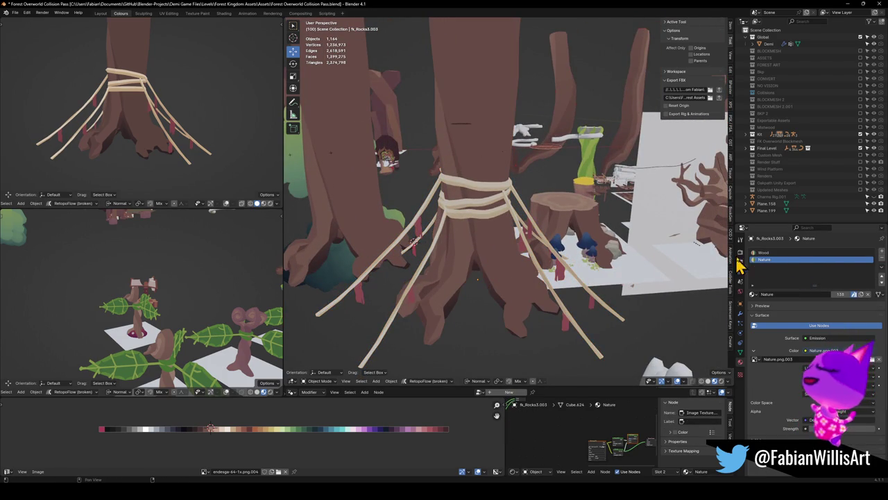
pyautogui.click(882, 265)
pyautogui.moveTo(549, 263)
pyautogui.mouseDown(button='middle')
pyautogui.moveTo(511, 284)
pyautogui.moveTo(478, 271)
pyautogui.mouseUp(button='middle')
pyautogui.hotkey('ctrl', 's')
# Select the mushroom-and-rock cluster and place the 3D cursor among the tree roots.
pyautogui.click(505, 270)
pyautogui.scroll(3, 555, 268)
pyautogui.moveTo(634, 264)
pyautogui.mouseDown(button='middle')
pyautogui.moveTo(505, 260)
pyautogui.moveTo(527, 246)
pyautogui.moveTo(557, 254)
pyautogui.moveTo(533, 230)
pyautogui.moveTo(537, 253)
pyautogui.moveTo(495, 252)
pyautogui.moveTo(558, 253)
pyautogui.moveTo(593, 266)
pyautogui.mouseUp(button='middle')
pyautogui.click(564, 242)
pyautogui.scroll(2, 565, 268)
pyautogui.click(416, 262)
pyautogui.hotkey('shift', 's')
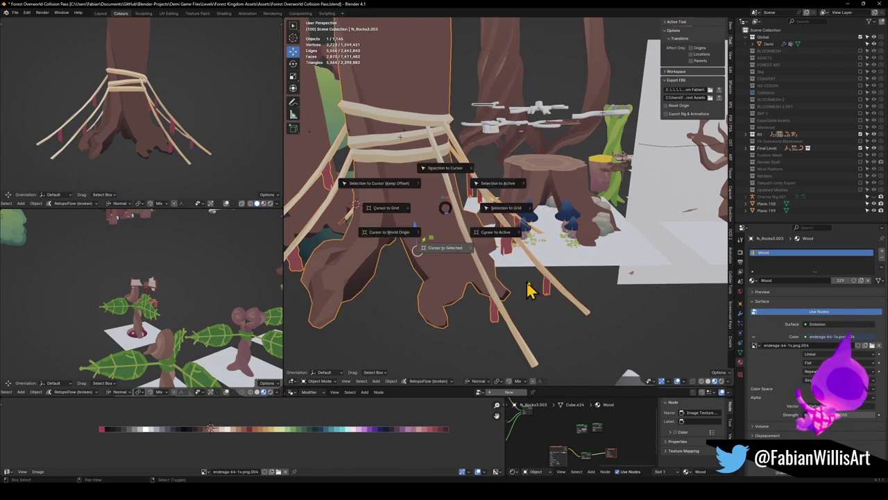
# Snap the mushroom-and-rock cluster to the 3D cursor at the tree roots.
pyautogui.click(485, 287)
pyautogui.hotkey('shift', 's')
pyautogui.click(593, 229)
pyautogui.scroll(2, 481, 278)
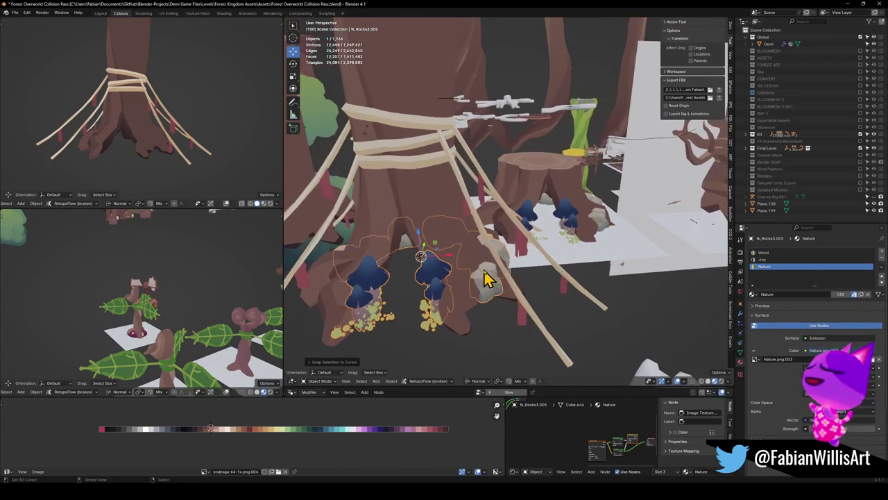
pyautogui.scroll(1, 485, 277)
# In Edit Mode, select the cluster's Nature-material mushroom faces and hide them.
pyautogui.press('Tab')
pyautogui.scroll(2, 522, 257)
pyautogui.moveTo(522, 257)
pyautogui.mouseDown(button='middle')
pyautogui.moveTo(504, 250)
pyautogui.moveTo(585, 247)
pyautogui.moveTo(526, 255)
pyautogui.mouseUp(button='middle')
pyautogui.press('g')
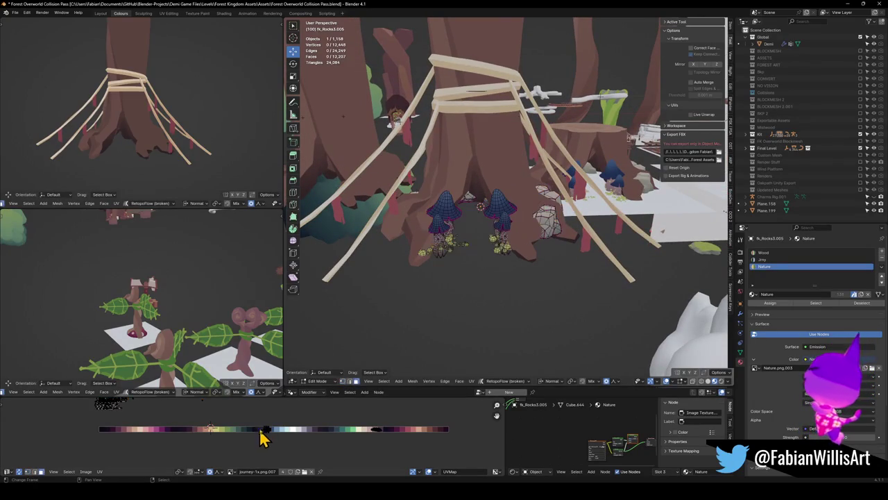
pyautogui.scroll(-2, 340, 451)
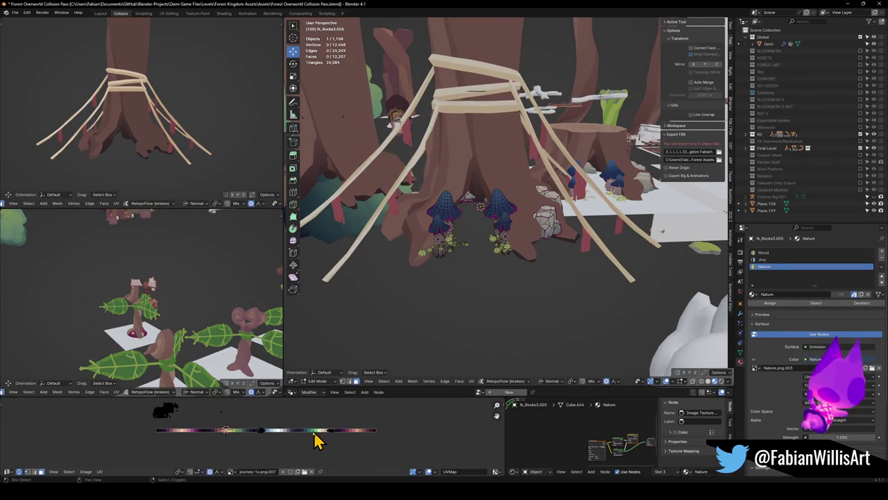
pyautogui.click(817, 303)
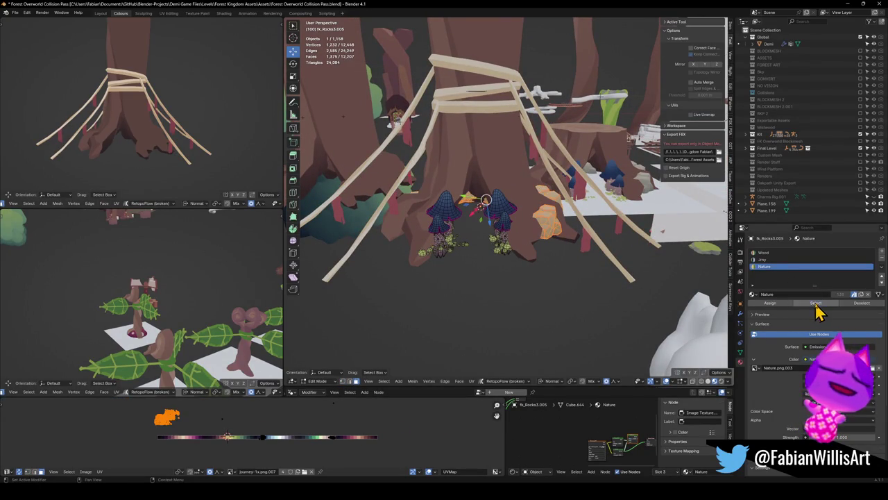
pyautogui.moveTo(393, 347); pyautogui.dragTo(461, 283, button='middle')
pyautogui.press('h')
pyautogui.moveTo(481, 205)
pyautogui.mouseDown(button='middle')
pyautogui.moveTo(518, 202)
pyautogui.moveTo(504, 226)
pyautogui.mouseUp(button='middle')
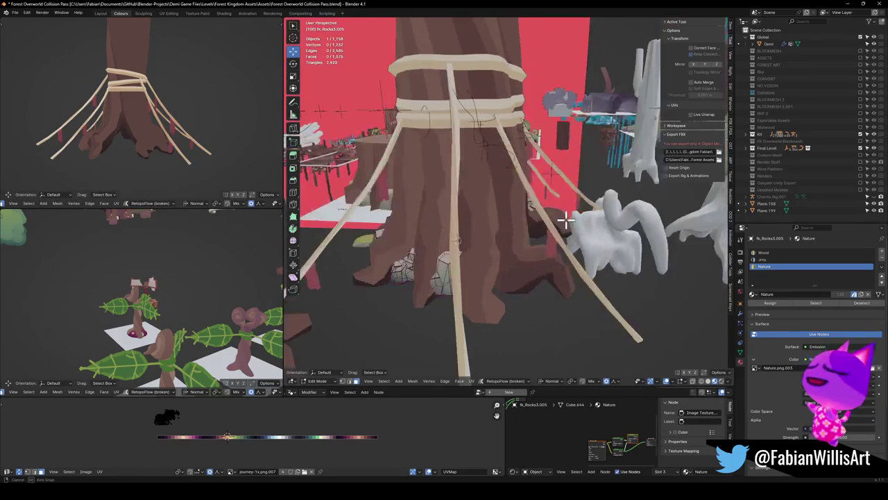
pyautogui.scroll(3, 503, 226)
pyautogui.moveTo(527, 240)
pyautogui.mouseDown(button='middle')
pyautogui.moveTo(609, 272)
pyautogui.moveTo(648, 257)
pyautogui.mouseUp(button='middle')
# Select the rock at the roots with L, duplicate it and slide the copy along the ground.
pyautogui.press('l')
pyautogui.press('l')
pyautogui.hotkey('shift', 'd')
pyautogui.rightClick(457, 252)
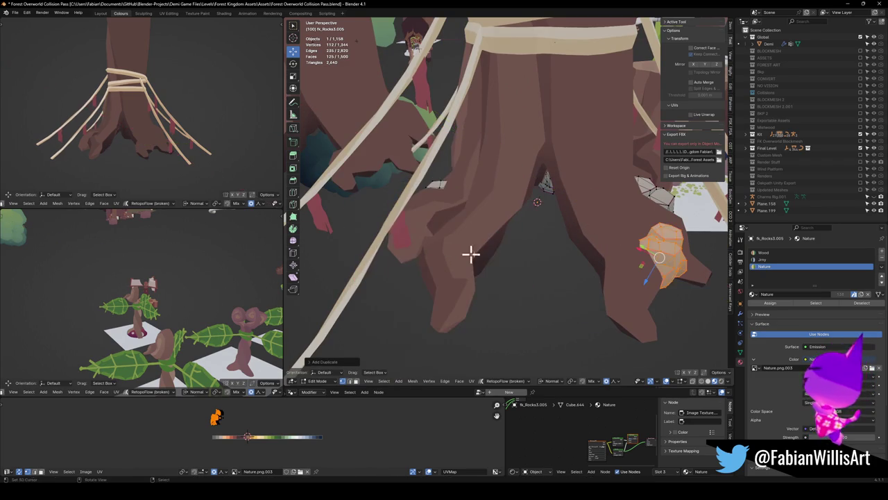
pyautogui.moveTo(538, 252); pyautogui.dragTo(565, 263, button='middle')
pyautogui.press('g')
pyautogui.hotkey('shift', 'z')
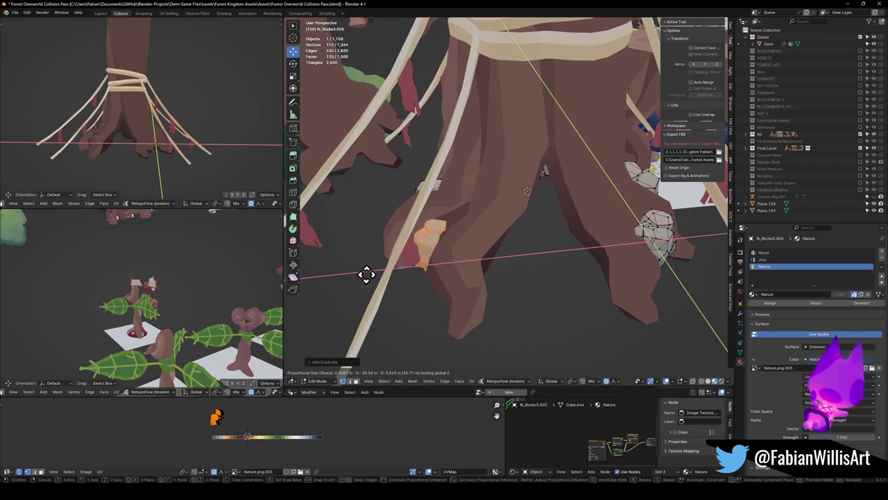
pyautogui.click(352, 281)
# Set the rock copy against another root and return to object mode.
pyautogui.moveTo(436, 238)
pyautogui.mouseDown(button='middle')
pyautogui.moveTo(502, 268)
pyautogui.moveTo(490, 260)
pyautogui.moveTo(543, 220)
pyautogui.moveTo(530, 248)
pyautogui.moveTo(541, 245)
pyautogui.moveTo(541, 225)
pyautogui.moveTo(555, 230)
pyautogui.moveTo(560, 266)
pyautogui.moveTo(546, 238)
pyautogui.moveTo(532, 245)
pyautogui.moveTo(555, 238)
pyautogui.moveTo(533, 263)
pyautogui.moveTo(546, 258)
pyautogui.mouseUp(button='middle')
pyautogui.press('g')
pyautogui.hotkey('shift', 'z')
pyautogui.click(481, 262)
pyautogui.hotkey('alt', 'a')
pyautogui.press('Tab')
pyautogui.click(528, 236)
pyautogui.hotkey('alt', 'a')
pyautogui.scroll(4, 555, 238)
pyautogui.scroll(2, 545, 257)
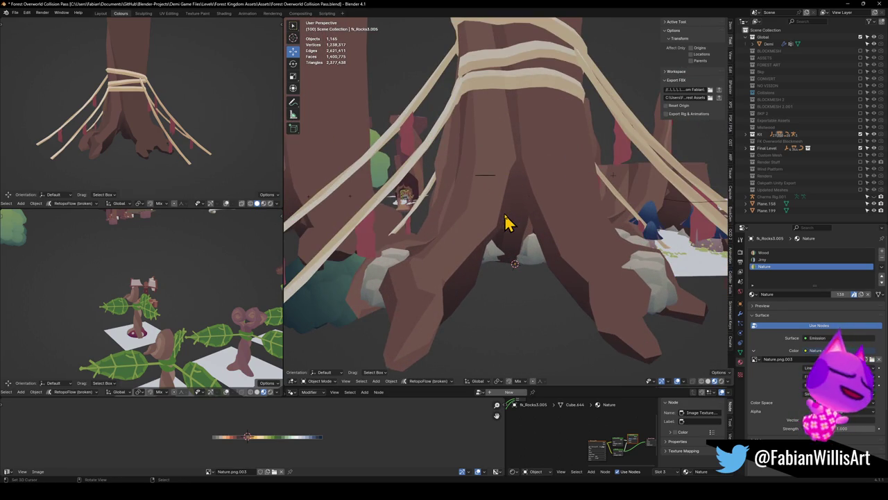
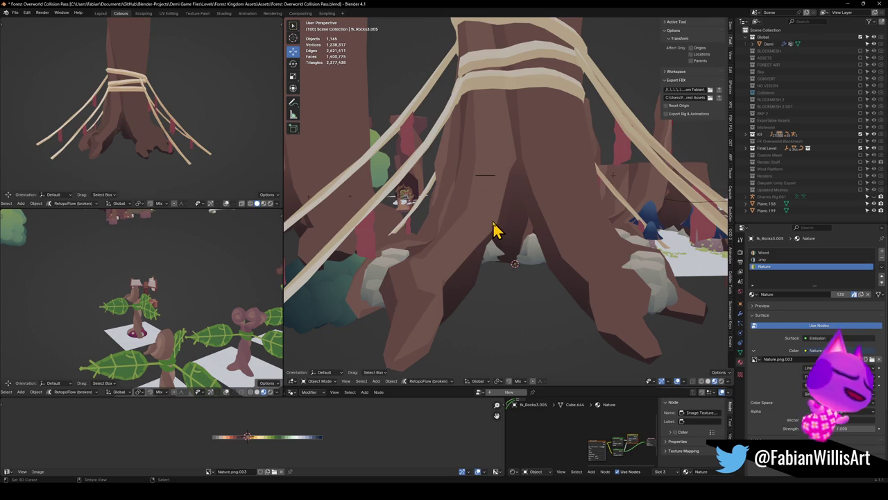
# Select the rope-wrapped tree and save the blend file.
pyautogui.click(570, 170)
pyautogui.press('KP_Decimal')
pyautogui.hotkey('ctrl', 's')
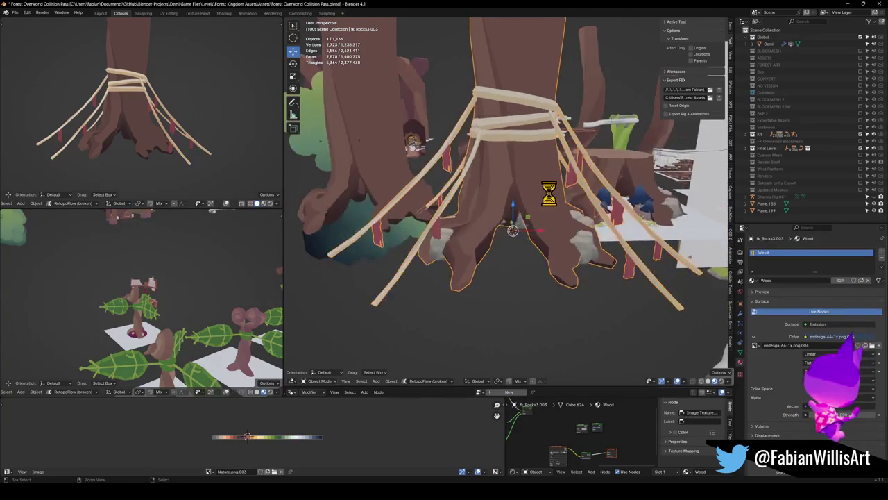
pyautogui.press('F2')
pyautogui.press('Escape')
pyautogui.moveTo(560, 199)
pyautogui.mouseDown(button='middle')
pyautogui.moveTo(605, 171)
pyautogui.moveTo(486, 236)
pyautogui.moveTo(710, 143)
pyautogui.moveTo(589, 169)
pyautogui.mouseUp(button='middle')
# Rename the old sacred stone to Forest_SacredStone_001.
pyautogui.click(646, 129)
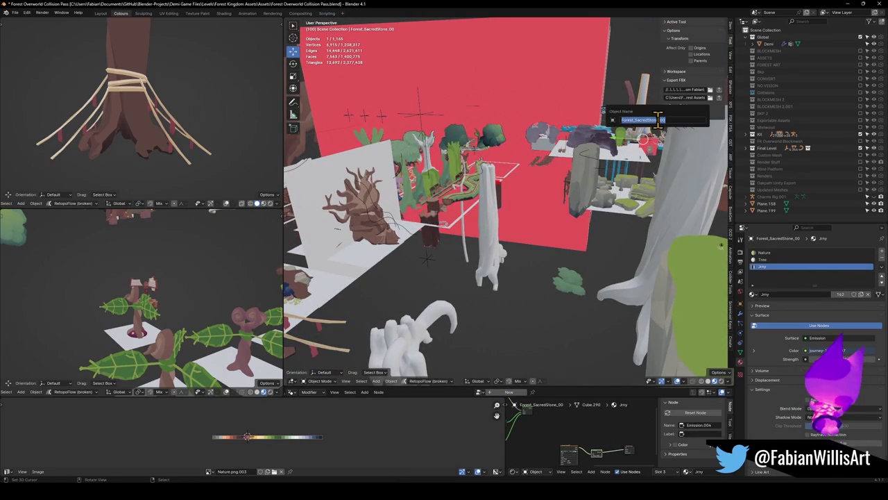
pyautogui.press('F2')
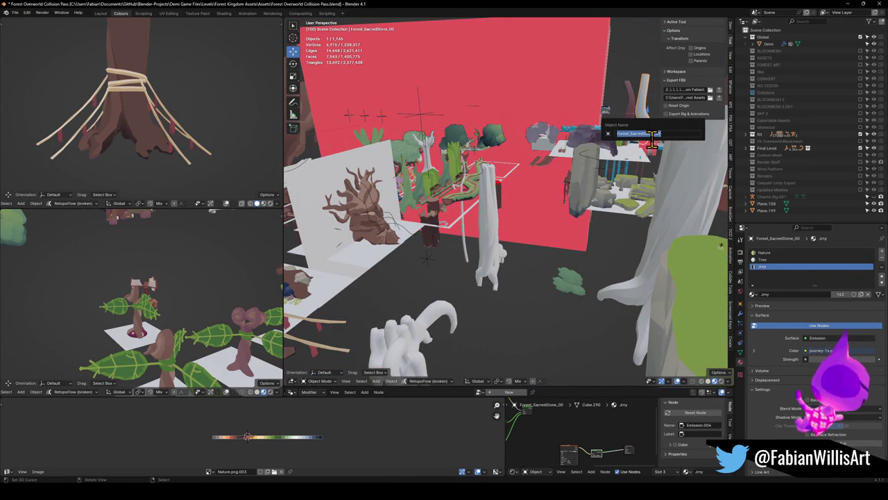
pyautogui.write('1')
pyautogui.press('Return')
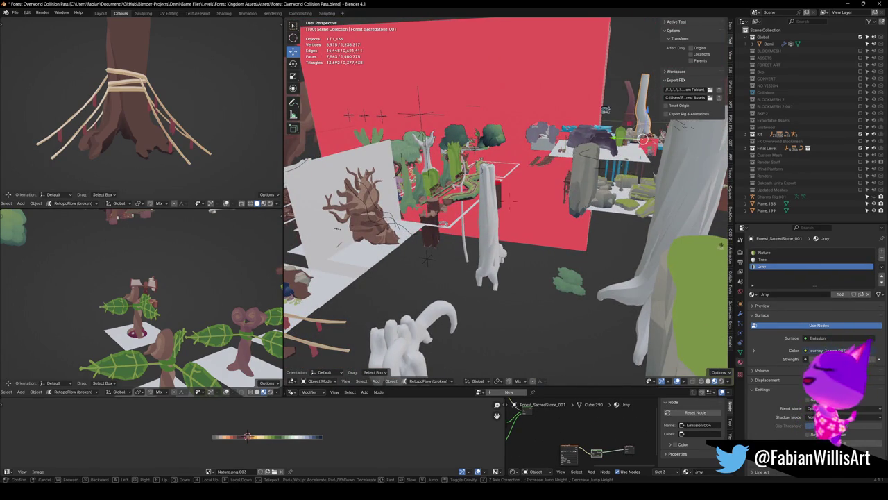
pyautogui.press('KP_Decimal')
# Rename the rope-wrapped tree to Forest_SacredStone_00 and switch to Unity.
pyautogui.click(540, 199)
pyautogui.press('KP_Decimal')
pyautogui.press('F2')
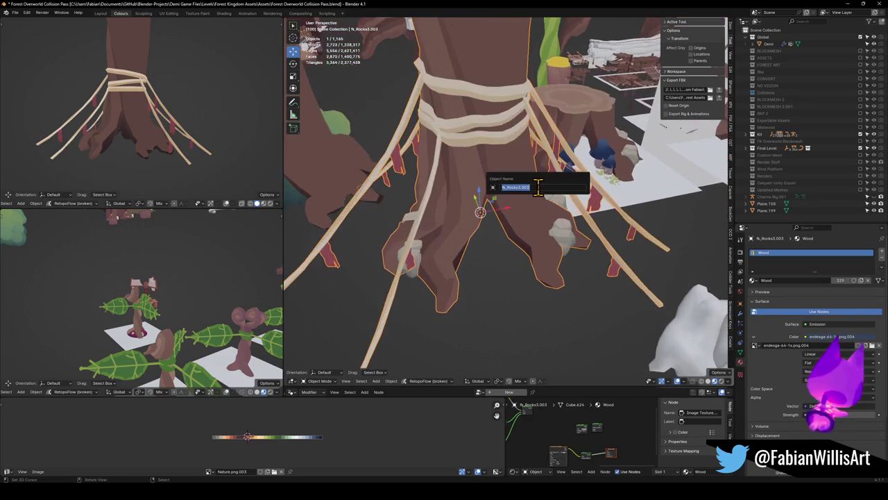
pyautogui.write('Forest_SacredStone_00')
pyautogui.press('Return')
pyautogui.hotkey('alt', 'Tab')
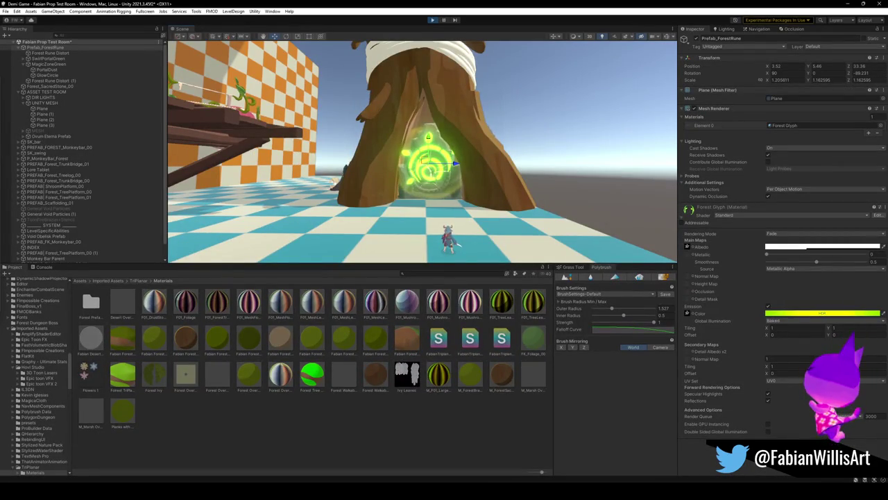
# Return to Blender and select the rock at the tree's base.
pyautogui.hotkey('alt', 'Tab')
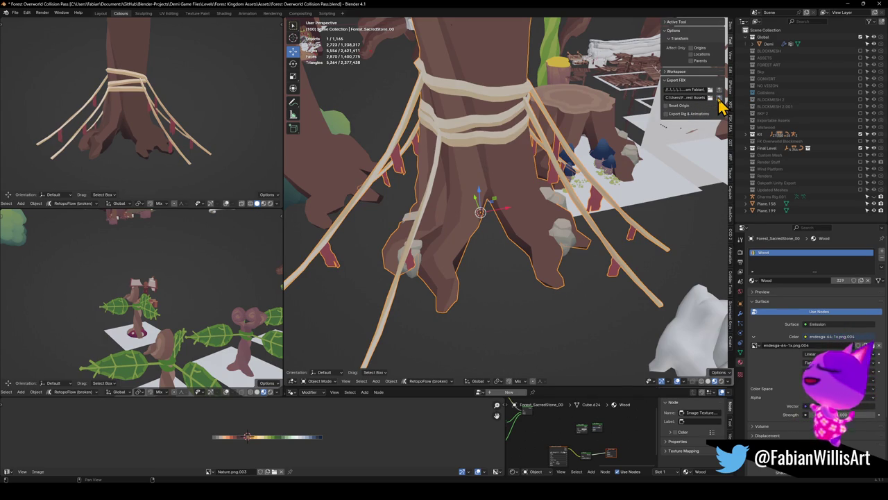
pyautogui.click(559, 239)
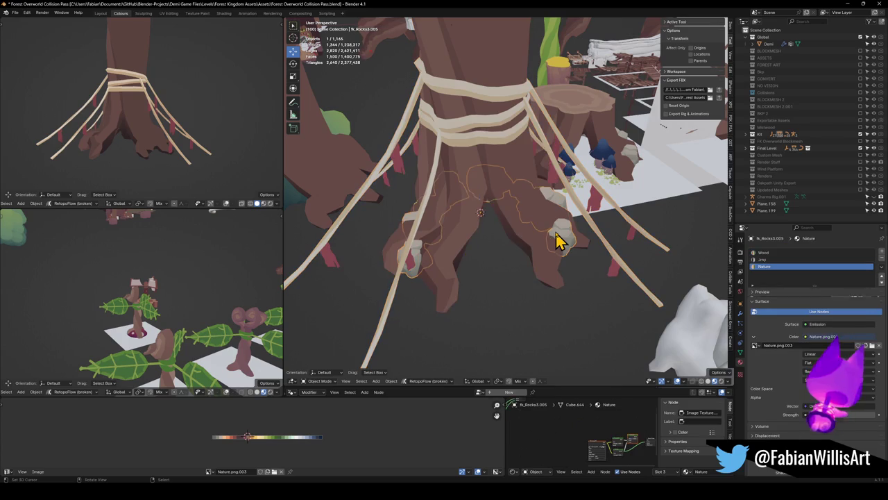
# Remove the rock's extra material slots, join it into the Forest_SacredStone_00 trunk, and save.
pyautogui.click(764, 253)
pyautogui.click(882, 259)
pyautogui.click(882, 259)
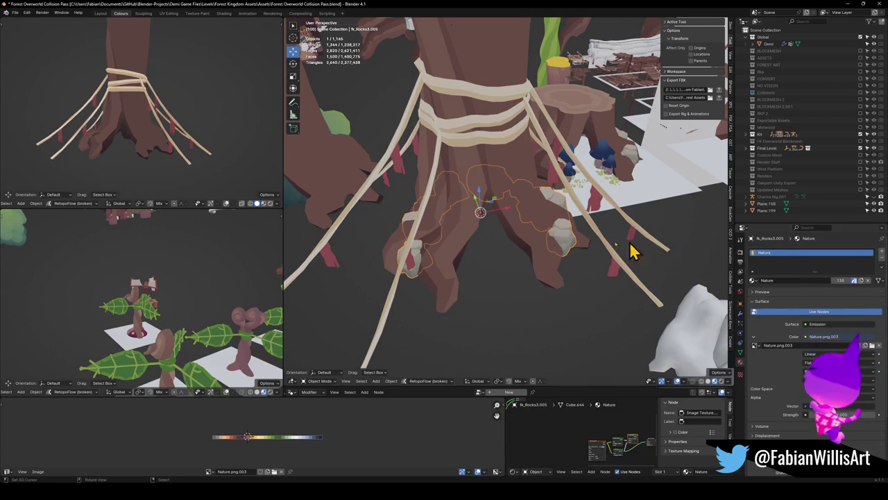
pyautogui.click(550, 255)
pyautogui.hotkey('ctrl', 'j')
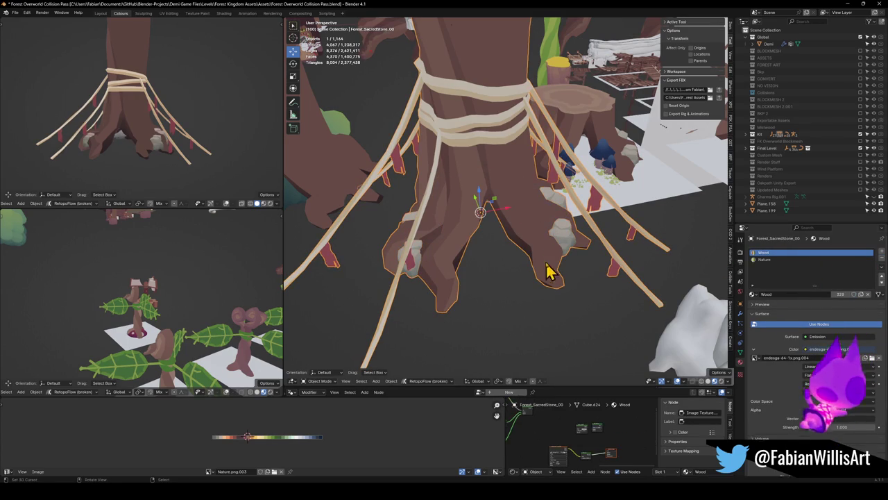
pyautogui.hotkey('ctrl', 's')
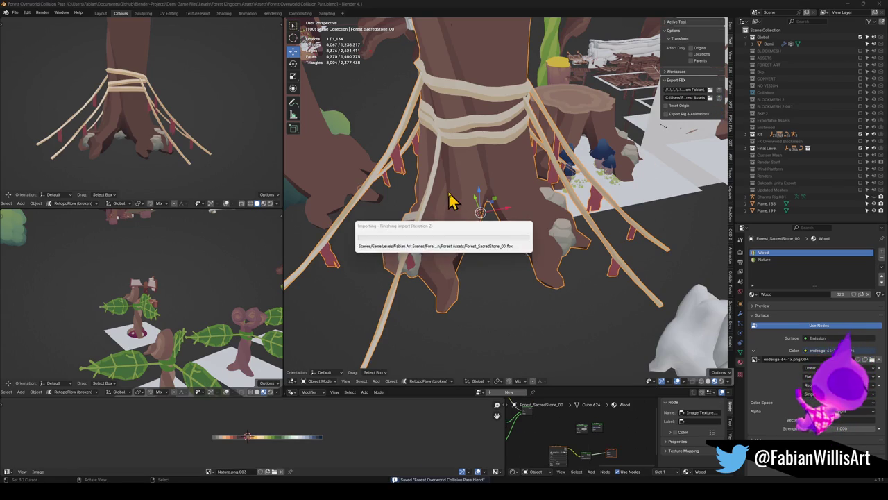
pyautogui.hotkey('alt', 'Tab')
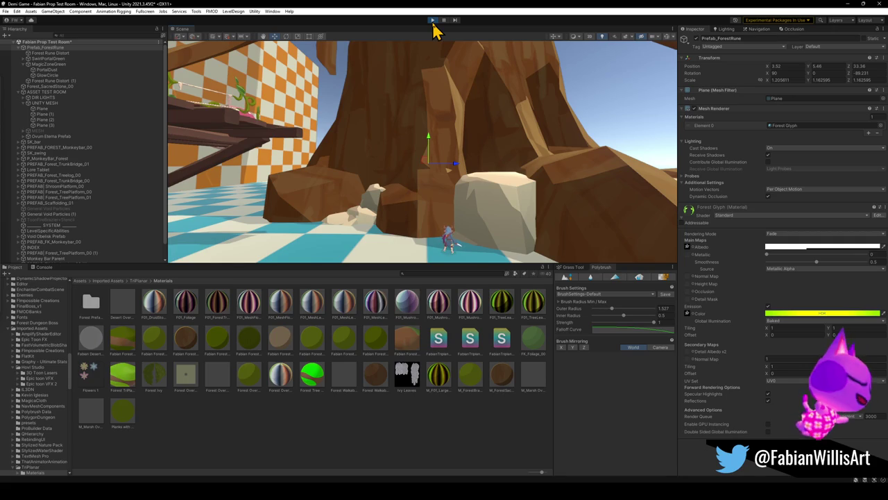
# Play the scene and orbit around the reimported tree, then minimize Unity.
pyautogui.click(432, 20)
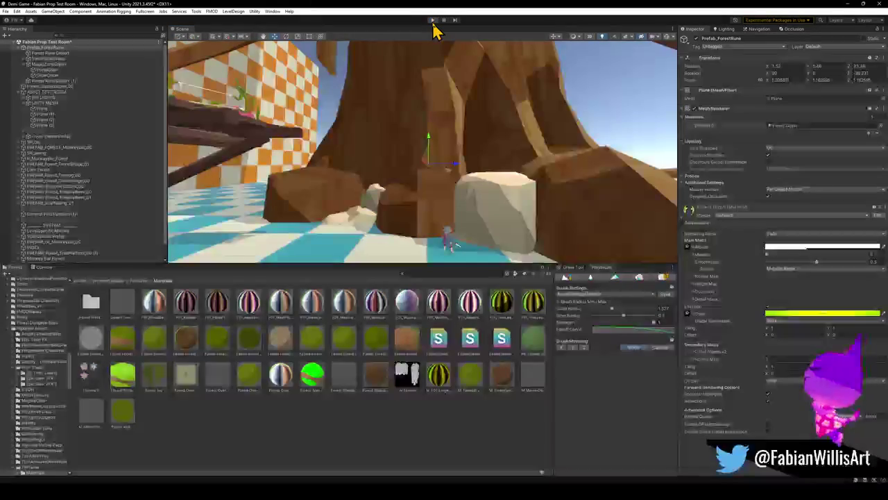
pyautogui.moveTo(485, 136); pyautogui.dragTo(450, 207, button='right')
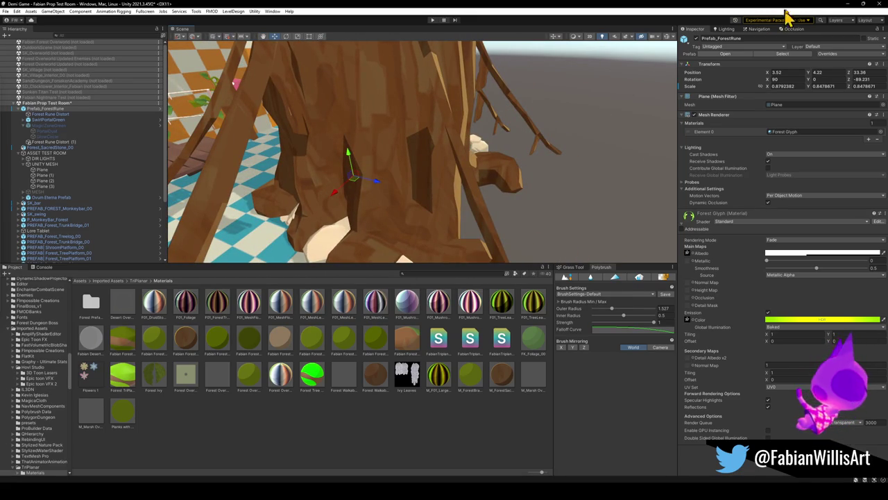
pyautogui.click(848, 4)
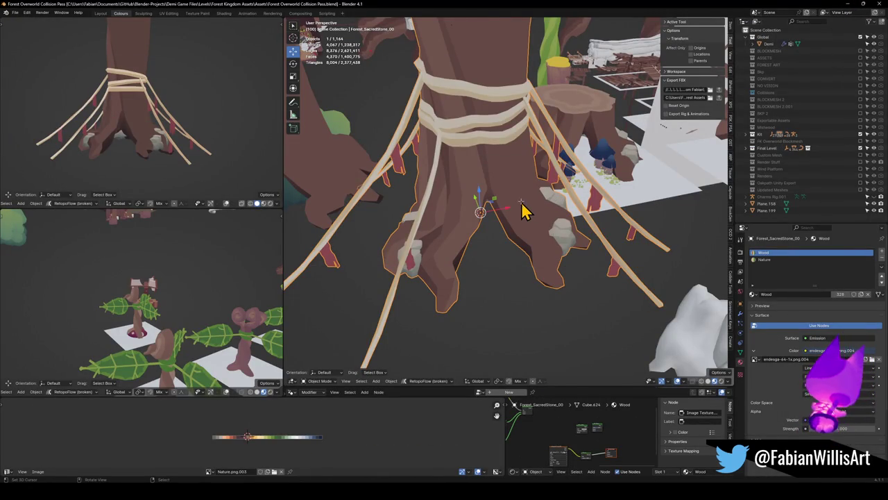
# Assign the Tree material to the trunk in a new slot and save.
pyautogui.press('Tab')
pyautogui.press('l')
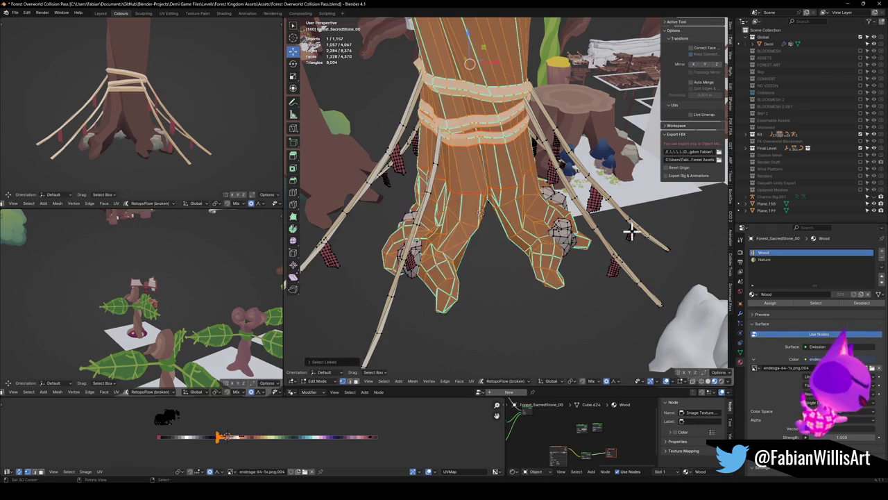
pyautogui.click(882, 254)
pyautogui.click(753, 294)
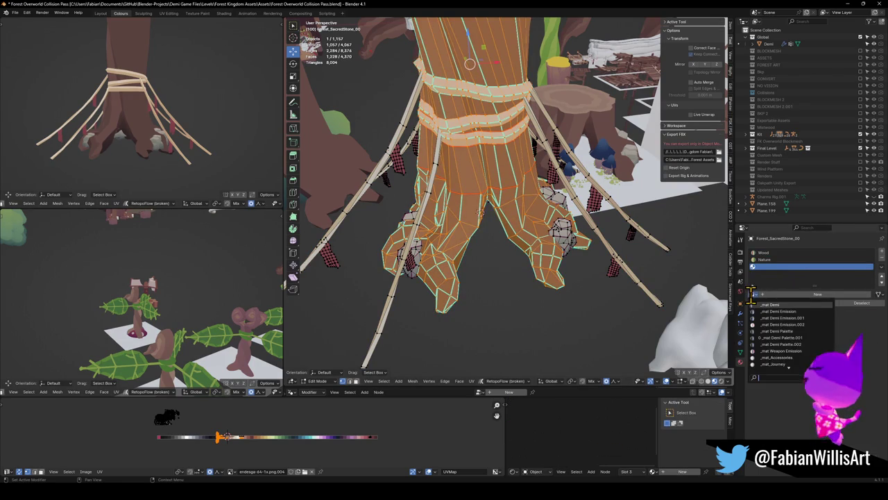
pyautogui.write('gTree')
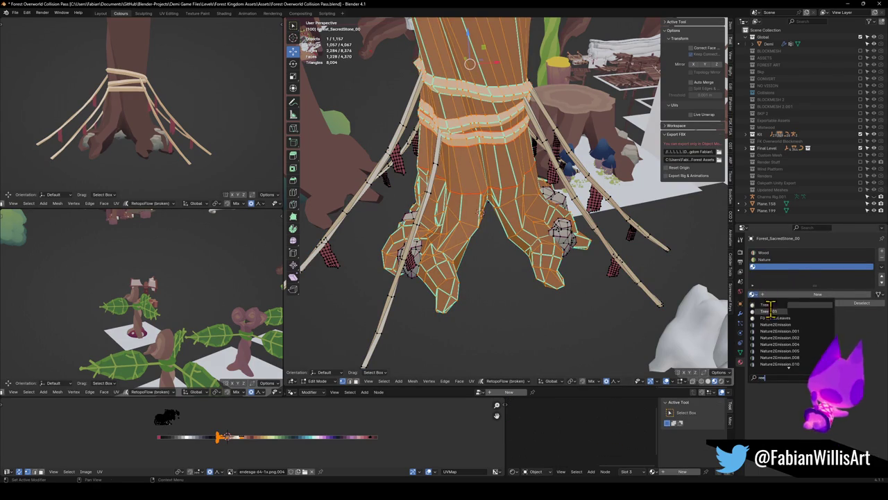
pyautogui.click(770, 305)
pyautogui.click(776, 305)
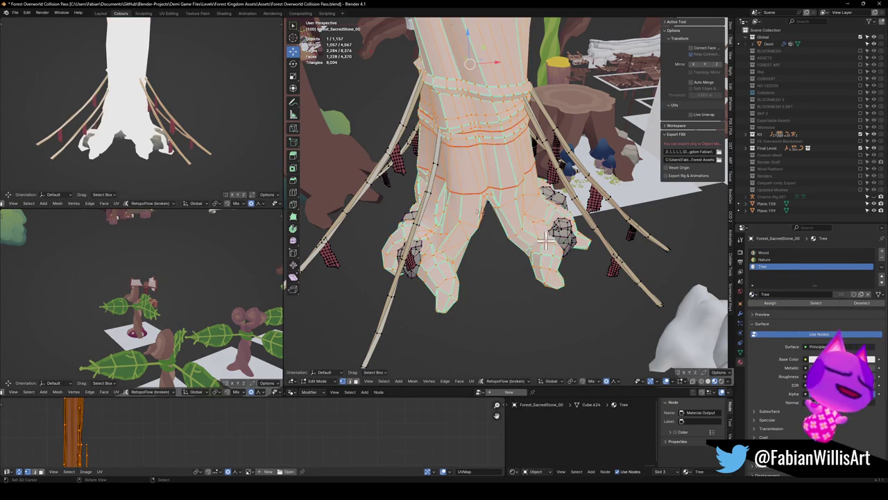
pyautogui.press('Tab')
pyautogui.moveTo(539, 254); pyautogui.dragTo(535, 238, button='middle')
pyautogui.hotkey('alt', 'a')
pyautogui.hotkey('ctrl', 's')
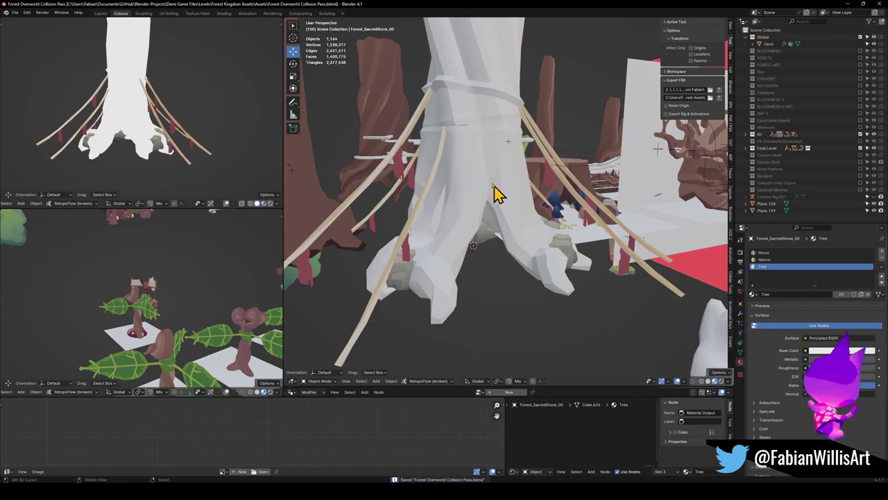
# Mark the selected trunk edge loops as UV seams.
pyautogui.click(484, 170)
pyautogui.press('Tab')
pyautogui.scroll(3, 483, 170)
pyautogui.scroll(3, 484, 167)
pyautogui.hotkey('alt', 'a')
pyautogui.moveTo(484, 147); pyautogui.dragTo(497, 144, button='middle')
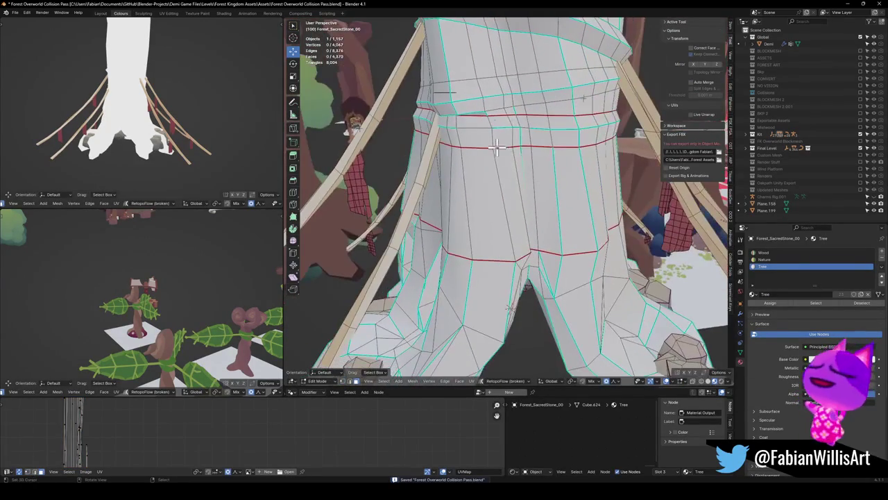
pyautogui.keyDown('alt'); pyautogui.keyDown('shift'); pyautogui.click(487, 74); pyautogui.keyUp('shift'); pyautogui.keyUp('alt')
pyautogui.moveTo(488, 75); pyautogui.dragTo(479, 157, button='middle')
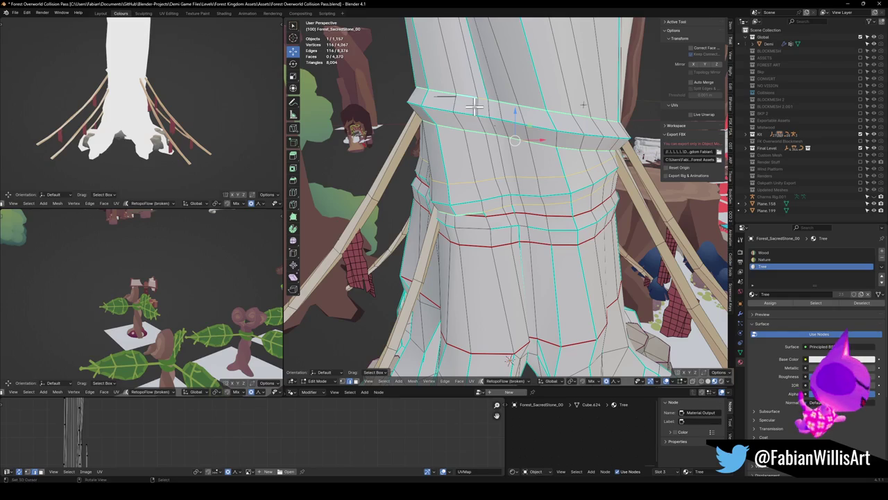
pyautogui.press('u')
pyautogui.click(469, 125)
# Assign the Wood material to the rope bands, save, and reselect the Forest_SacredStone_00 trunk.
pyautogui.hotkey('alt', 'a')
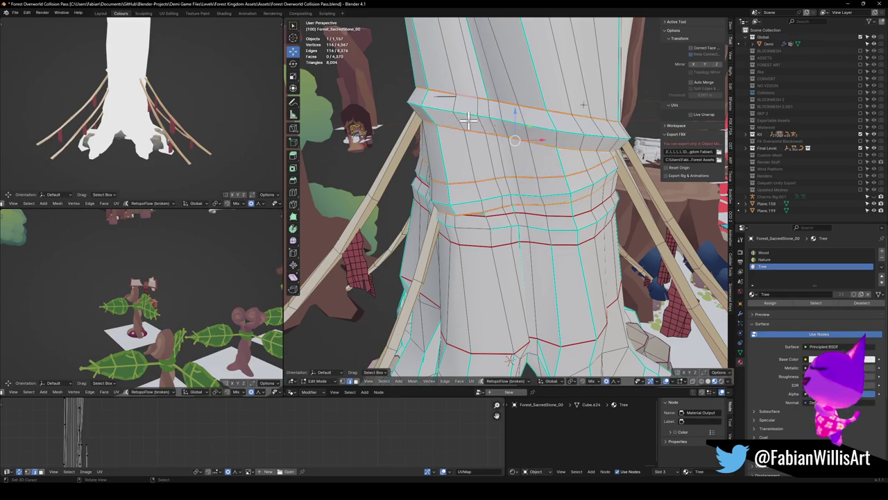
pyautogui.press('l')
pyautogui.press('l')
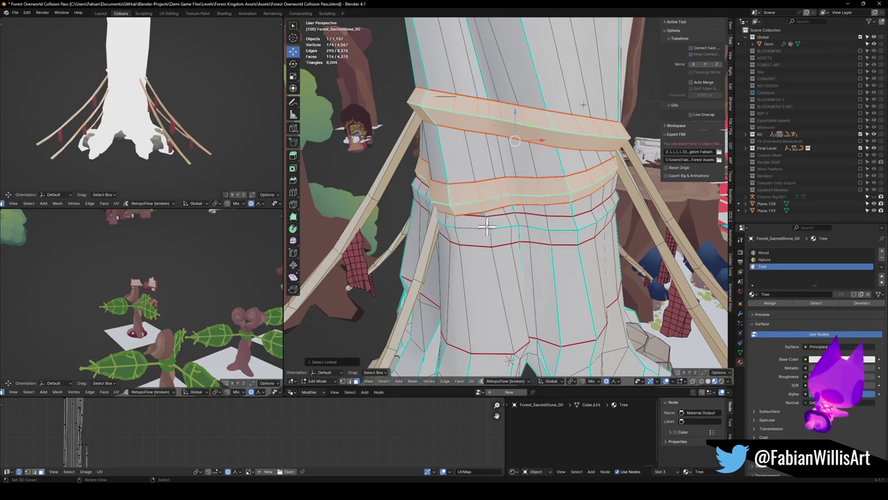
pyautogui.press('l')
pyautogui.click(763, 252)
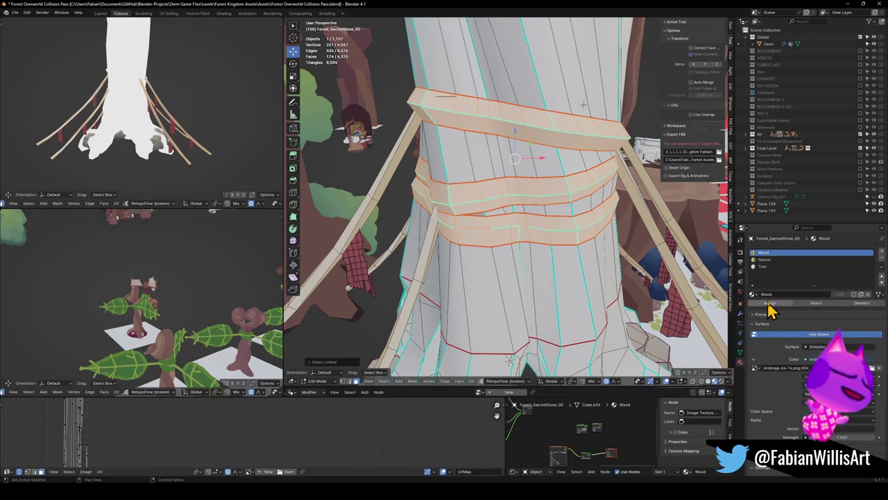
pyautogui.click(769, 303)
pyautogui.press('Tab')
pyautogui.press('a')
pyautogui.hotkey('ctrl', 's')
pyautogui.moveTo(525, 195)
pyautogui.mouseDown(button='middle')
pyautogui.moveTo(569, 244)
pyautogui.moveTo(525, 251)
pyautogui.mouseUp(button='middle')
pyautogui.click(524, 253)
pyautogui.click(530, 265)
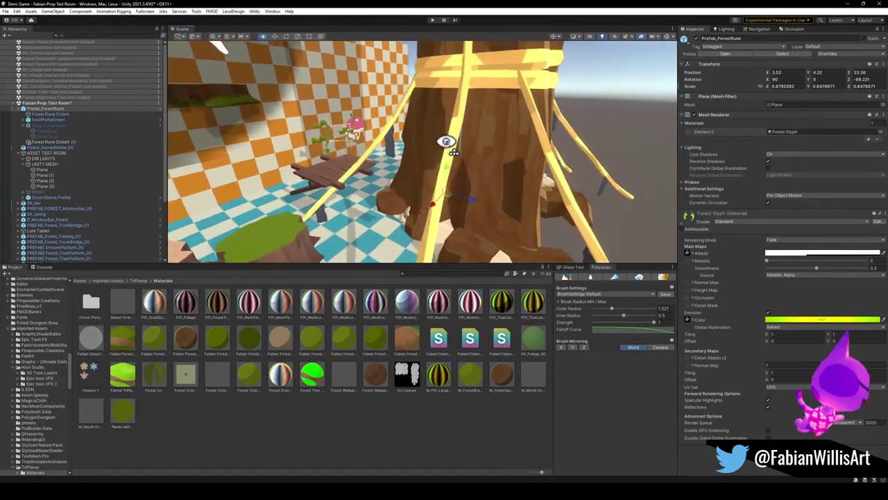
# Select Forest_SacredStone_00 and reposition the sacred stone within the tree arch.
pyautogui.keyDown('alt'); pyautogui.moveTo(440, 161); pyautogui.dragTo(467, 179); pyautogui.keyUp('alt')
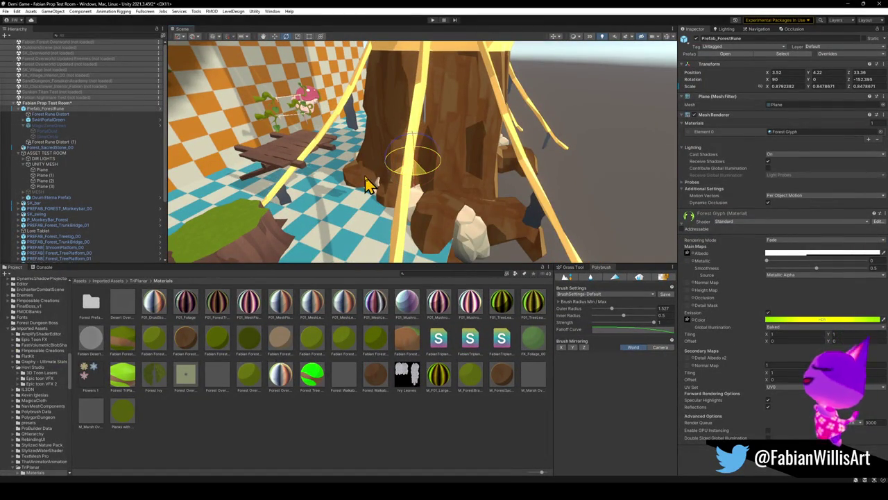
pyautogui.click(435, 92)
pyautogui.keyDown('alt'); pyautogui.moveTo(423, 193); pyautogui.dragTo(358, 193); pyautogui.keyUp('alt')
pyautogui.moveTo(430, 195)
pyautogui.mouseDown(button='right')
pyautogui.moveTo(421, 182)
pyautogui.moveTo(453, 158)
pyautogui.mouseUp(button='right')
pyautogui.moveTo(453, 157)
pyautogui.mouseDown()
pyautogui.moveTo(422, 178)
pyautogui.moveTo(417, 159)
pyautogui.moveTo(406, 162)
pyautogui.moveTo(430, 158)
pyautogui.moveTo(469, 182)
pyautogui.moveTo(442, 166)
pyautogui.moveTo(443, 174)
pyautogui.moveTo(407, 172)
pyautogui.moveTo(416, 167)
pyautogui.moveTo(411, 159)
pyautogui.mouseUp()
pyautogui.press('r')
pyautogui.moveTo(411, 158)
pyautogui.mouseDown(button='right')
pyautogui.moveTo(401, 139)
pyautogui.moveTo(432, 39)
pyautogui.moveTo(435, 97)
pyautogui.moveTo(444, 111)
pyautogui.moveTo(396, 183)
pyautogui.mouseUp(button='right')
pyautogui.moveTo(387, 182); pyautogui.dragTo(408, 191)
pyautogui.moveTo(408, 191)
pyautogui.mouseDown(button='right')
pyautogui.moveTo(397, 143)
pyautogui.moveTo(483, 192)
pyautogui.moveTo(444, 177)
pyautogui.mouseUp(button='right')
# Scale Prefab_ForestRune to about 0.58 and lower it into the arch, then select the sacred tree.
pyautogui.click(47, 109)
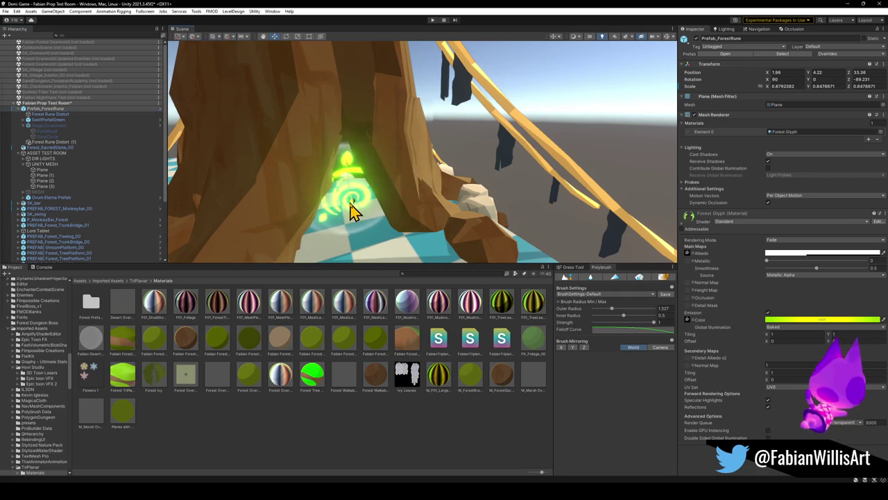
pyautogui.moveTo(360, 206)
pyautogui.mouseDown(button='right')
pyautogui.moveTo(348, 194)
pyautogui.moveTo(362, 180)
pyautogui.moveTo(429, 161)
pyautogui.mouseUp(button='right')
pyautogui.moveTo(428, 154); pyautogui.dragTo(418, 163)
pyautogui.moveTo(434, 157); pyautogui.dragTo(402, 146, button='right')
pyautogui.press('r')
pyautogui.moveTo(396, 142)
pyautogui.mouseDown()
pyautogui.moveTo(393, 159)
pyautogui.moveTo(395, 143)
pyautogui.mouseUp()
pyautogui.press('w')
pyautogui.moveTo(394, 143)
pyautogui.mouseDown(button='right')
pyautogui.moveTo(423, 153)
pyautogui.moveTo(410, 178)
pyautogui.moveTo(407, 148)
pyautogui.mouseUp(button='right')
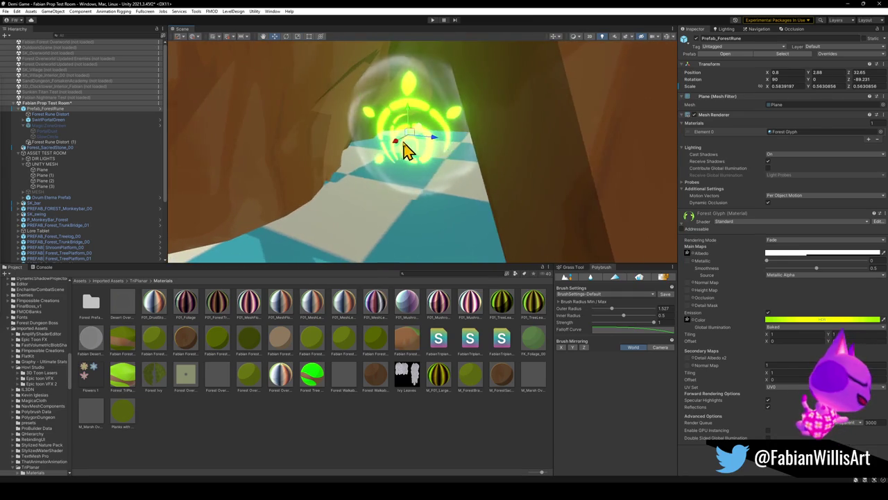
pyautogui.moveTo(397, 149); pyautogui.dragTo(362, 175)
pyautogui.moveTo(368, 174)
pyautogui.mouseDown(button='right')
pyautogui.moveTo(417, 143)
pyautogui.moveTo(434, 149)
pyautogui.mouseUp(button='right')
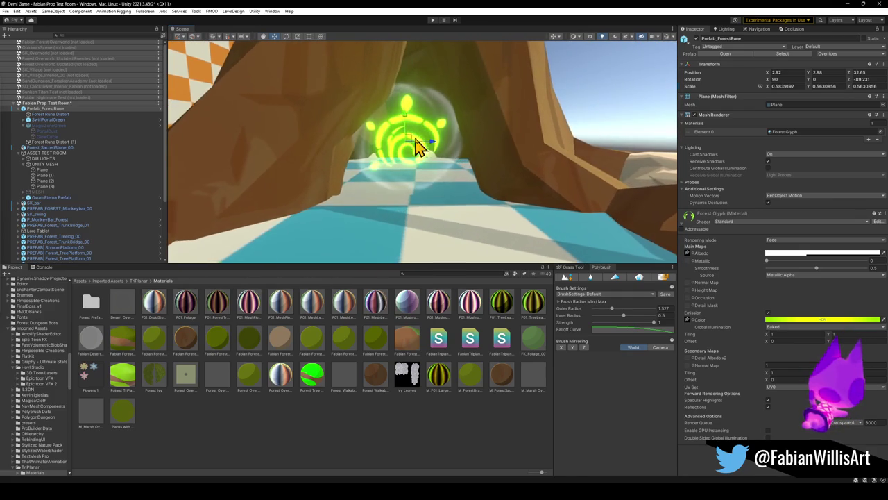
pyautogui.moveTo(434, 150); pyautogui.dragTo(439, 151)
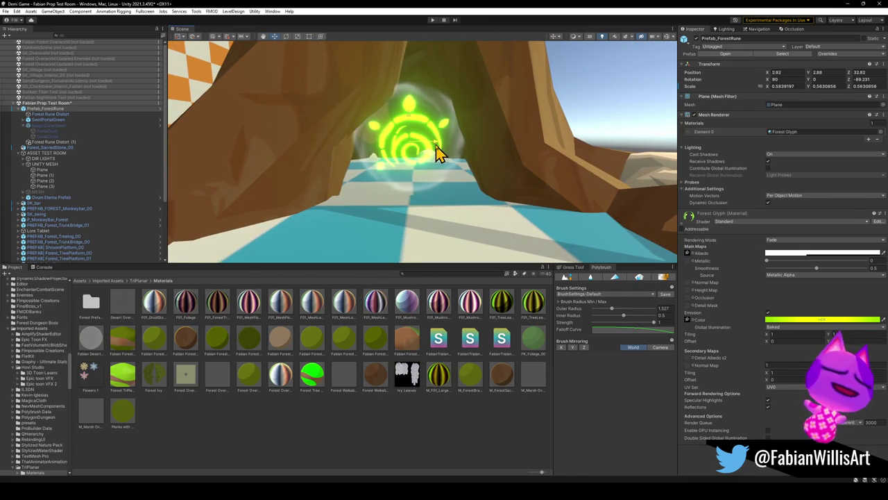
pyautogui.moveTo(438, 151)
pyautogui.mouseDown(button='right')
pyautogui.moveTo(434, 119)
pyautogui.moveTo(389, 136)
pyautogui.moveTo(452, 157)
pyautogui.moveTo(440, 154)
pyautogui.mouseUp(button='right')
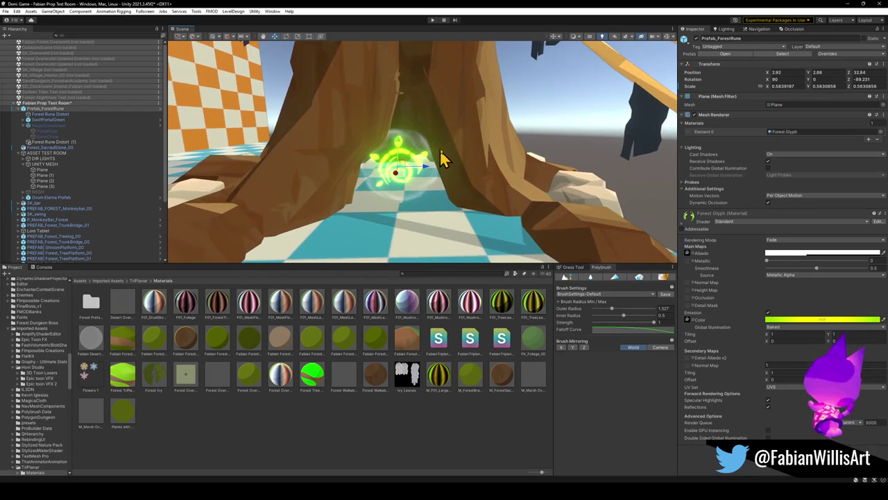
pyautogui.click(489, 132)
pyautogui.moveTo(495, 143)
pyautogui.mouseDown(button='right')
pyautogui.moveTo(465, 119)
pyautogui.moveTo(485, 88)
pyautogui.moveTo(516, 178)
pyautogui.moveTo(498, 138)
pyautogui.moveTo(490, 156)
pyautogui.mouseUp(button='right')
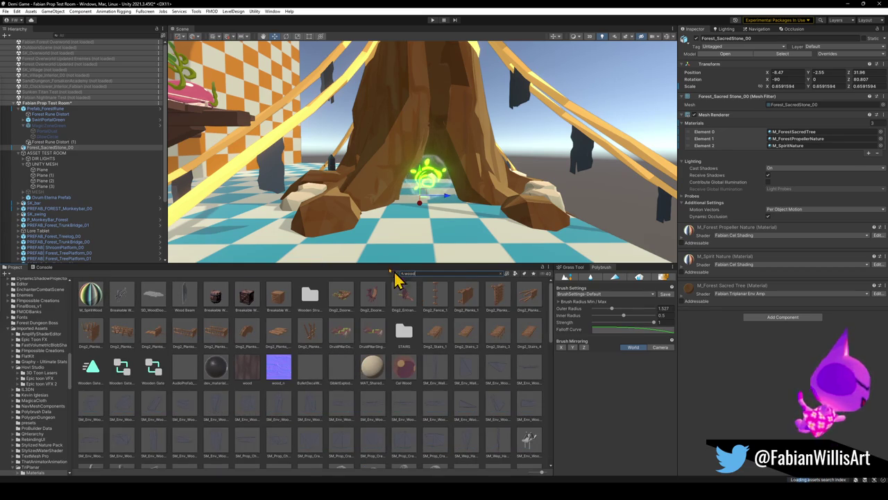
# Preview M_SpiritWood on the tree without keeping it, and dock a Game view beside Scene.
pyautogui.moveTo(90, 295); pyautogui.dragTo(198, 208)
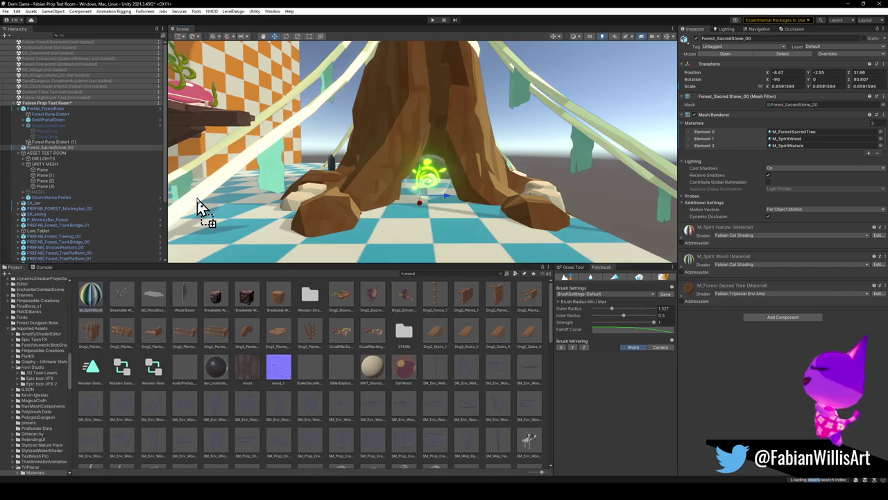
pyautogui.press('Escape')
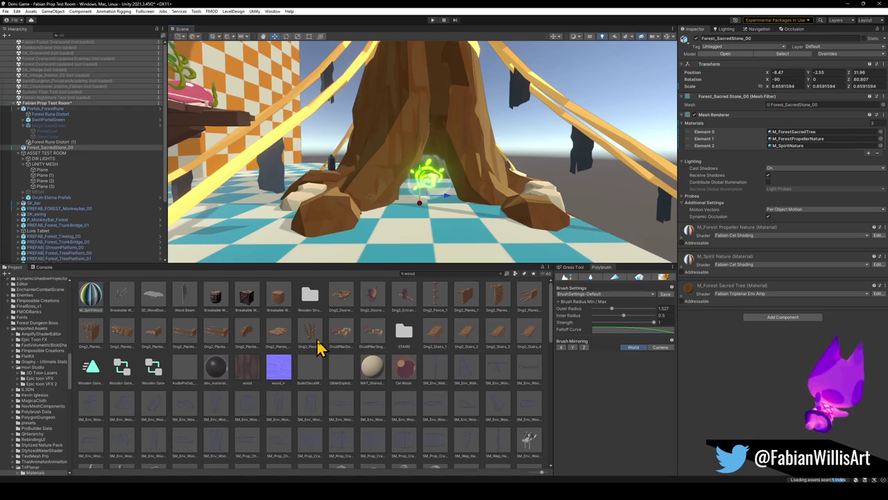
pyautogui.scroll(-3, 340, 348)
pyautogui.scroll(-5, 378, 352)
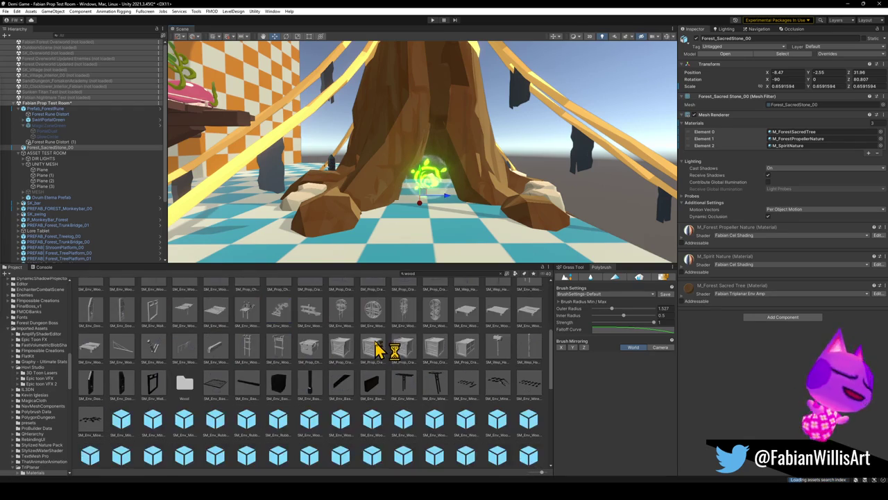
pyautogui.scroll(5, 439, 324)
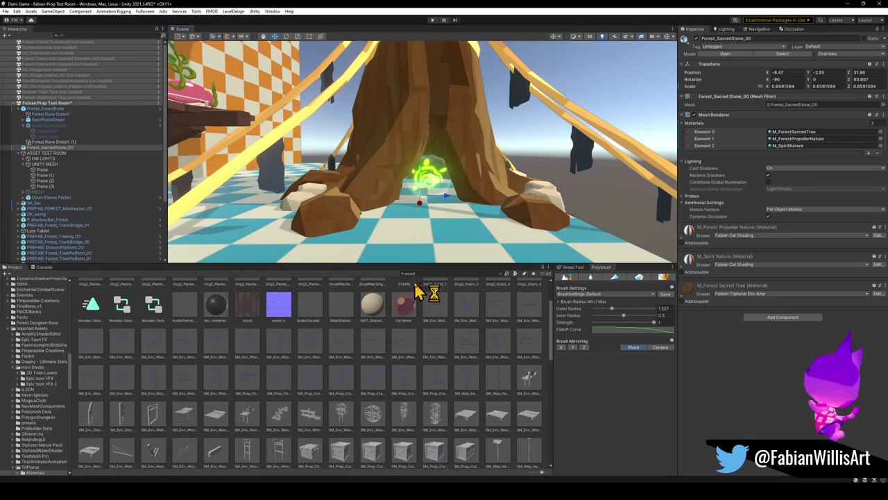
pyautogui.scroll(3, 433, 281)
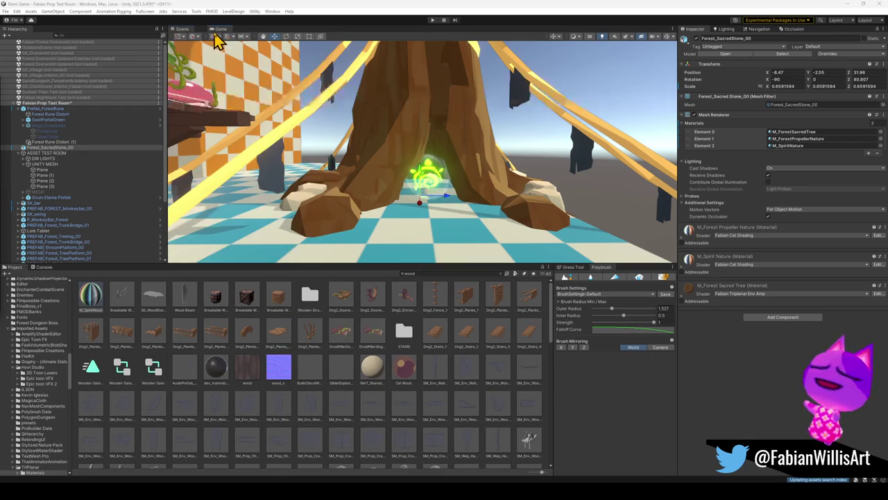
pyautogui.moveTo(238, 175); pyautogui.dragTo(215, 31)
pyautogui.click(182, 30)
pyautogui.write('end')
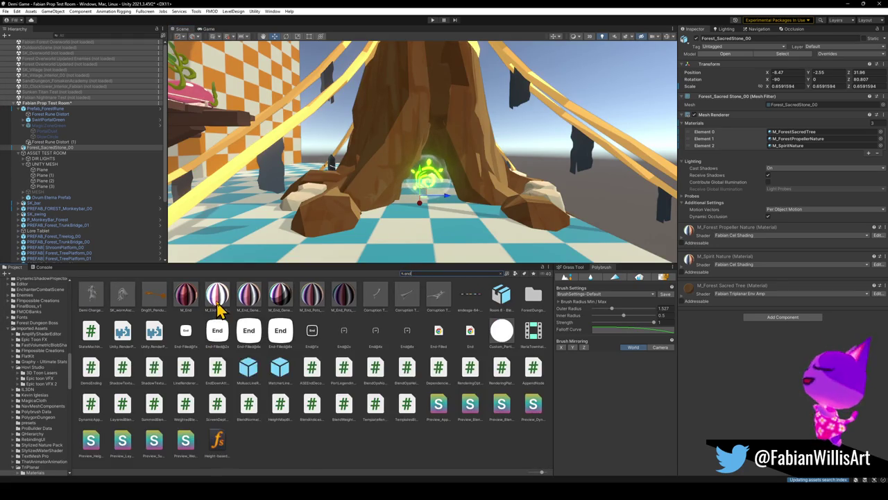
# Preview M_End_General, M_End and M_End_FloatingBook on the tree, cancelling each.
pyautogui.moveTo(280, 304); pyautogui.dragTo(244, 170)
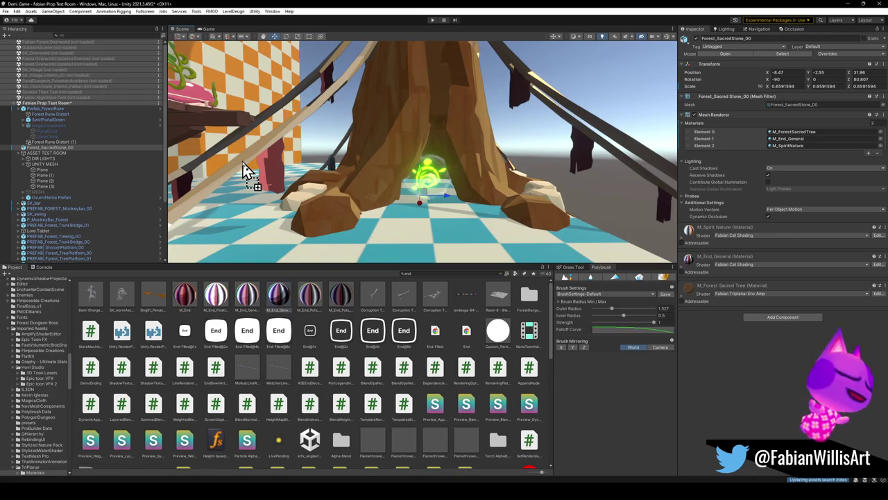
pyautogui.press('Escape')
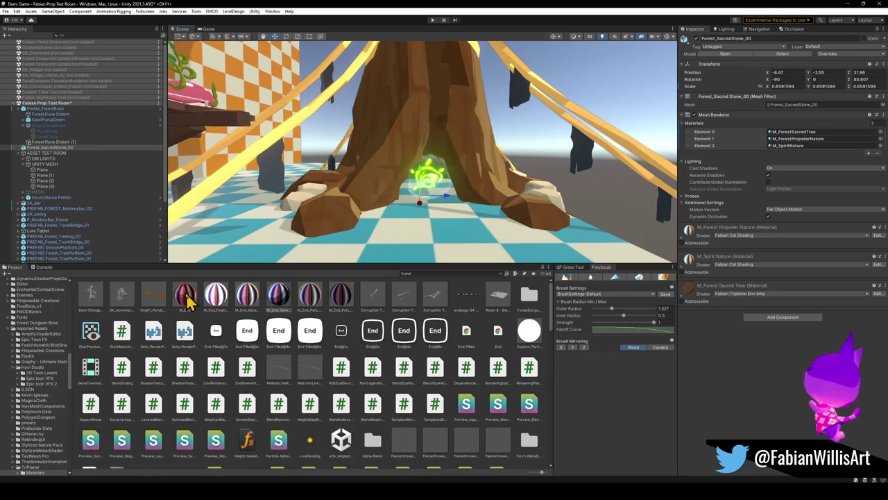
pyautogui.moveTo(184, 295); pyautogui.dragTo(361, 187)
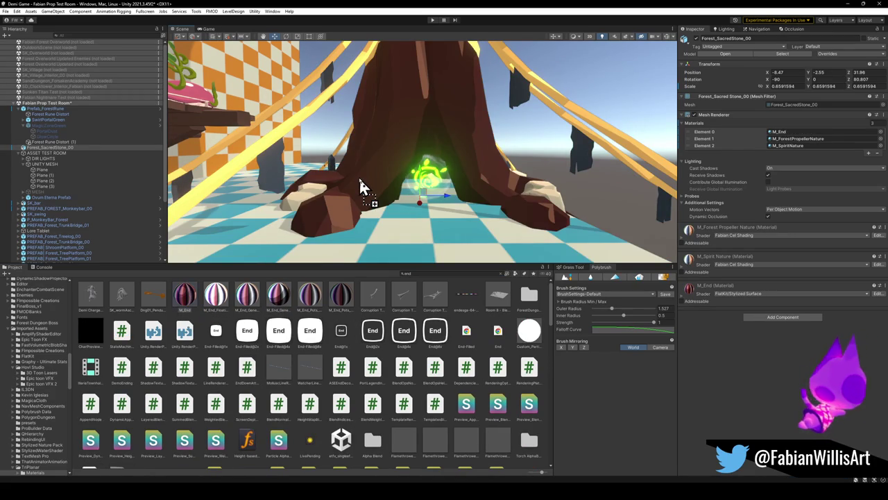
pyautogui.press('Escape')
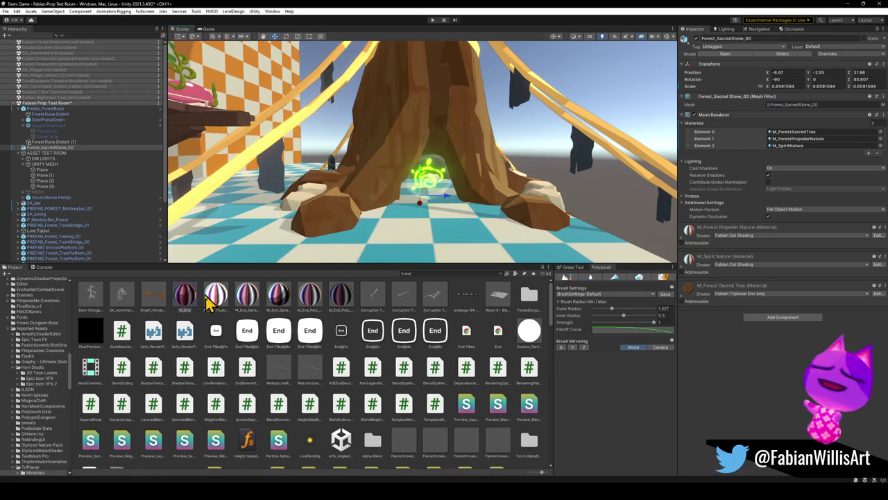
pyautogui.moveTo(215, 300); pyautogui.dragTo(361, 195)
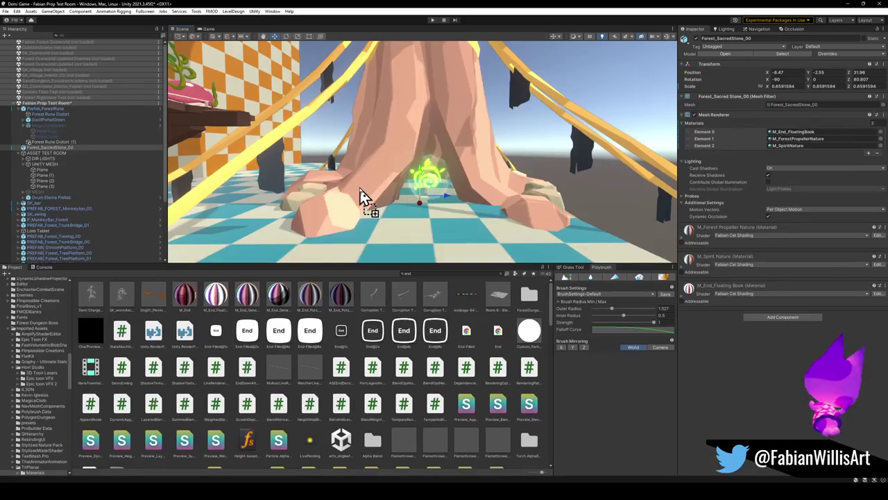
pyautogui.press('Escape')
# Select the tree stump platform, then the floor plane by the table.
pyautogui.moveTo(361, 194); pyautogui.dragTo(224, 194, button='right')
pyautogui.click(329, 191)
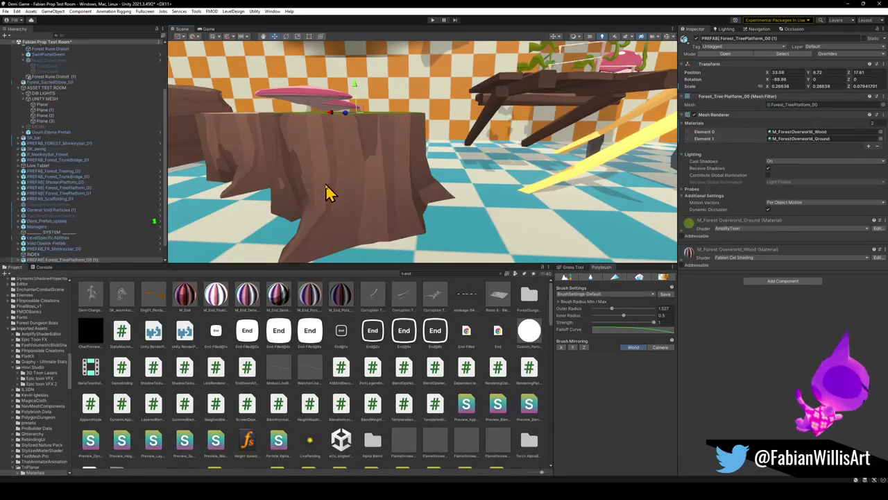
pyautogui.moveTo(331, 201); pyautogui.dragTo(298, 188, button='right')
pyautogui.click(300, 189)
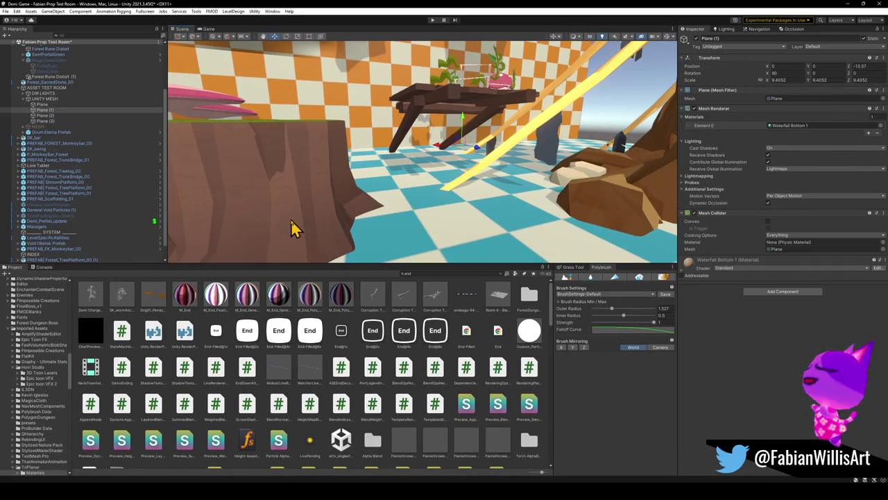
# Apply the platform's M_ForestOverworld_Wood material to the sacred tree.
pyautogui.click(292, 207)
pyautogui.moveTo(584, 238)
pyautogui.mouseDown(button='right')
pyautogui.moveTo(492, 159)
pyautogui.moveTo(538, 163)
pyautogui.mouseUp(button='right')
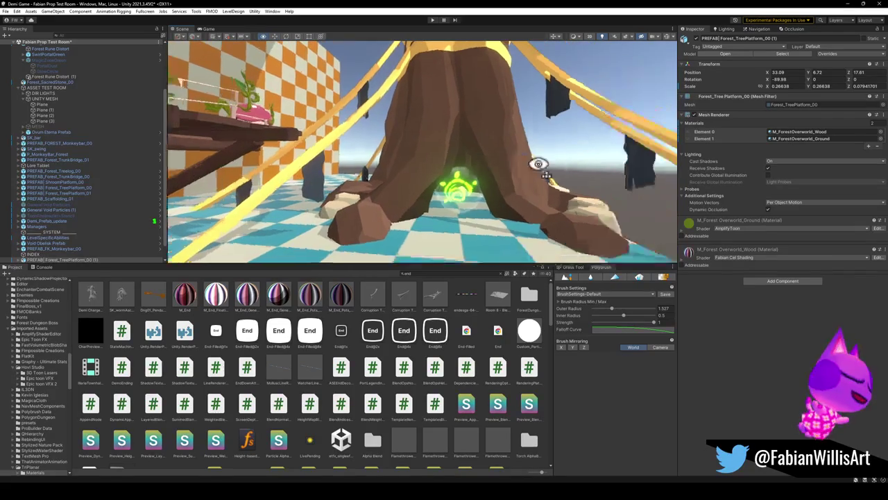
pyautogui.moveTo(689, 265); pyautogui.dragTo(319, 156)
pyautogui.moveTo(319, 156)
pyautogui.mouseDown(button='right')
pyautogui.moveTo(399, 112)
pyautogui.moveTo(399, 167)
pyautogui.mouseUp(button='right')
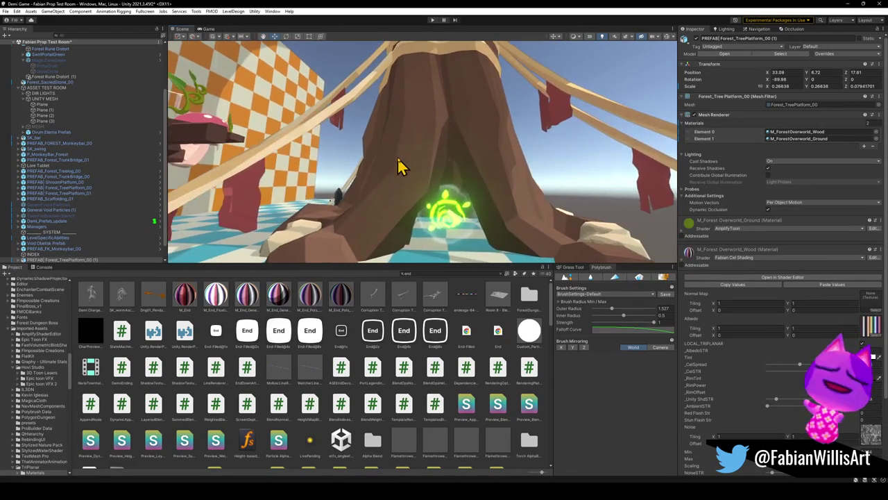
# Frame the sacred tree, rotate it to about Z 87, and select the rune prefab.
pyautogui.click(400, 166)
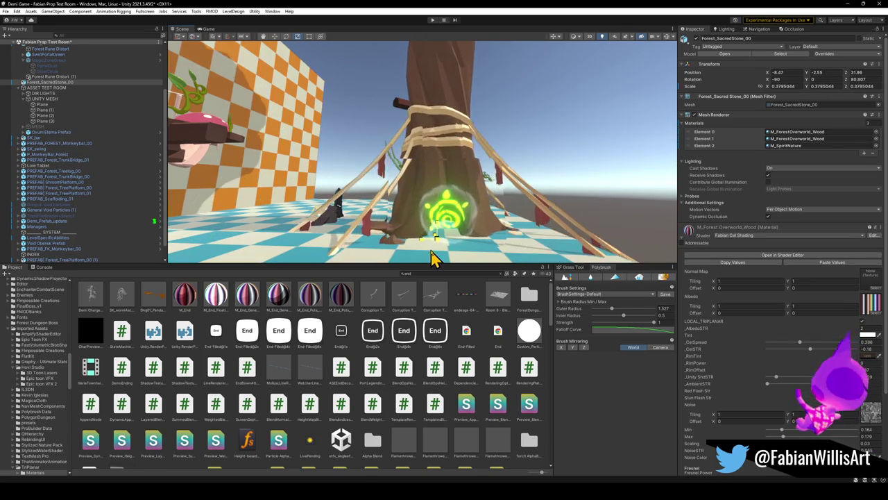
pyautogui.press('f')
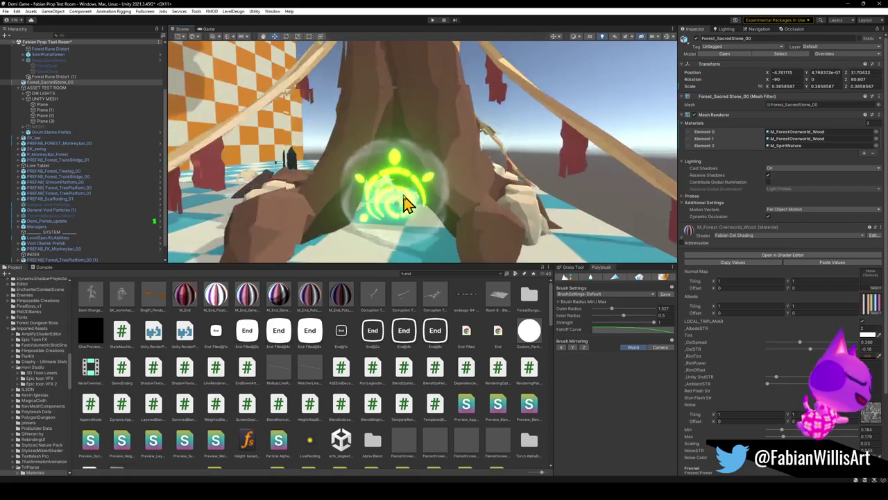
pyautogui.moveTo(409, 195)
pyautogui.keyDown('alt'); pyautogui.mouseDown()
pyautogui.moveTo(433, 184)
pyautogui.moveTo(436, 196)
pyautogui.mouseUp(); pyautogui.keyUp('alt')
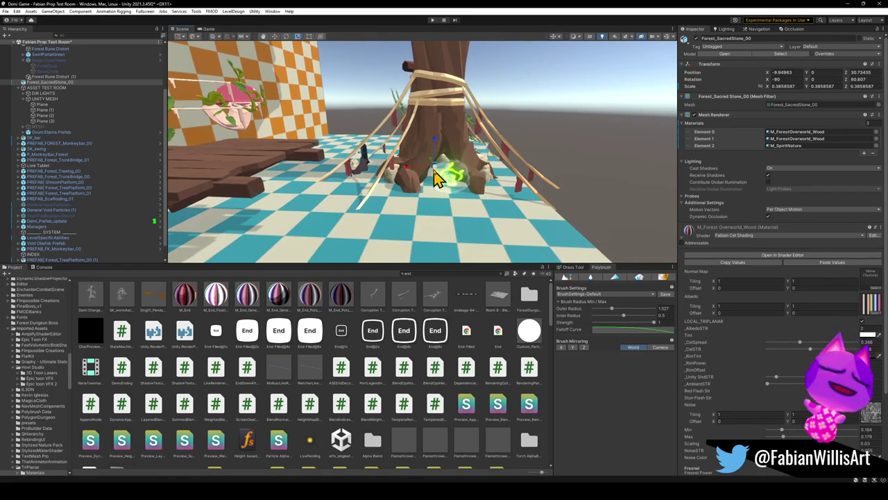
pyautogui.keyDown('alt'); pyautogui.moveTo(436, 179); pyautogui.dragTo(449, 175); pyautogui.keyUp('alt')
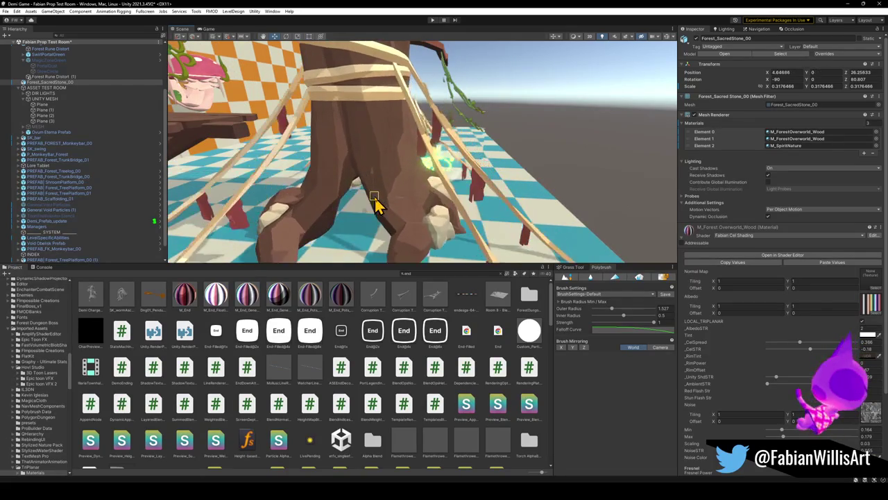
pyautogui.moveTo(385, 198)
pyautogui.keyDown('alt'); pyautogui.mouseDown()
pyautogui.moveTo(397, 152)
pyautogui.moveTo(412, 179)
pyautogui.mouseUp(); pyautogui.keyUp('alt')
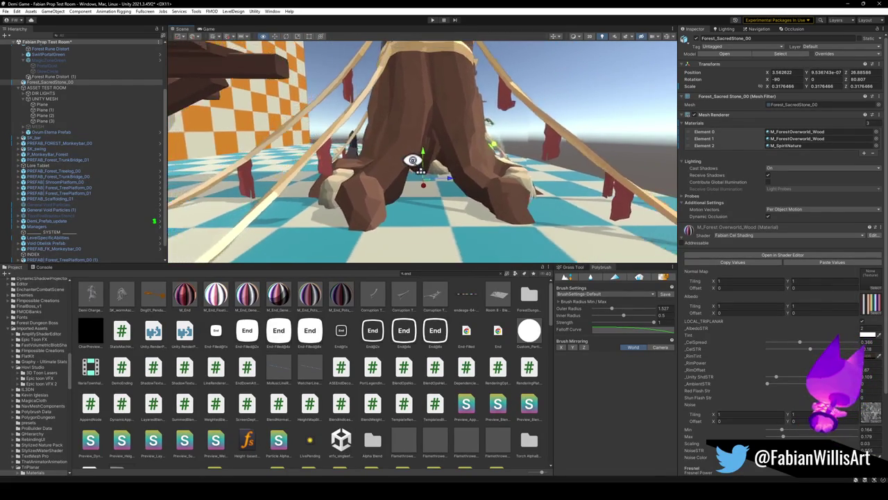
pyautogui.moveTo(410, 192)
pyautogui.mouseDown()
pyautogui.moveTo(460, 168)
pyautogui.moveTo(421, 173)
pyautogui.moveTo(428, 182)
pyautogui.moveTo(440, 171)
pyautogui.moveTo(432, 162)
pyautogui.moveTo(476, 175)
pyautogui.moveTo(501, 164)
pyautogui.mouseUp()
pyautogui.click(432, 177)
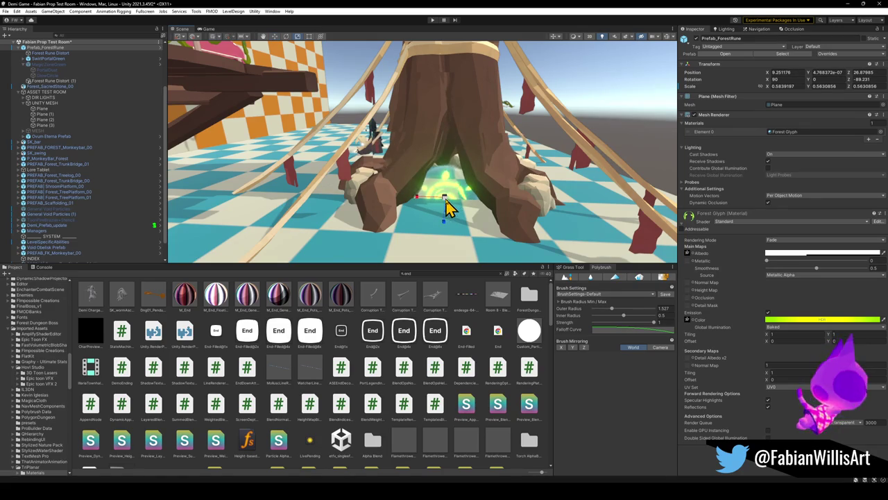
# Raise the rune to Y 1.727 and scale it to about 0.307.
pyautogui.moveTo(441, 210)
pyautogui.keyDown('alt'); pyautogui.mouseDown()
pyautogui.moveTo(470, 200)
pyautogui.moveTo(472, 191)
pyautogui.mouseUp(); pyautogui.keyUp('alt')
pyautogui.scroll(3, 470, 201)
pyautogui.scroll(2, 437, 192)
pyautogui.moveTo(420, 160)
pyautogui.mouseDown()
pyautogui.moveTo(420, 105)
pyautogui.moveTo(463, 152)
pyautogui.moveTo(466, 143)
pyautogui.mouseUp()
pyautogui.moveTo(379, 129)
pyautogui.mouseDown()
pyautogui.moveTo(374, 111)
pyautogui.moveTo(372, 138)
pyautogui.mouseUp()
pyautogui.press('r')
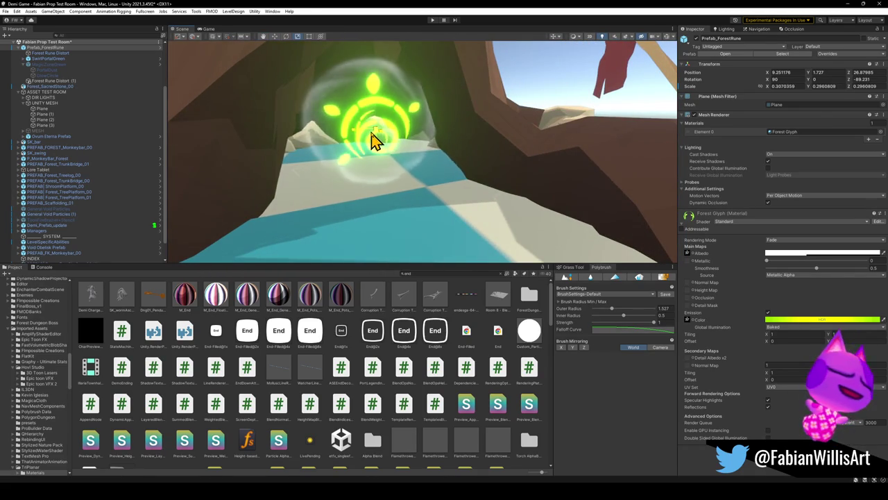
pyautogui.scroll(-5, 378, 142)
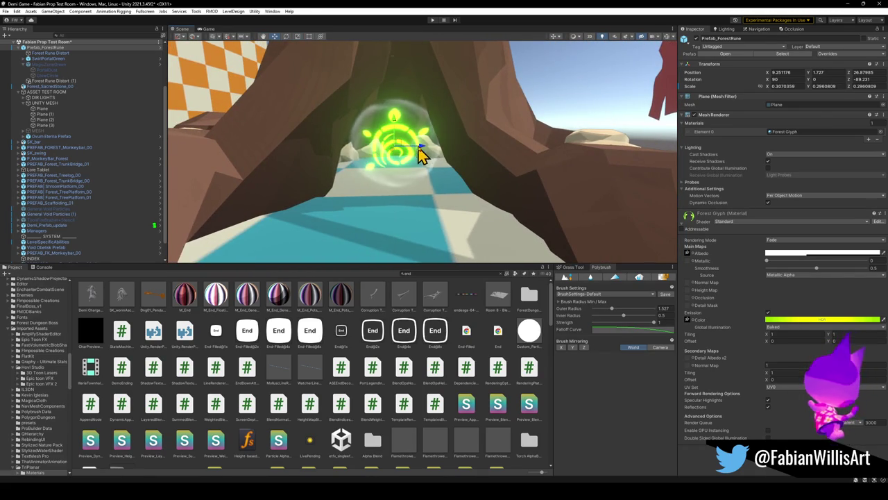
pyautogui.moveTo(420, 158); pyautogui.dragTo(420, 130, button='right')
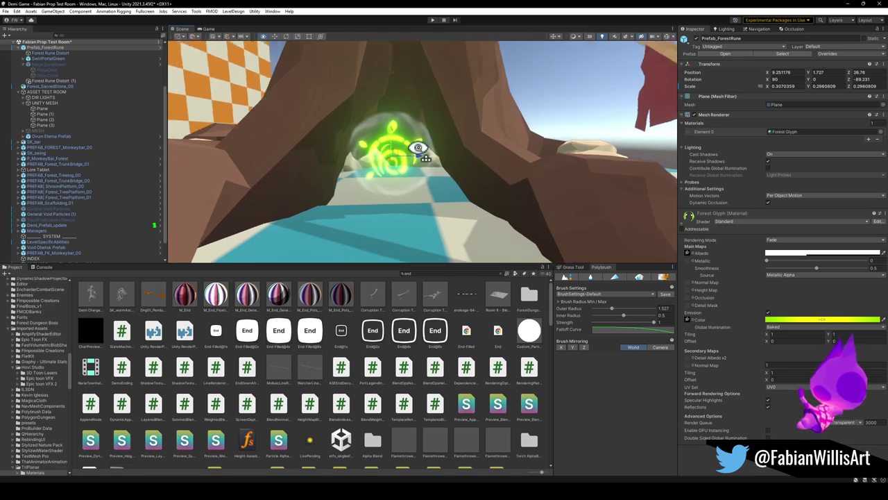
# Nudge the rune along X and Z to X 8.299 between the roots, then minimize Unity.
pyautogui.press('w')
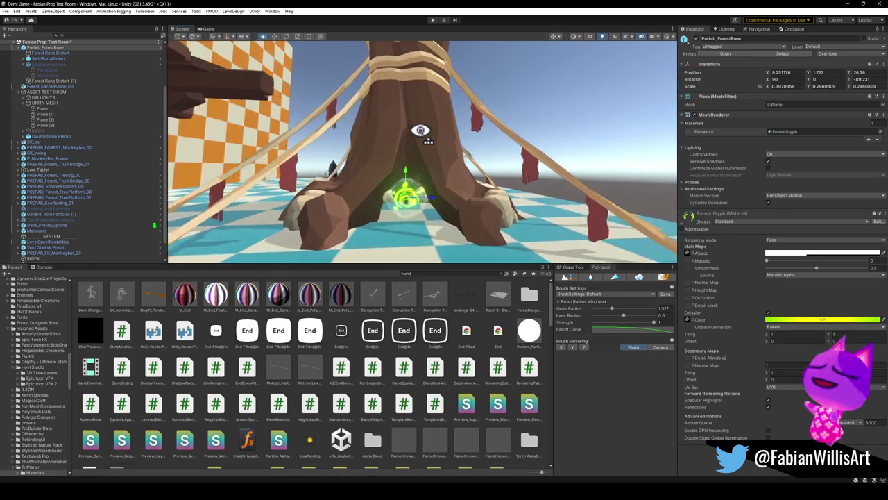
pyautogui.moveTo(420, 130); pyautogui.dragTo(419, 131, button='right')
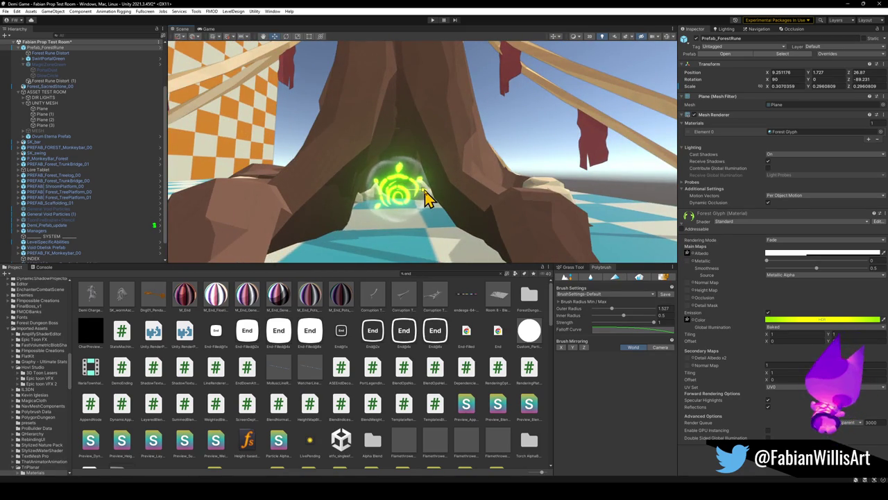
pyautogui.moveTo(424, 197)
pyautogui.mouseDown(button='right')
pyautogui.moveTo(490, 205)
pyautogui.moveTo(410, 193)
pyautogui.mouseUp(button='right')
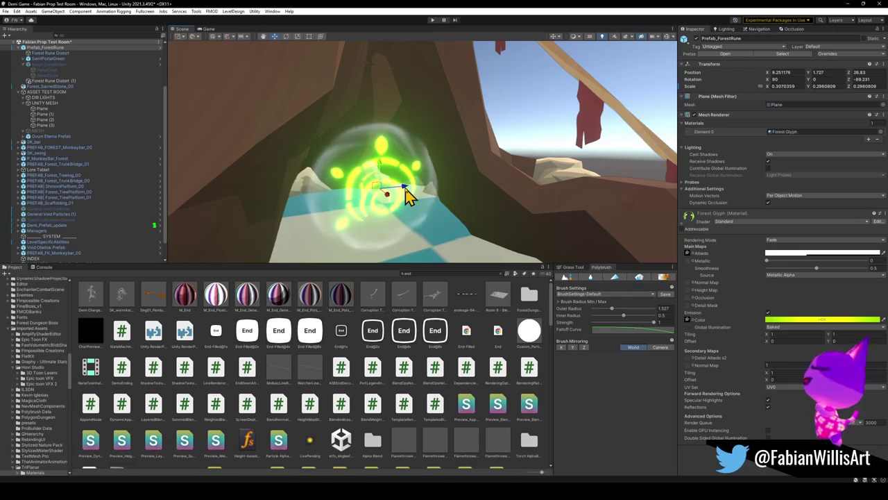
pyautogui.moveTo(409, 193); pyautogui.dragTo(367, 198)
pyautogui.moveTo(367, 199)
pyautogui.mouseDown(button='right')
pyautogui.moveTo(469, 171)
pyautogui.moveTo(492, 123)
pyautogui.moveTo(461, 83)
pyautogui.moveTo(436, 168)
pyautogui.mouseUp(button='right')
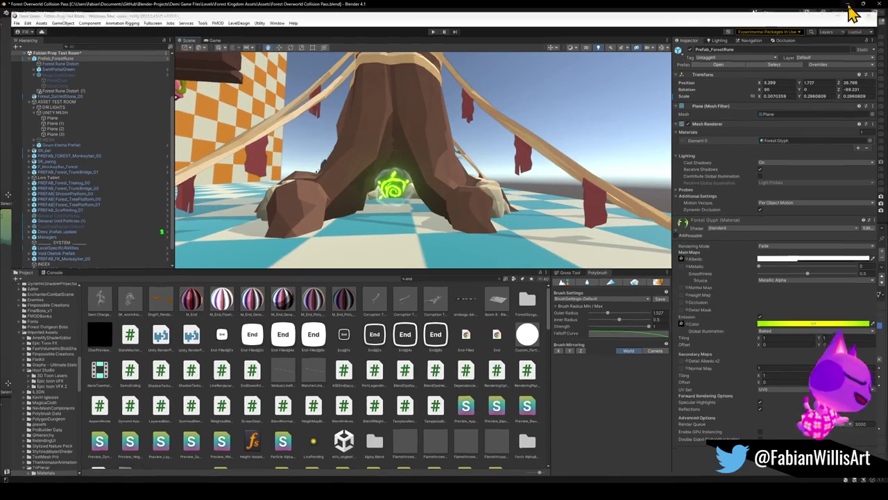
pyautogui.click(852, 5)
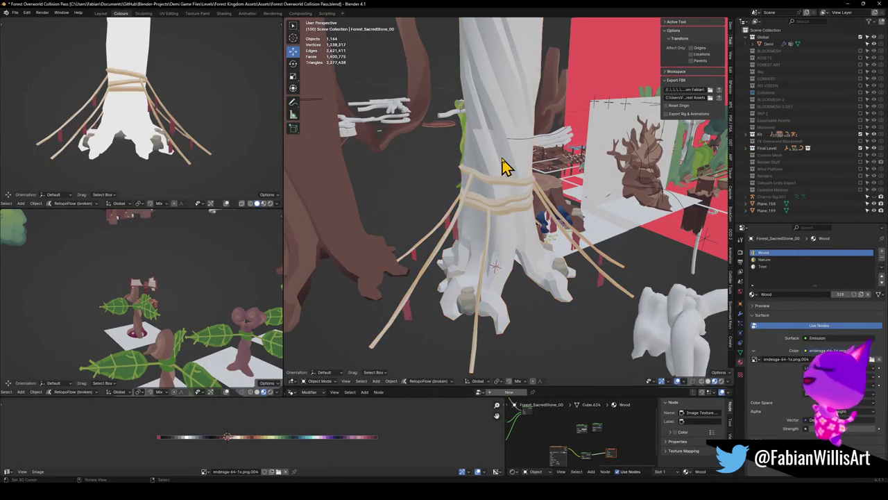
# Select the whole trunk mesh in Edit Mode and apply Shade Smooth.
pyautogui.press('Tab')
pyautogui.scroll(2, 521, 158)
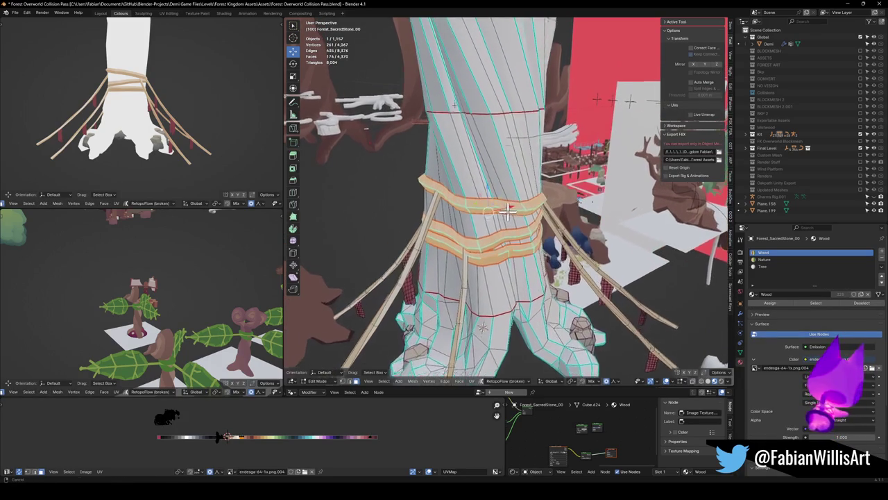
pyautogui.moveTo(500, 198); pyautogui.dragTo(492, 185, button='middle')
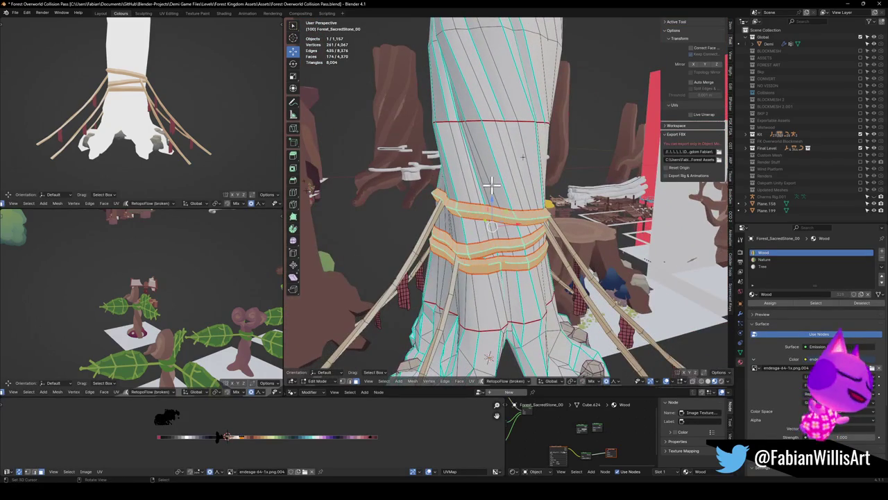
pyautogui.press('a')
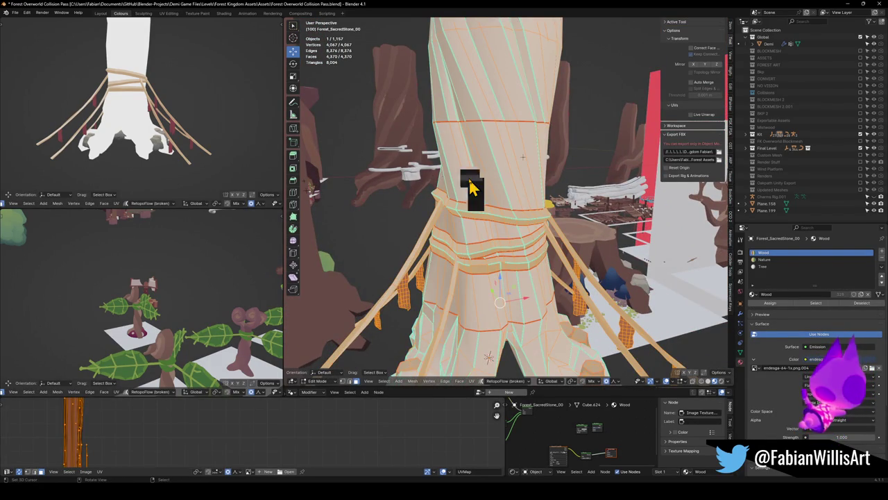
pyautogui.press('q')
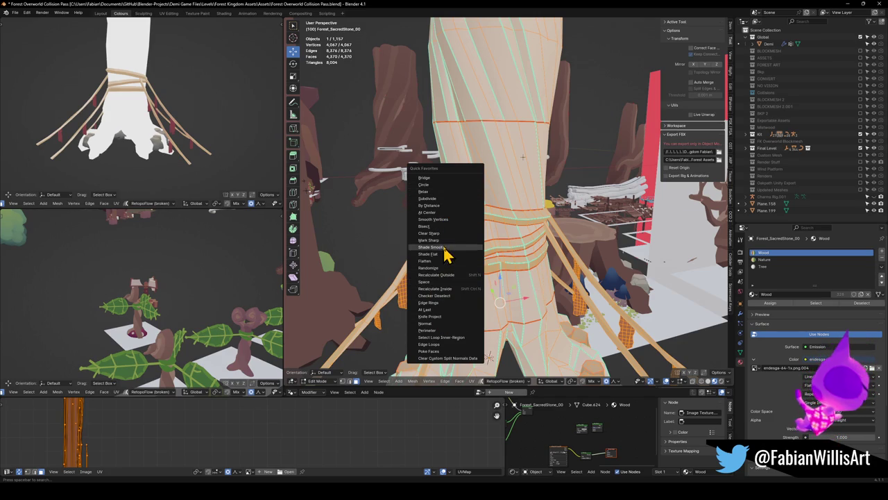
pyautogui.click(445, 237)
pyautogui.press('Tab')
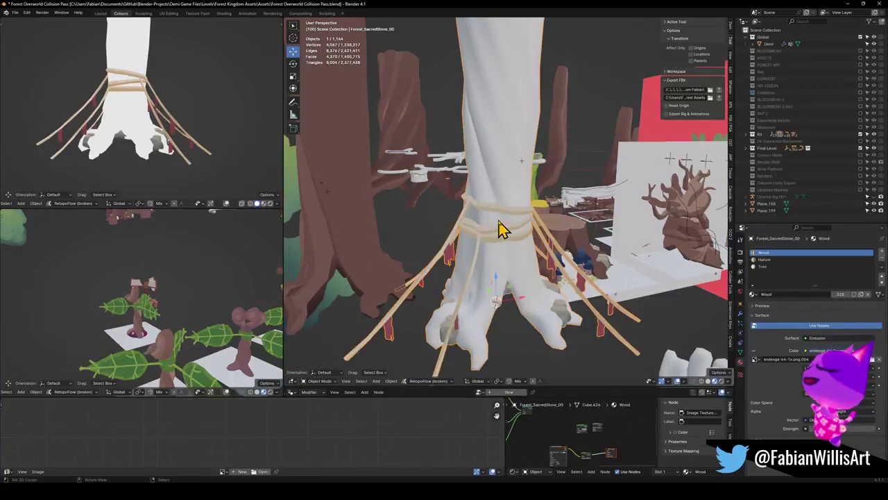
# Apply Shade Smooth to the tree object in Object Mode, then re-enter Edit Mode.
pyautogui.press('q')
pyautogui.click(497, 229)
pyautogui.press('q')
pyautogui.click(496, 229)
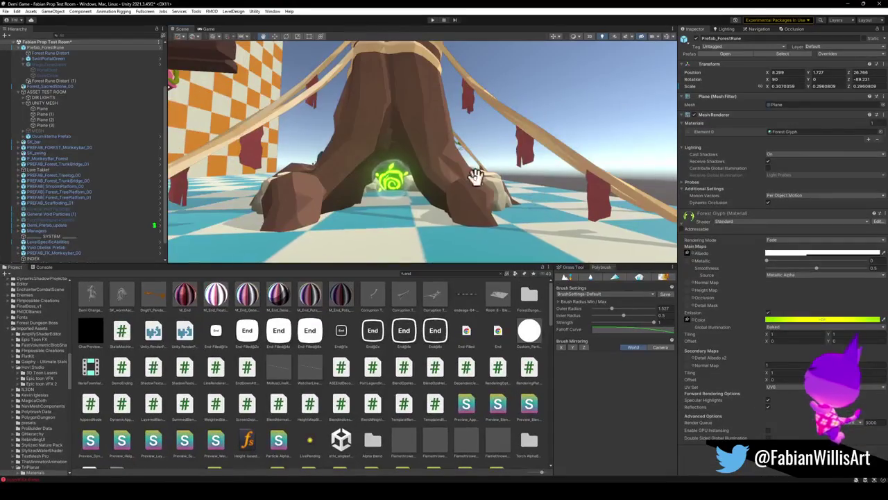
pyautogui.moveTo(476, 178)
pyautogui.keyDown('alt'); pyautogui.mouseDown()
pyautogui.moveTo(462, 204)
pyautogui.moveTo(462, 143)
pyautogui.moveTo(479, 115)
pyautogui.moveTo(457, 182)
pyautogui.moveTo(430, 188)
pyautogui.mouseUp(); pyautogui.keyUp('alt')
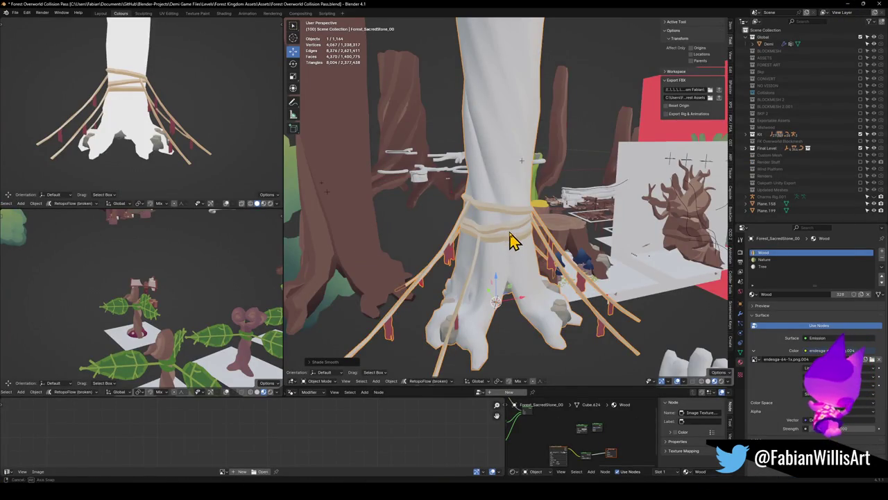
pyautogui.press('Tab')
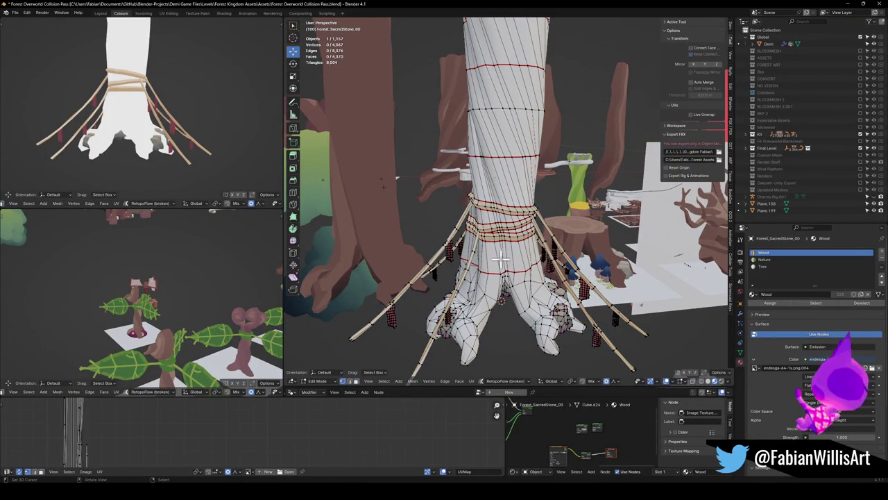
# Separate the connected trunk piece into its own object and select it.
pyautogui.press('l')
pyautogui.press('p')
pyautogui.click(504, 265)
pyautogui.press('Tab')
pyautogui.click(505, 255)
# Add a Smooth modifier to the trunk and apply it permanently.
pyautogui.click(741, 315)
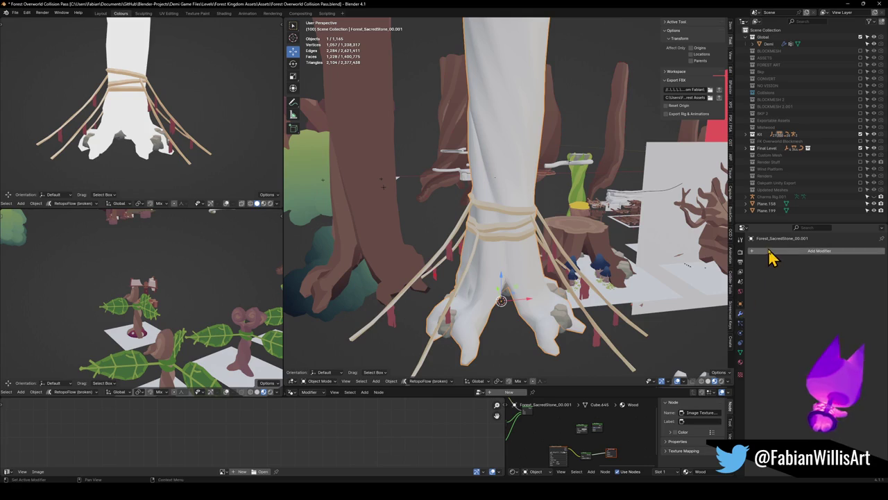
pyautogui.click(769, 253)
pyautogui.write('s')
pyautogui.press('Return')
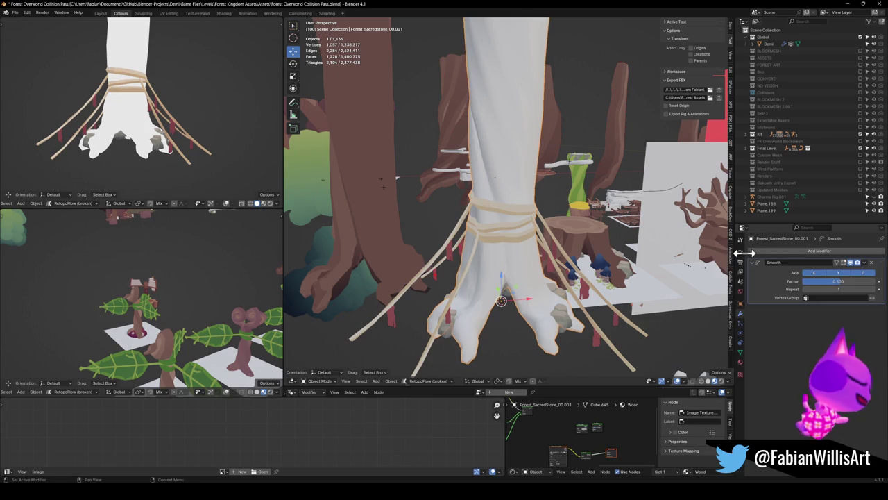
pyautogui.moveTo(581, 258)
pyautogui.mouseDown(button='middle')
pyautogui.moveTo(490, 251)
pyautogui.moveTo(553, 271)
pyautogui.mouseUp(button='middle')
pyautogui.hotkey('ctrl', 'a')
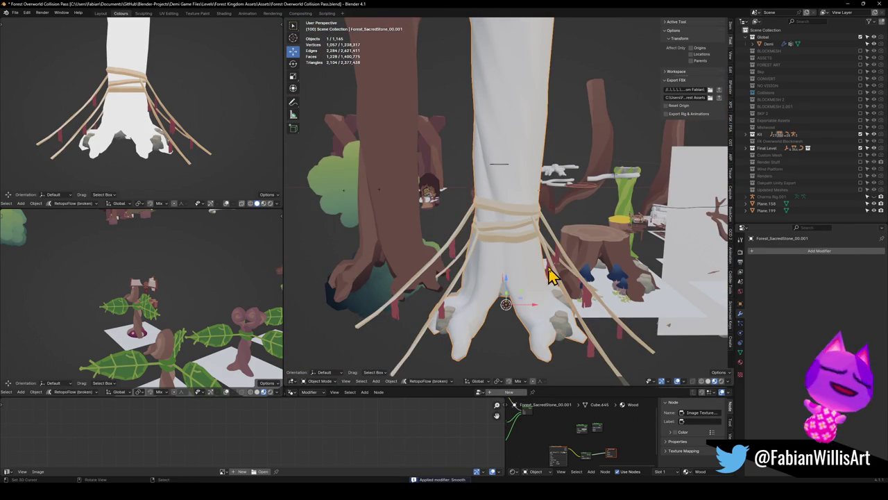
# Join the smoothed trunk with the ropes into one object.
pyautogui.keyDown('shift'); pyautogui.click(553, 270); pyautogui.keyUp('shift')
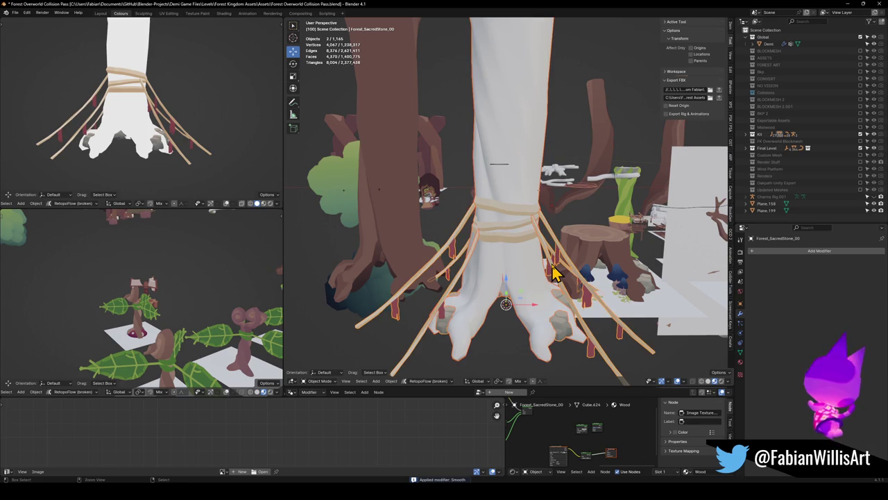
pyautogui.hotkey('ctrl', 'j')
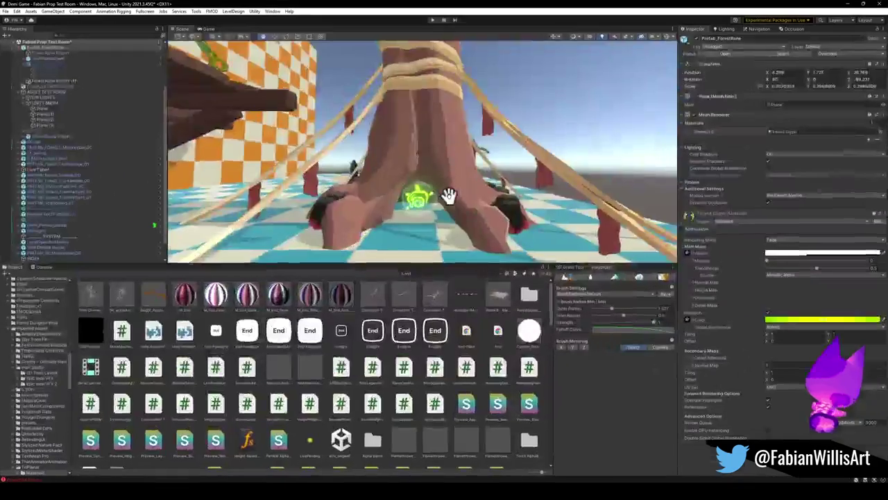
pyautogui.moveTo(444, 192)
pyautogui.keyDown('alt'); pyautogui.mouseDown()
pyautogui.moveTo(460, 202)
pyautogui.moveTo(452, 203)
pyautogui.moveTo(451, 251)
pyautogui.mouseUp(); pyautogui.keyUp('alt')
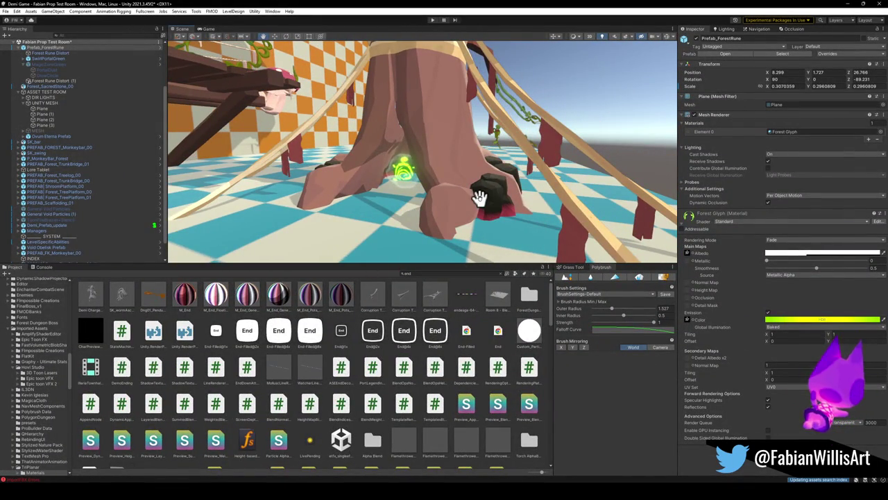
# Select Forest_SacredStone_00, frame it and orbit to inspect the smoothed tree.
pyautogui.click(452, 166)
pyautogui.press('f')
pyautogui.moveTo(451, 163)
pyautogui.keyDown('alt'); pyautogui.mouseDown()
pyautogui.moveTo(432, 124)
pyautogui.moveTo(488, 154)
pyautogui.mouseUp(); pyautogui.keyUp('alt')
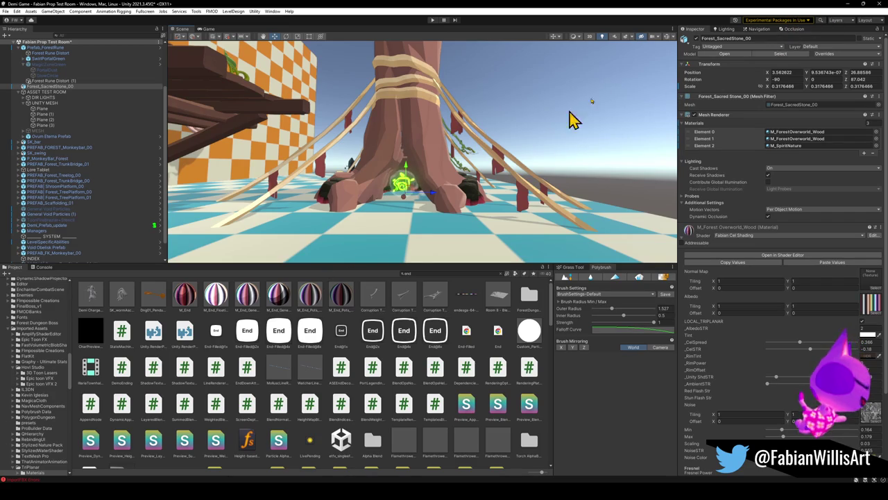
# Return to Blender and clear the current selection.
pyautogui.click(847, 3)
pyautogui.keyDown('shift'); pyautogui.click(534, 277); pyautogui.keyUp('shift')
pyautogui.keyDown('shift'); pyautogui.moveTo(534, 278); pyautogui.dragTo(529, 244, button='middle'); pyautogui.keyUp('shift')
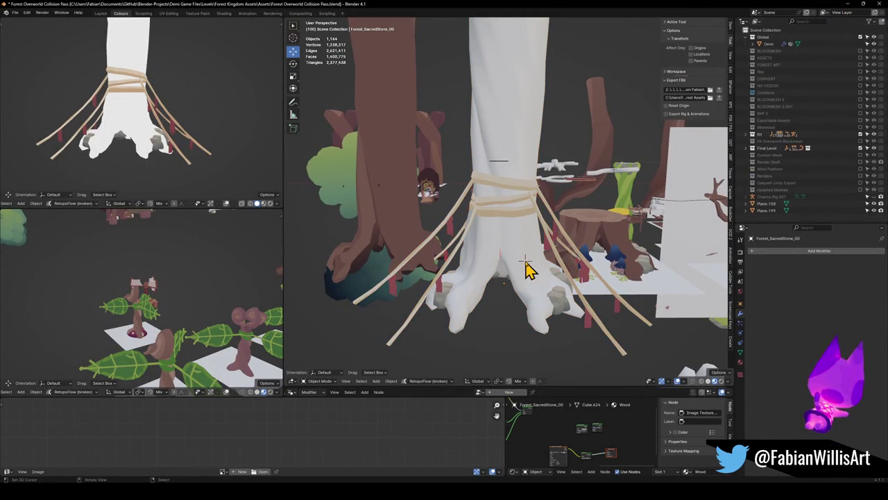
# Duplicate the trunk into a new object and merge its overlapping vertices by distance.
pyautogui.click(527, 266)
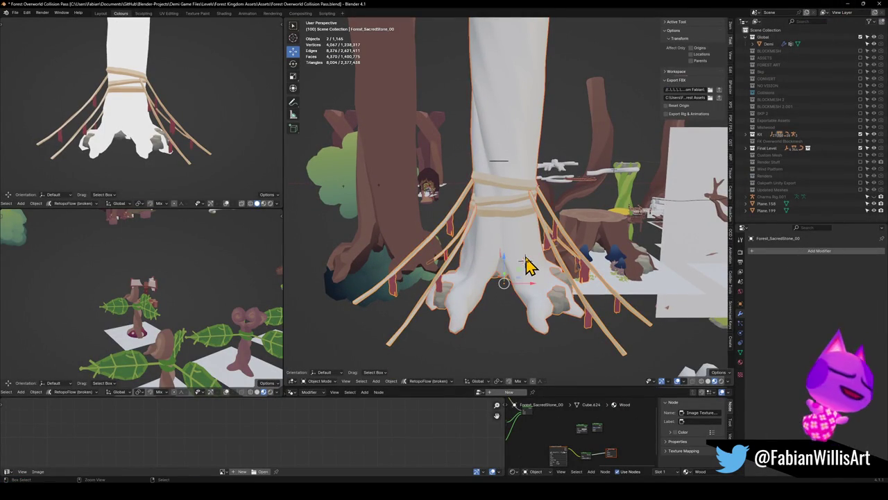
pyautogui.hotkey('shift', 'd')
pyautogui.press('Escape')
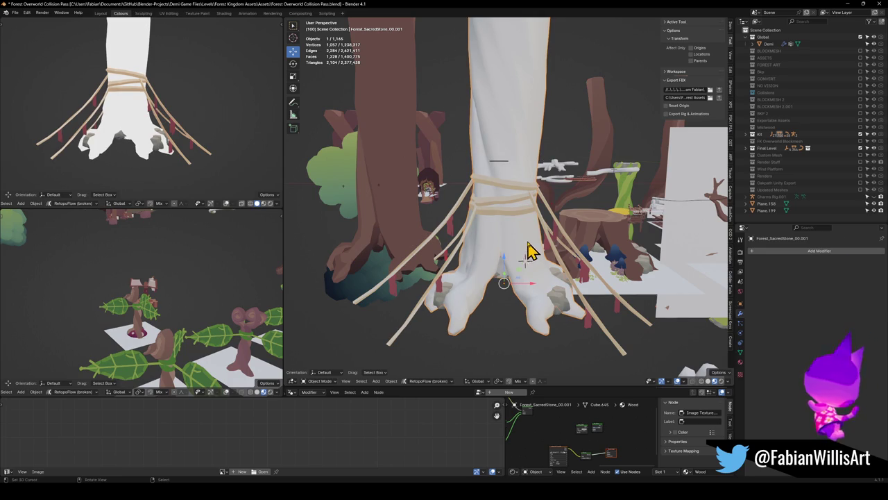
pyautogui.press('Tab')
pyautogui.press('q')
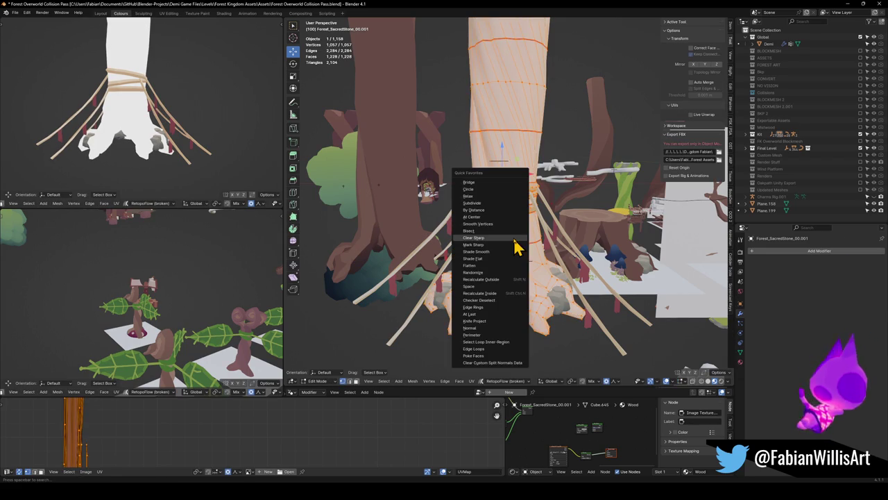
pyautogui.click(494, 209)
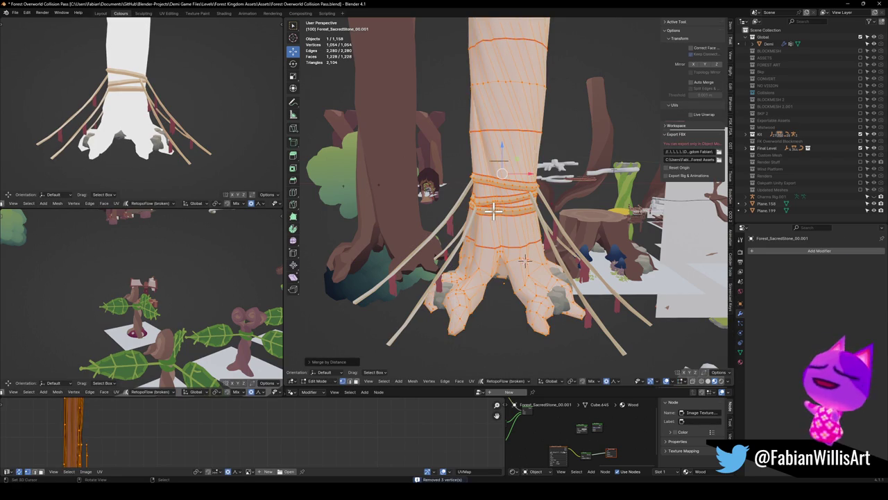
pyautogui.press('Tab')
# Add a Smooth modifier to the new trunk and apply it.
pyautogui.click(787, 251)
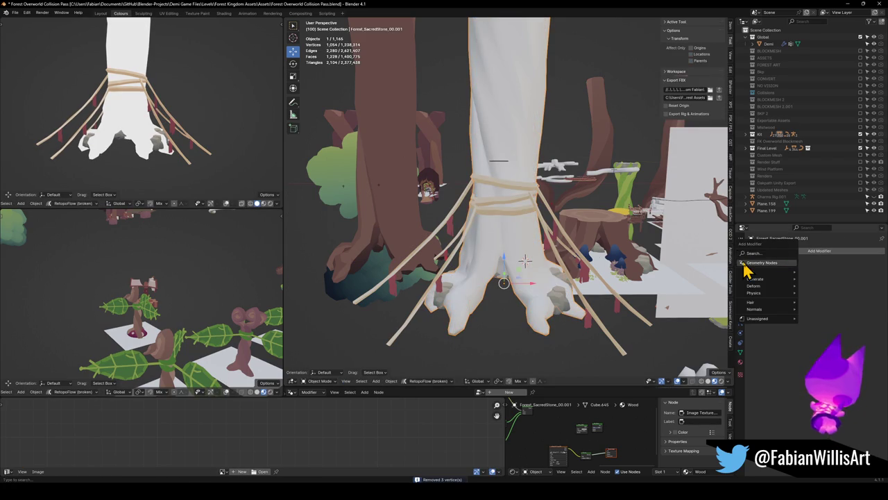
pyautogui.write('sm')
pyautogui.press('Return')
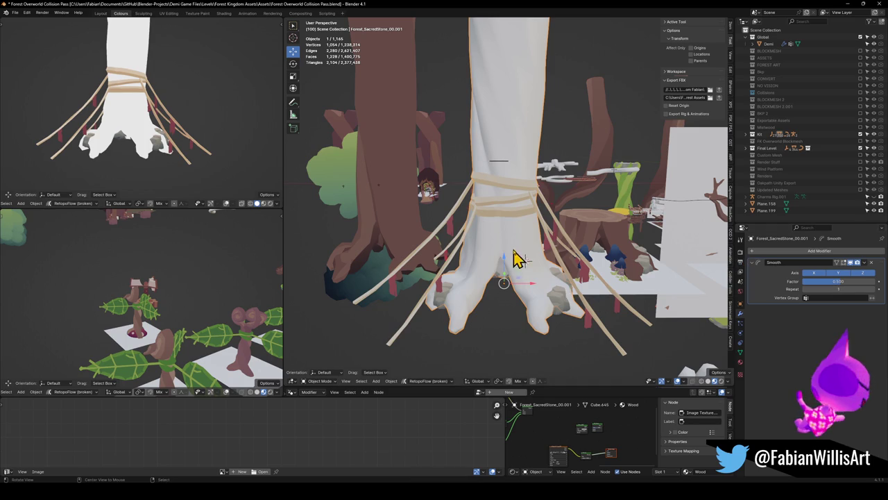
pyautogui.scroll(3, 517, 258)
pyautogui.scroll(2, 527, 234)
pyautogui.scroll(-2, 535, 253)
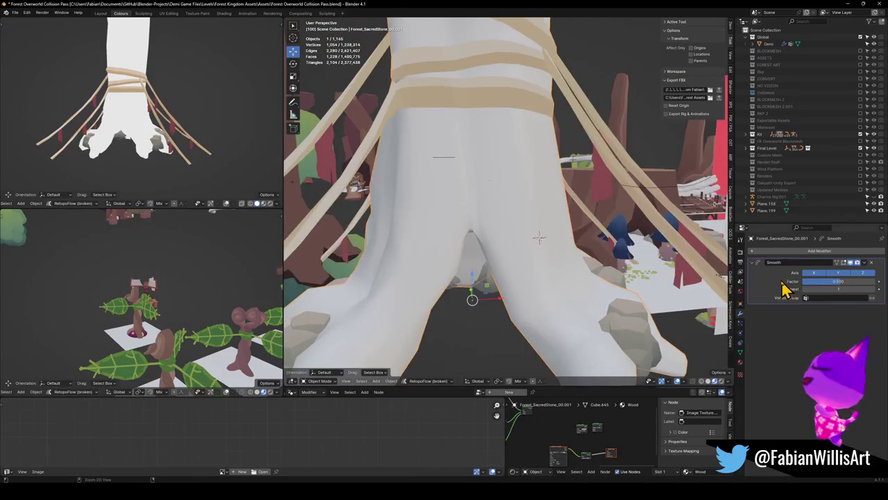
pyautogui.hotkey('ctrl', 'a')
pyautogui.scroll(-3, 511, 212)
pyautogui.scroll(-2, 479, 216)
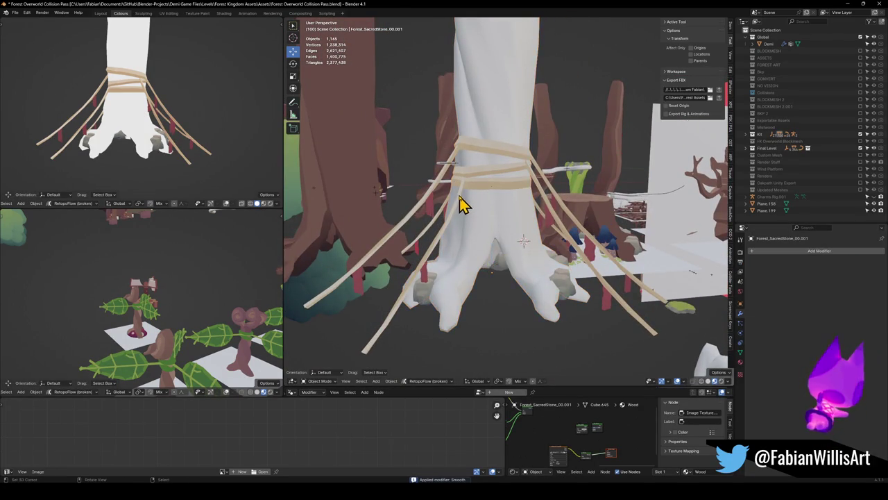
# Join the trunk with the sticks and roots object, then switch to Unity.
pyautogui.keyDown('shift'); pyautogui.click(460, 208); pyautogui.keyUp('shift')
pyautogui.hotkey('ctrl', 'j')
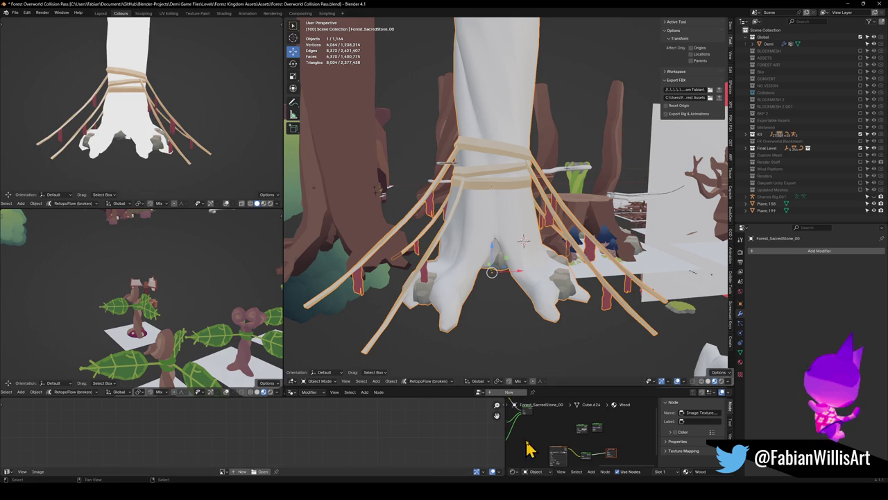
pyautogui.hotkey('alt', 'Tab')
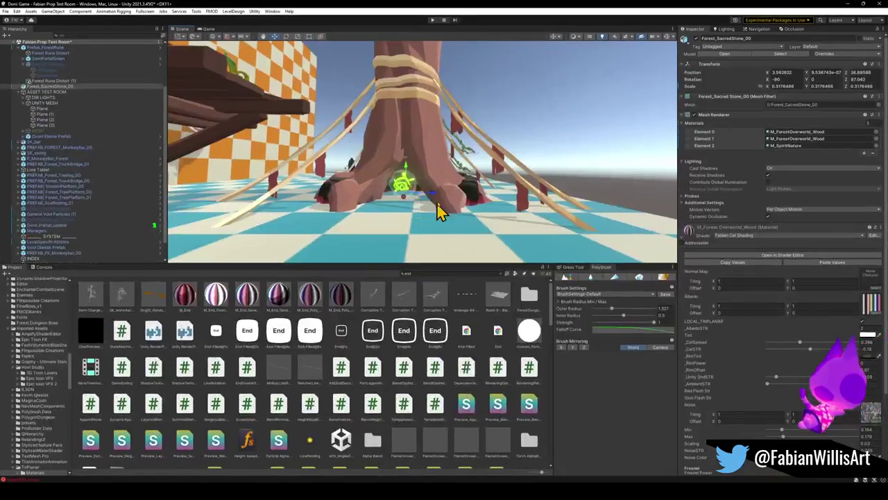
# Apply the Drg2_Stone material to the sacred tree's roots.
pyautogui.moveTo(441, 196); pyautogui.dragTo(414, 272, button='right')
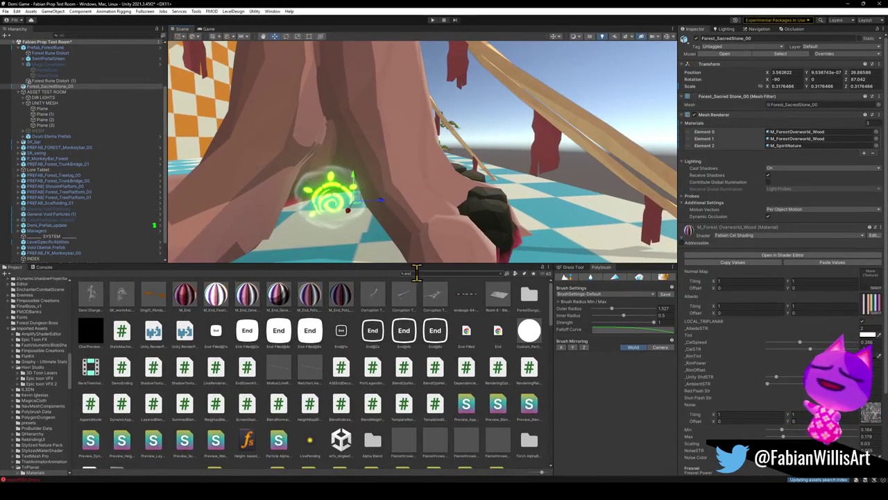
pyautogui.moveTo(357, 198)
pyautogui.mouseDown(button='right')
pyautogui.moveTo(292, 226)
pyautogui.moveTo(337, 227)
pyautogui.moveTo(391, 204)
pyautogui.moveTo(398, 207)
pyautogui.moveTo(335, 219)
pyautogui.moveTo(453, 229)
pyautogui.moveTo(461, 258)
pyautogui.mouseUp(button='right')
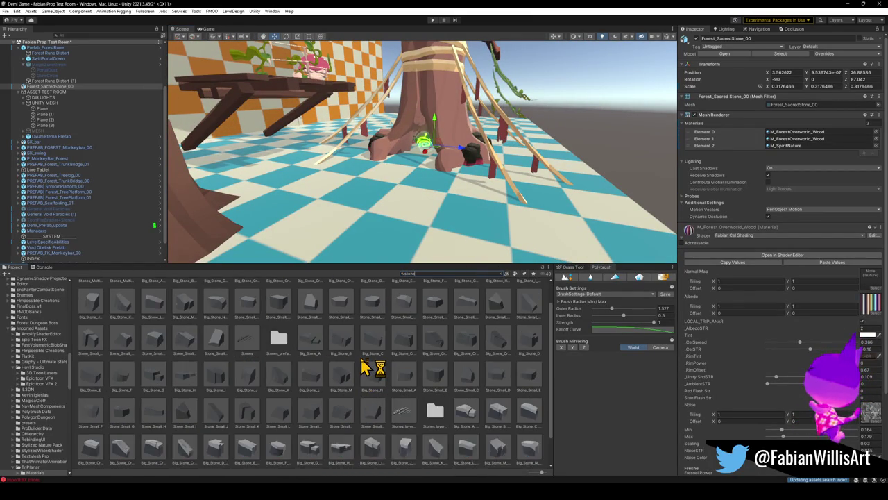
pyautogui.scroll(-2, 366, 371)
pyautogui.scroll(-2, 352, 373)
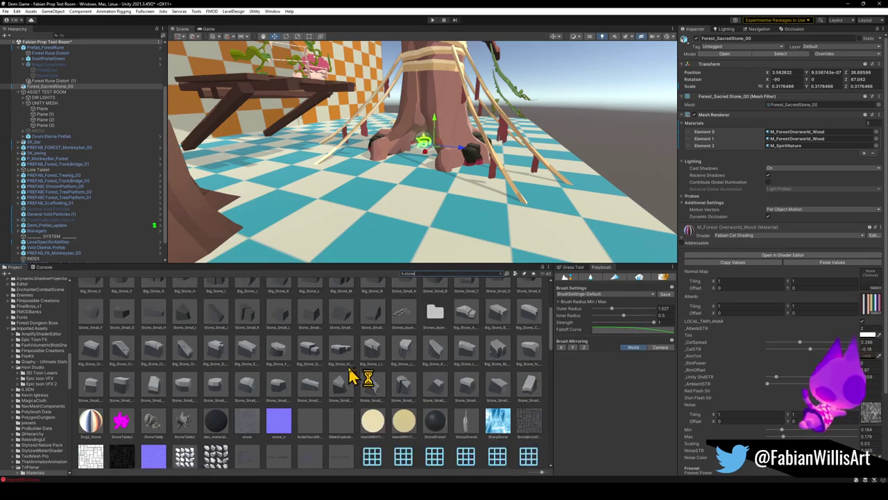
pyautogui.scroll(-1, 221, 392)
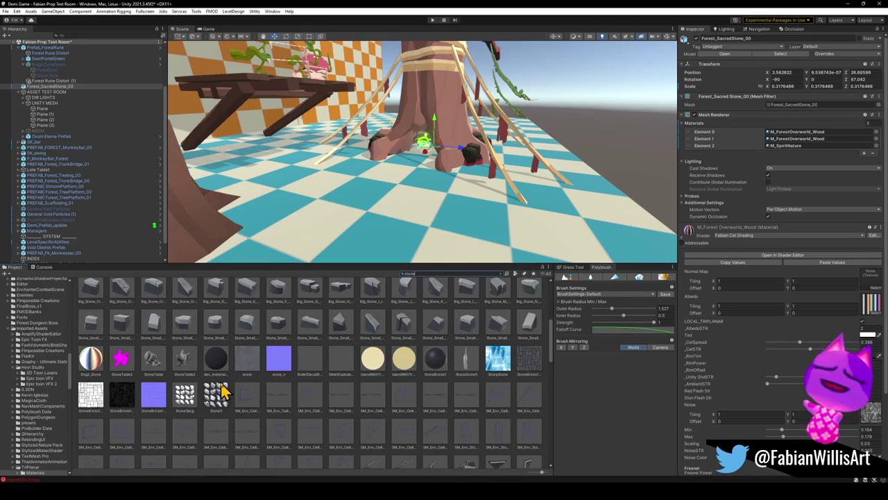
pyautogui.scroll(-1, 221, 392)
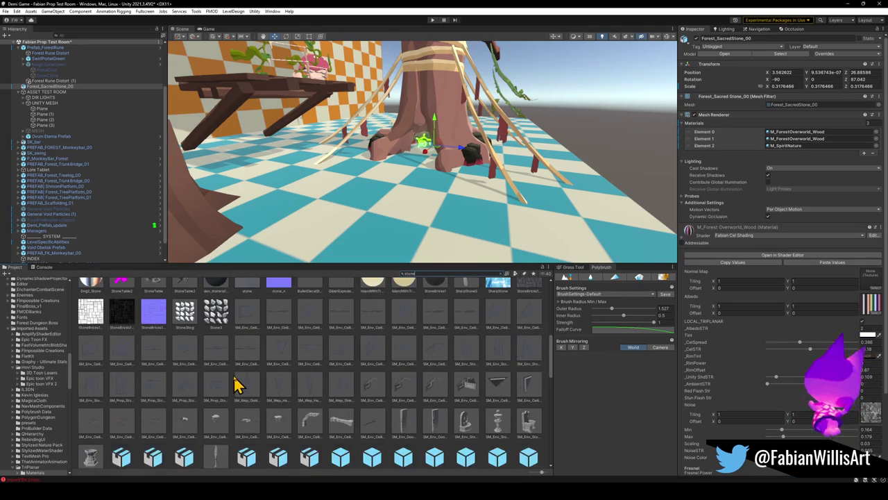
pyautogui.moveTo(90, 319); pyautogui.dragTo(473, 158)
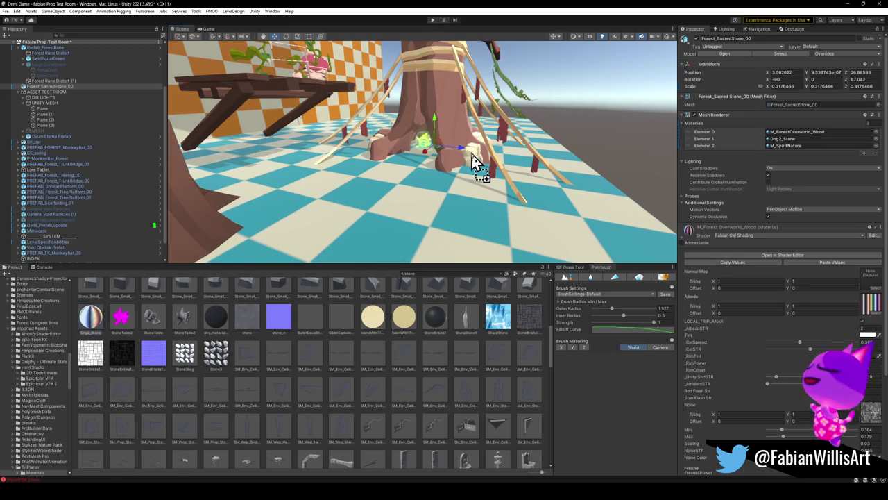
# Try nature materials on the stone base, ending with M_SpiritNature on Element 1.
pyautogui.scroll(-5, 312, 368)
pyautogui.scroll(-2, 333, 363)
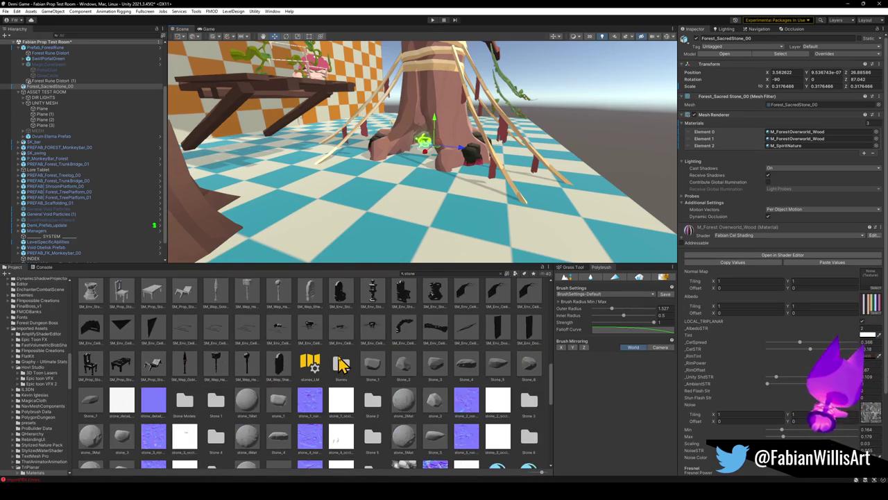
pyautogui.scroll(-3, 347, 360)
pyautogui.scroll(-3, 351, 359)
pyautogui.scroll(-2, 351, 358)
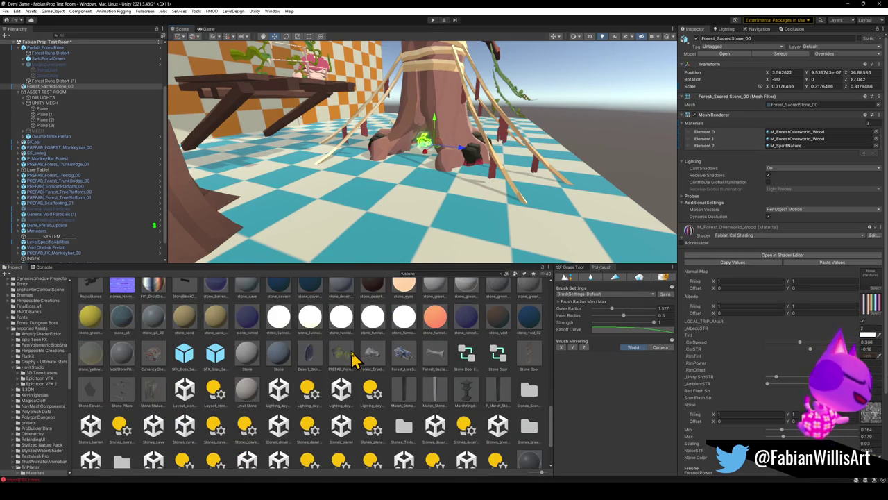
pyautogui.scroll(-3, 352, 361)
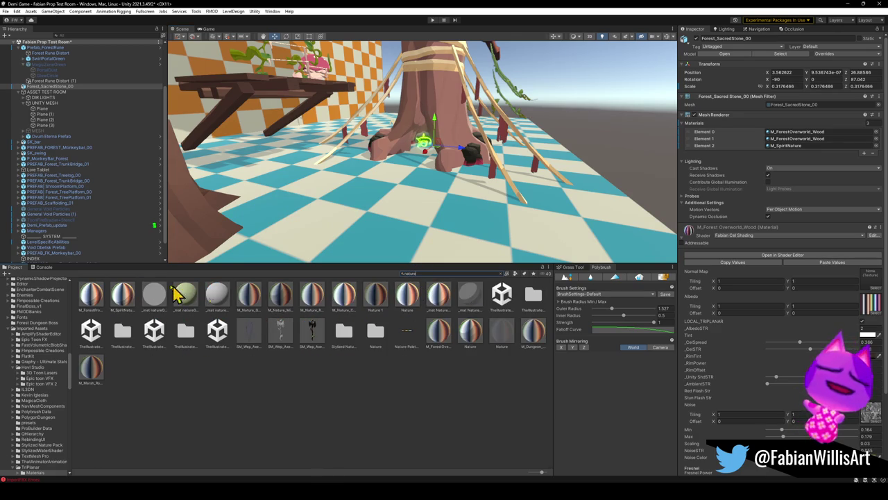
pyautogui.moveTo(256, 299); pyautogui.dragTo(471, 158)
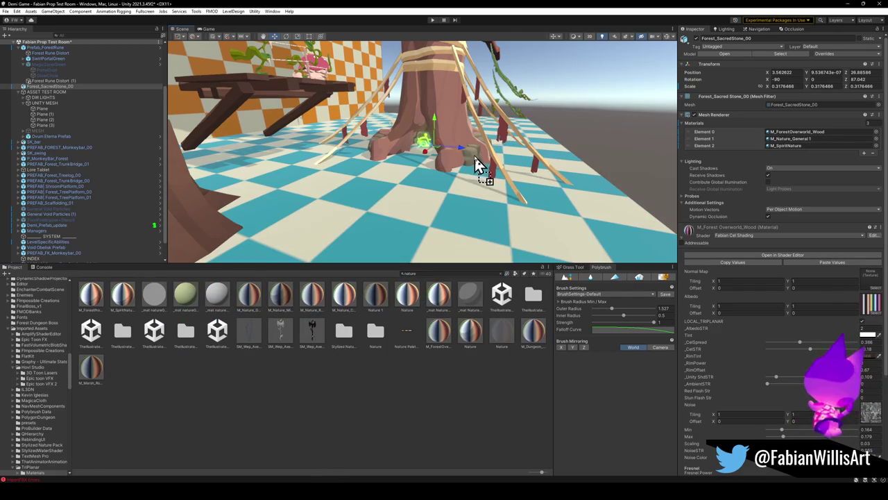
pyautogui.moveTo(122, 295); pyautogui.dragTo(469, 161)
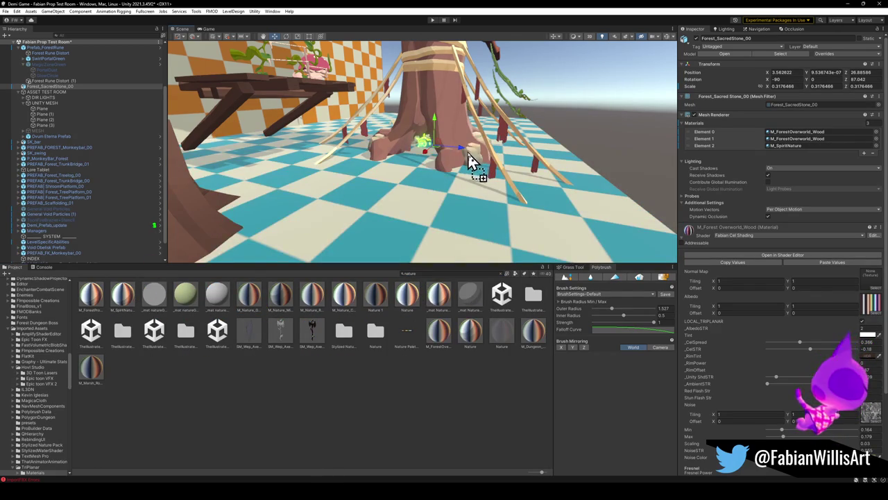
pyautogui.scroll(3, 398, 184)
pyautogui.scroll(3, 409, 201)
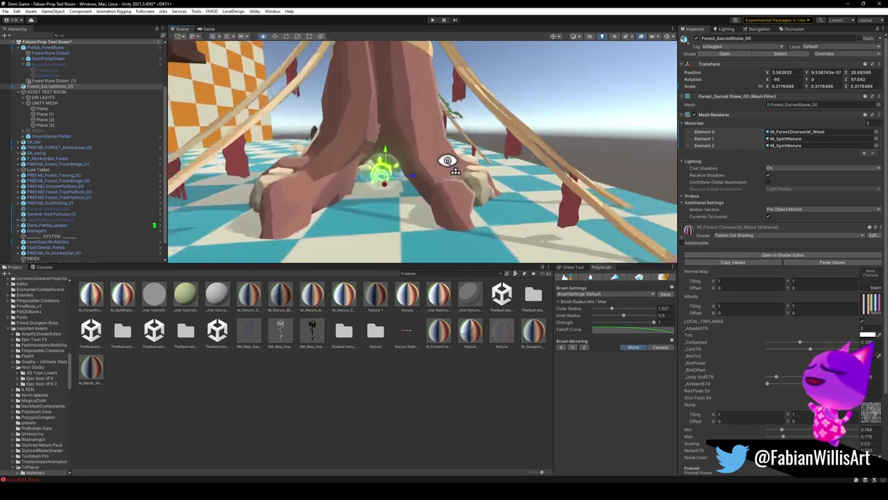
pyautogui.scroll(2, 422, 217)
pyautogui.click(383, 397)
# Enlarge the glowing rune orb and scale Prefab_ForestRune up.
pyautogui.moveTo(446, 200); pyautogui.dragTo(445, 96, button='right')
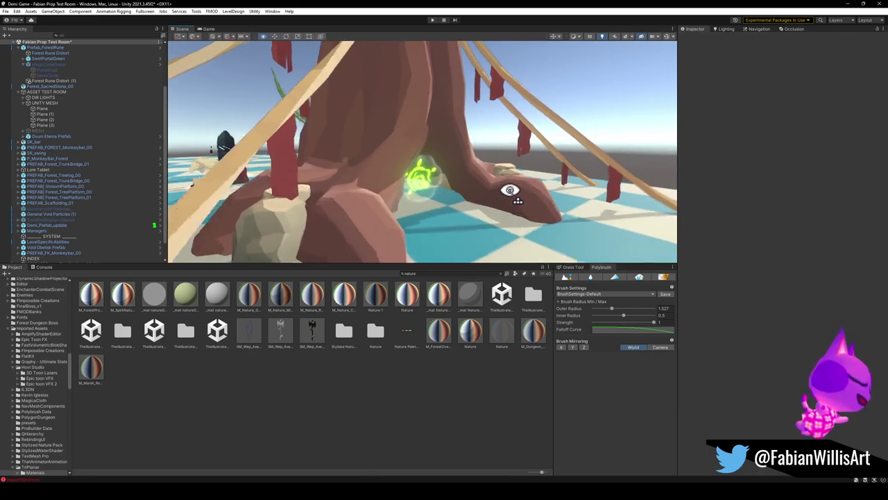
pyautogui.moveTo(444, 96); pyautogui.dragTo(398, 186, button='right')
pyautogui.click(368, 165)
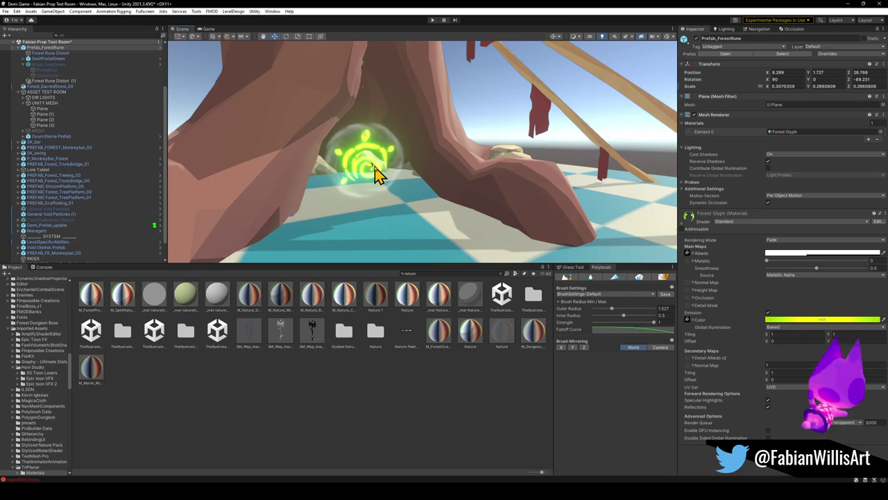
pyautogui.moveTo(366, 163); pyautogui.dragTo(370, 161)
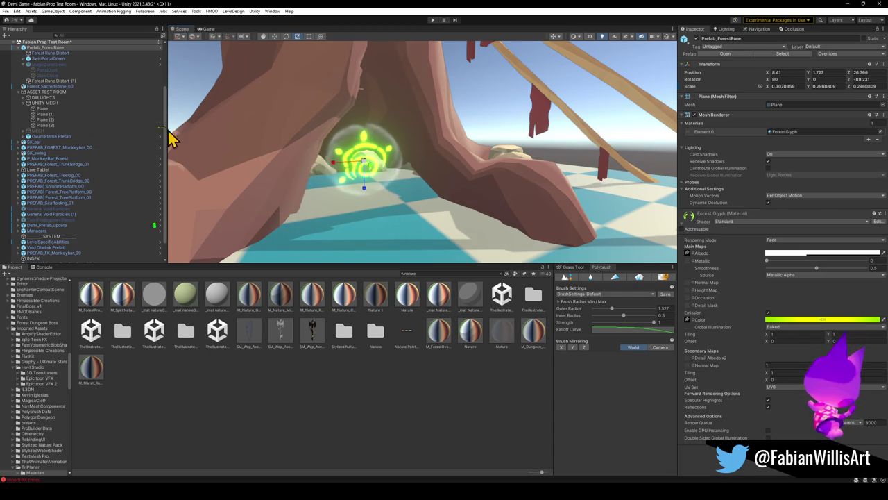
pyautogui.click(51, 53)
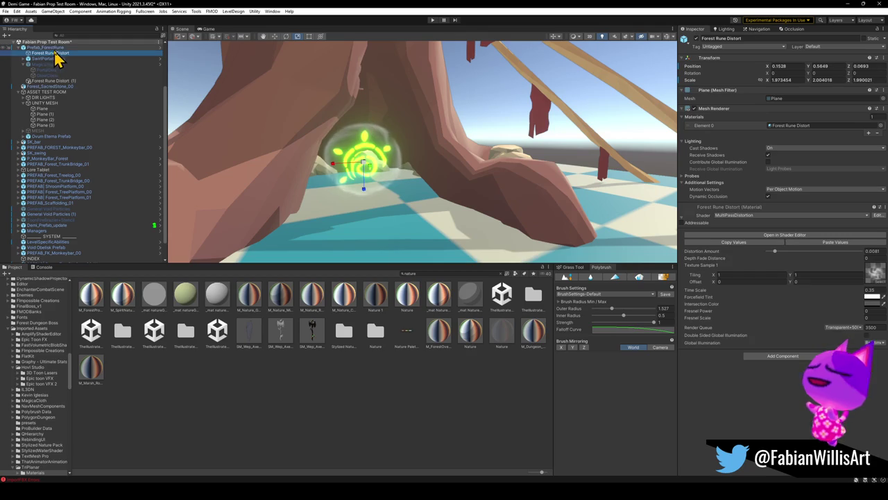
pyautogui.click(49, 47)
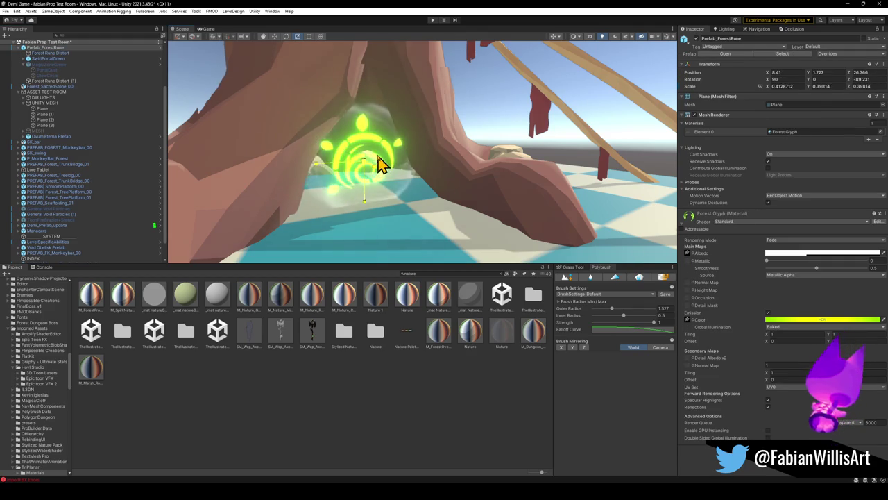
pyautogui.moveTo(366, 169); pyautogui.dragTo(388, 163)
# Delete Forest Rune Distort (1) and shrink the remaining Forest Rune Distort effect.
pyautogui.click(56, 53)
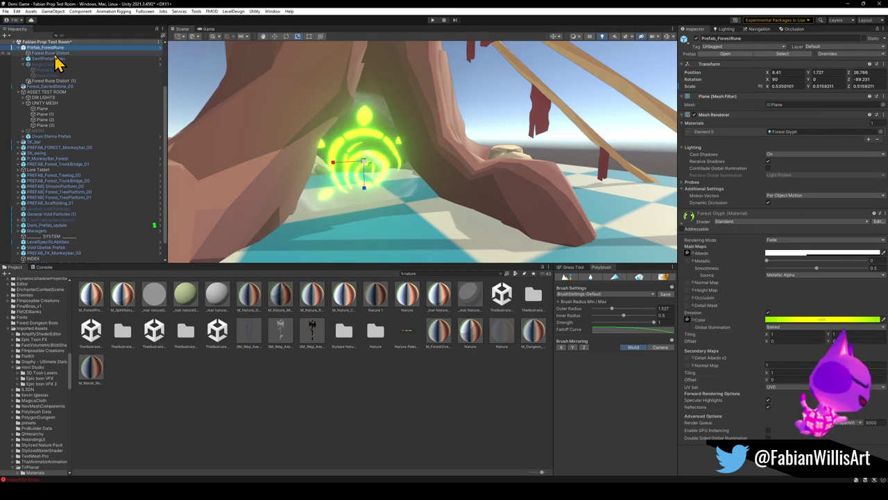
pyautogui.click(66, 82)
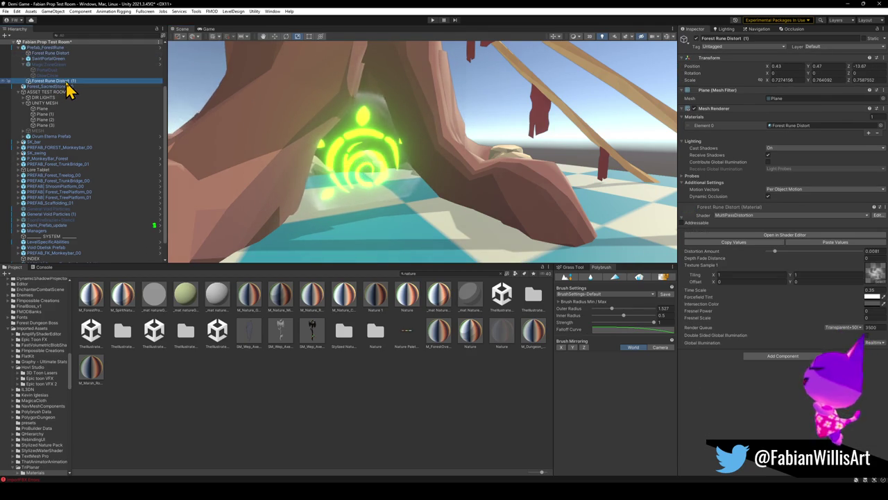
pyautogui.press('Delete')
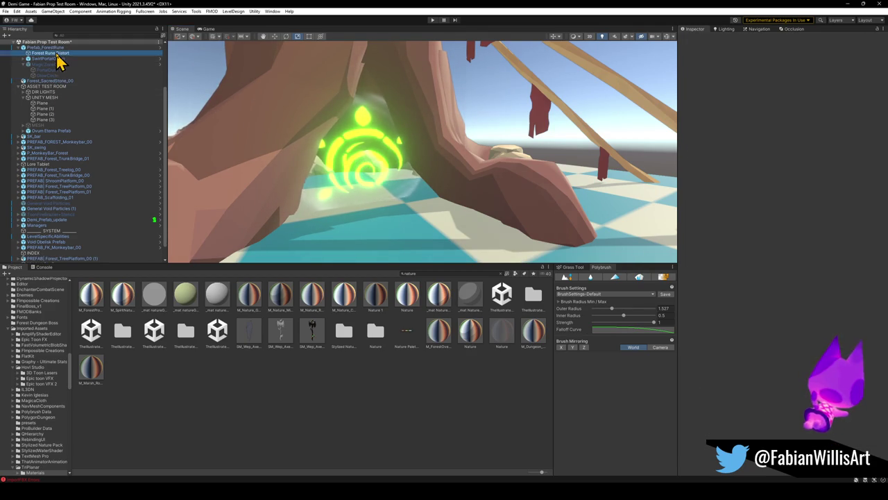
pyautogui.click(60, 54)
pyautogui.moveTo(365, 166)
pyautogui.mouseDown()
pyautogui.moveTo(353, 168)
pyautogui.moveTo(375, 197)
pyautogui.mouseUp()
pyautogui.press('w')
pyautogui.moveTo(372, 142); pyautogui.dragTo(368, 115)
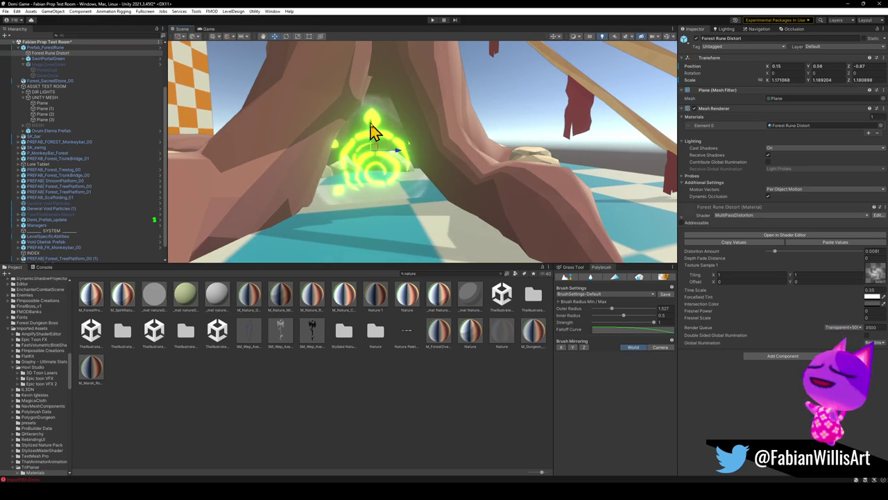
pyautogui.hotkey('ctrl', 'z')
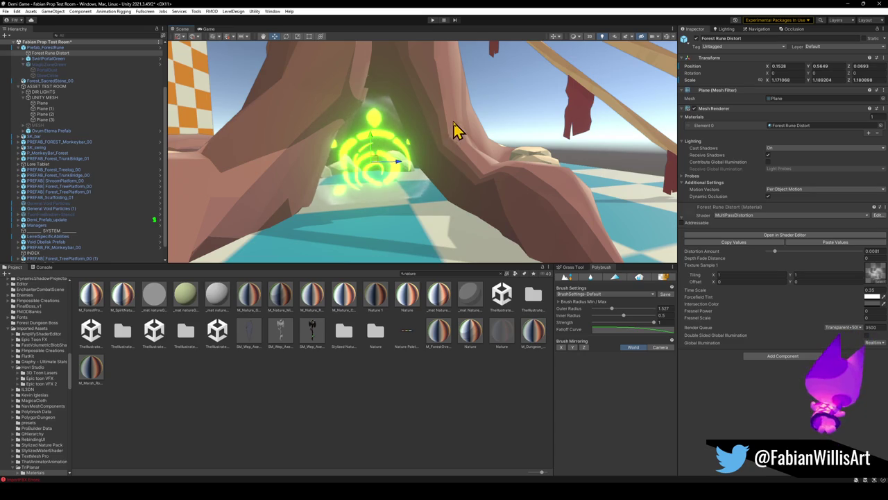
# Reposition Prefab_ForestRune within the tree's arch, then select SwirlPortalGreen.
pyautogui.click(49, 47)
pyautogui.moveTo(375, 143)
pyautogui.mouseDown()
pyautogui.moveTo(372, 129)
pyautogui.moveTo(362, 129)
pyautogui.mouseUp()
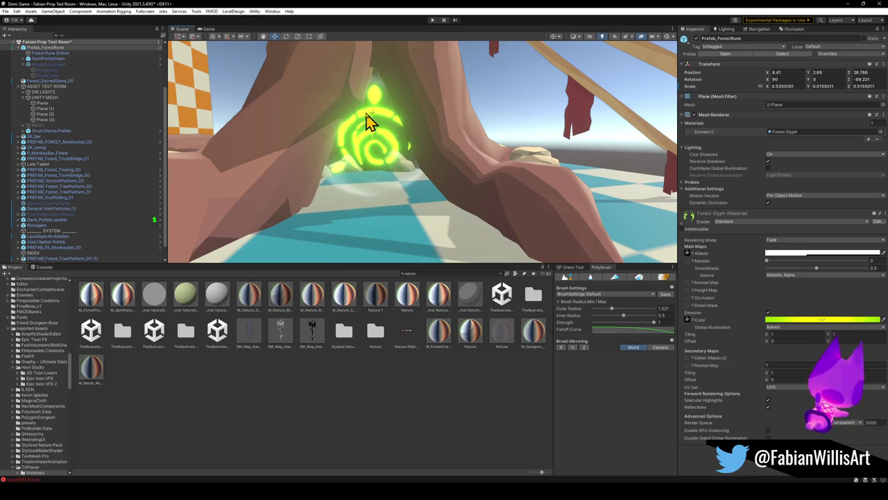
pyautogui.moveTo(359, 134); pyautogui.dragTo(434, 131, button='right')
pyautogui.moveTo(453, 160); pyautogui.dragTo(444, 160, button='right')
pyautogui.press('t')
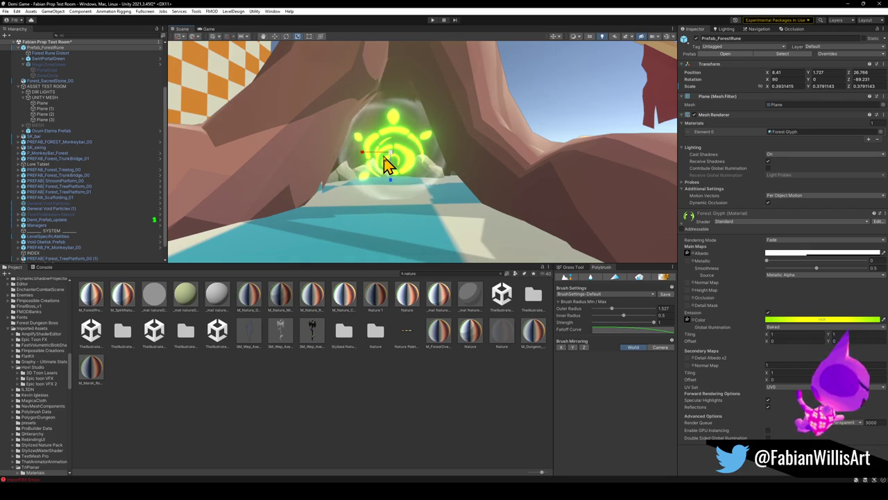
pyautogui.click(368, 391)
pyautogui.moveTo(460, 171)
pyautogui.mouseDown(button='right')
pyautogui.moveTo(317, 139)
pyautogui.moveTo(206, 174)
pyautogui.moveTo(201, 184)
pyautogui.moveTo(327, 192)
pyautogui.mouseUp(button='right')
pyautogui.click(326, 192)
pyautogui.hotkey('ctrl', 'z')
# Frame SwirlPortalGreen and toggle it off and back on to compare the tree.
pyautogui.press('f')
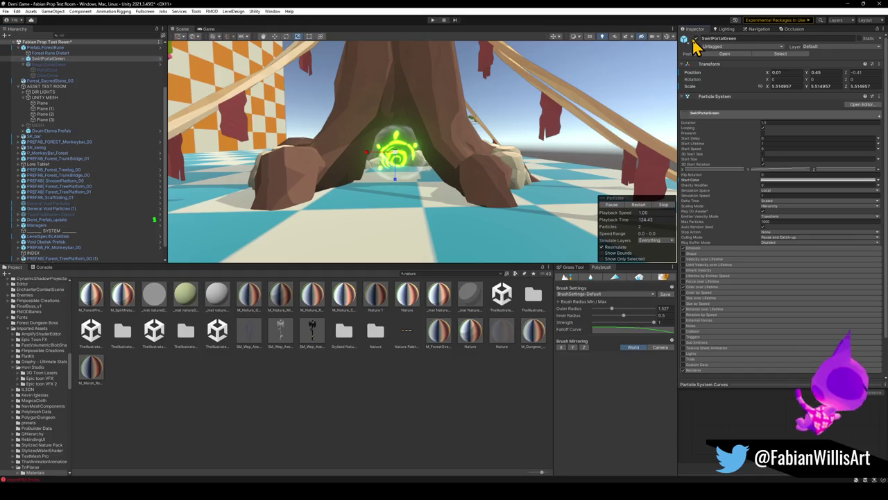
pyautogui.click(696, 39)
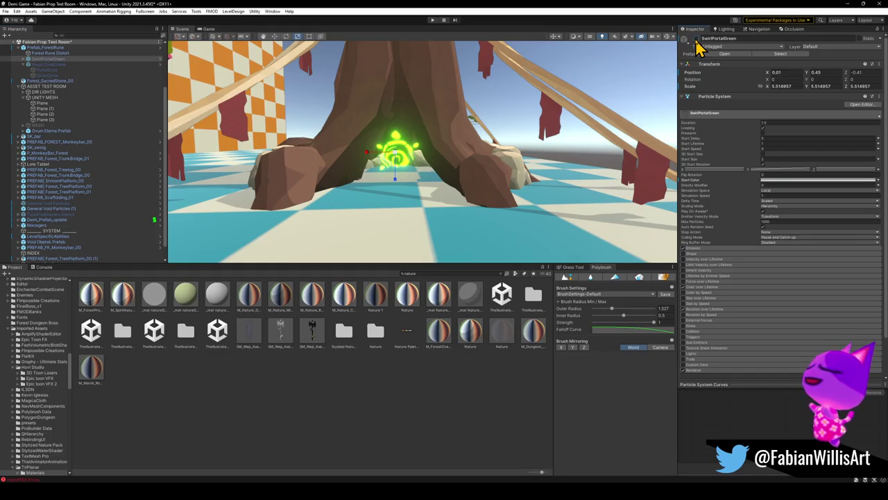
pyautogui.moveTo(490, 149); pyautogui.dragTo(495, 160, button='right')
pyautogui.click(694, 39)
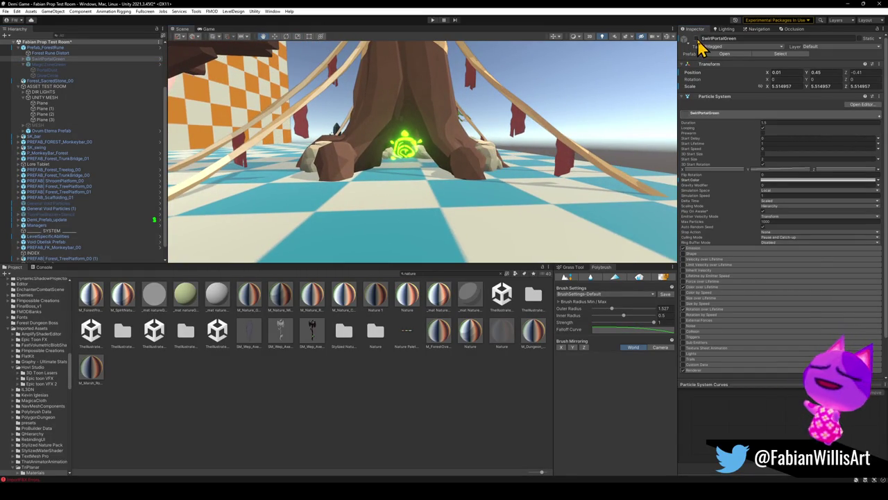
# Set the portal particles' start colour to a muted yellow-green.
pyautogui.click(781, 182)
pyautogui.click(609, 204)
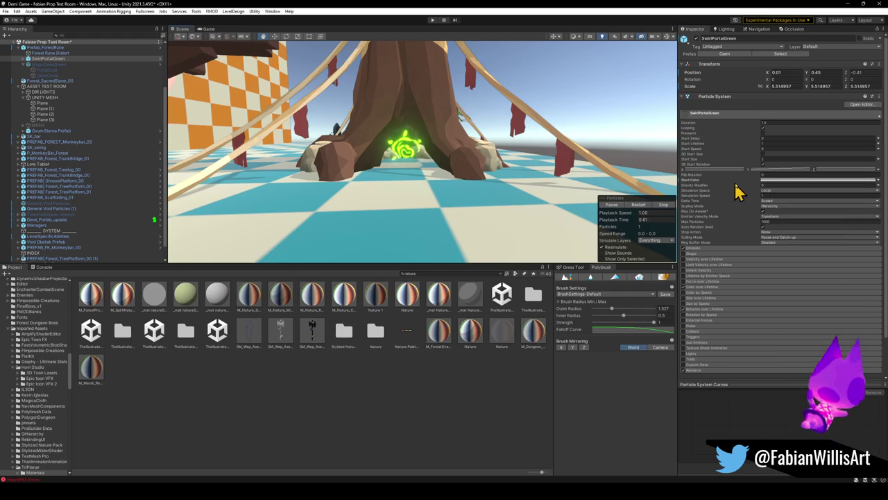
pyautogui.click(769, 182)
pyautogui.click(838, 210)
pyautogui.moveTo(826, 230)
pyautogui.mouseDown()
pyautogui.moveTo(813, 223)
pyautogui.moveTo(818, 205)
pyautogui.mouseUp()
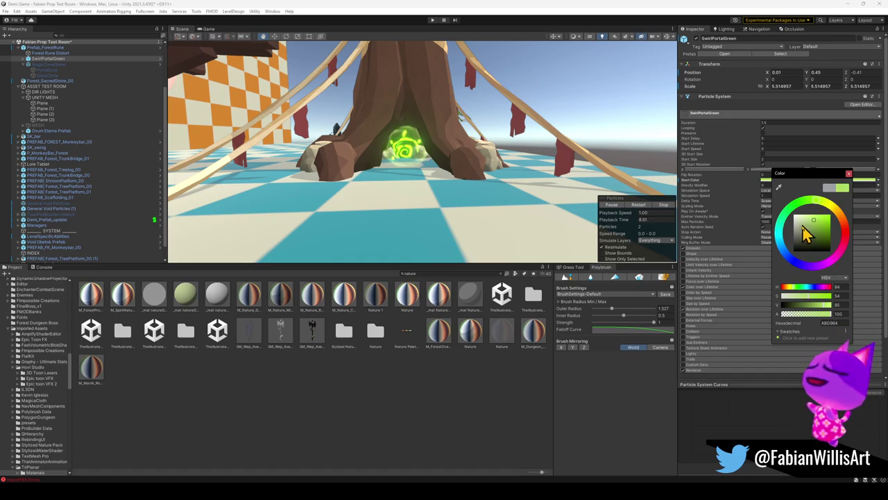
pyautogui.moveTo(812, 240); pyautogui.dragTo(821, 227)
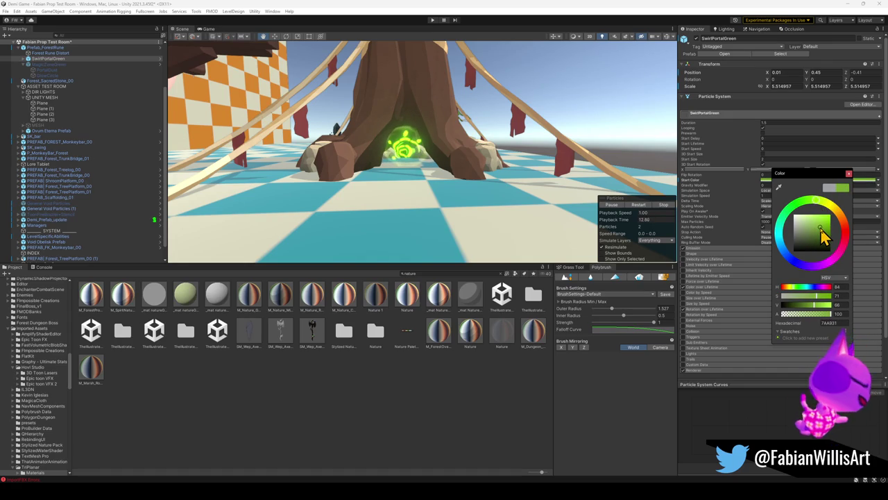
pyautogui.click(797, 219)
pyautogui.moveTo(801, 215)
pyautogui.mouseDown()
pyautogui.moveTo(824, 216)
pyautogui.moveTo(807, 235)
pyautogui.moveTo(836, 237)
pyautogui.mouseUp()
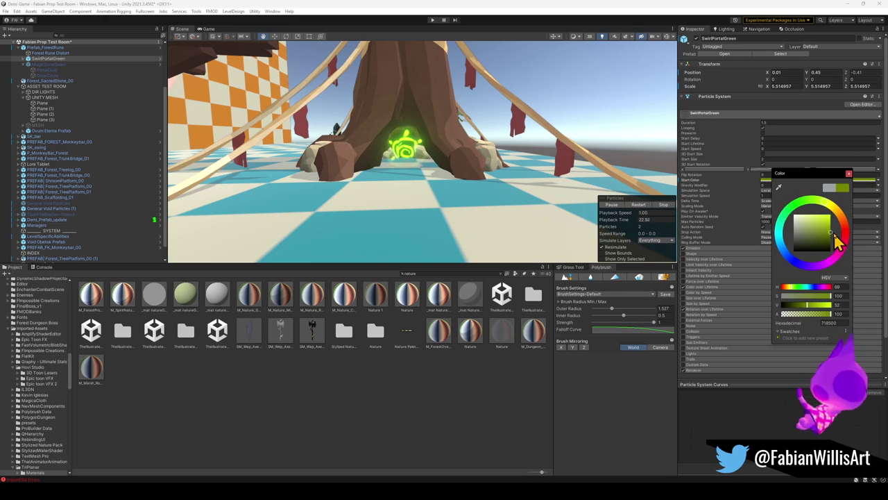
# Enlarge Prefab_ForestRune to about 0.431 by 0.416 and view the whole tree.
pyautogui.moveTo(396, 192); pyautogui.dragTo(373, 184, button='right')
pyautogui.press('w')
pyautogui.press('s')
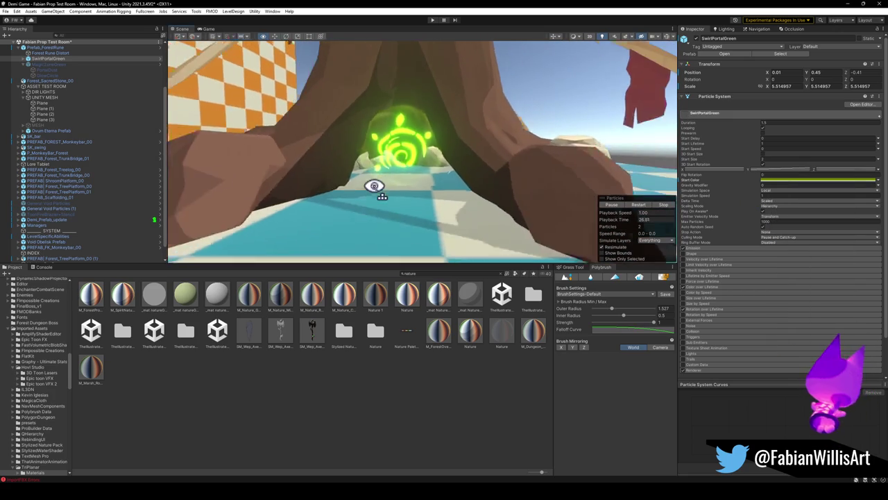
pyautogui.moveTo(571, 88)
pyautogui.mouseDown(button='right')
pyautogui.moveTo(472, 155)
pyautogui.moveTo(485, 153)
pyautogui.mouseUp(button='right')
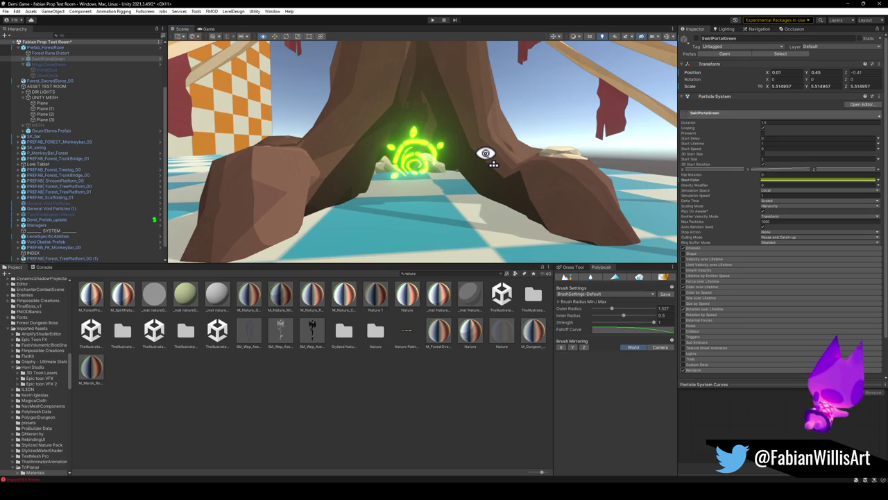
pyautogui.click(54, 53)
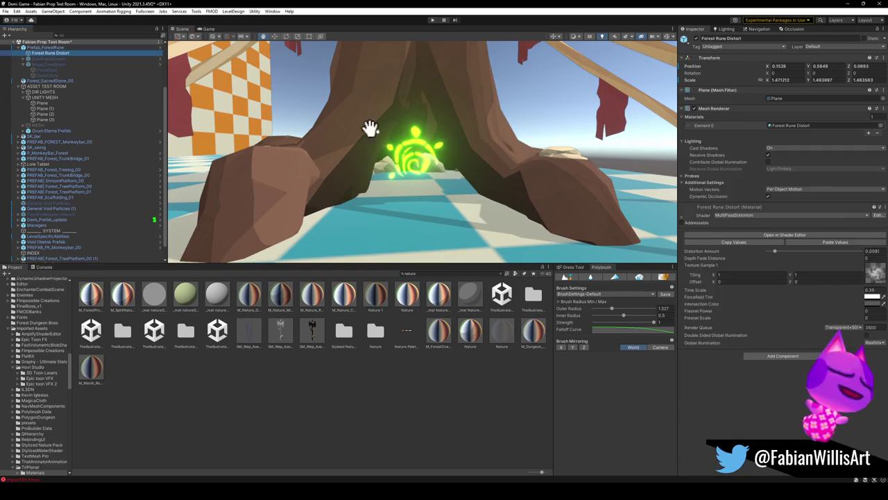
pyautogui.click(42, 47)
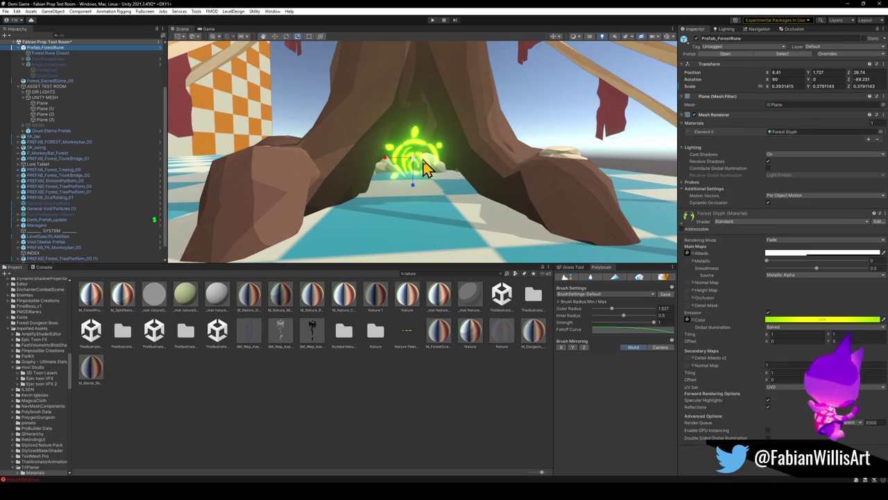
pyautogui.moveTo(418, 165); pyautogui.dragTo(425, 167)
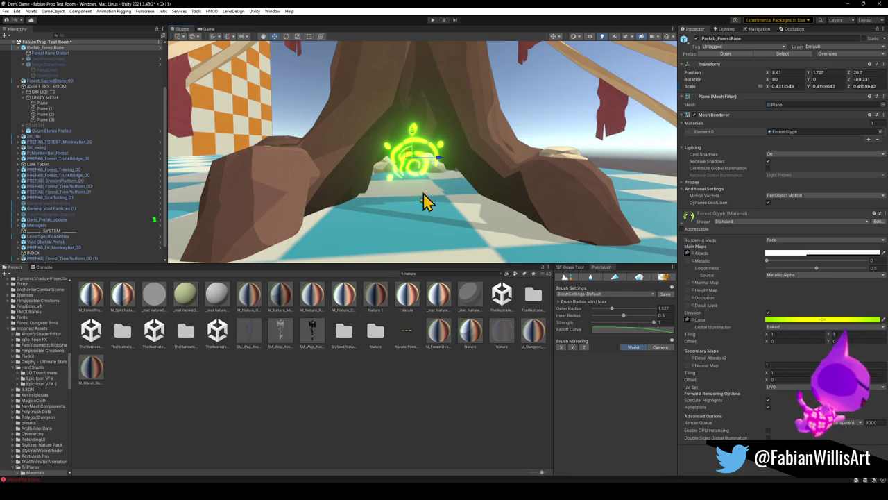
pyautogui.click(416, 246)
pyautogui.moveTo(416, 246)
pyautogui.mouseDown(button='right')
pyautogui.moveTo(461, 173)
pyautogui.moveTo(467, 182)
pyautogui.mouseUp(button='right')
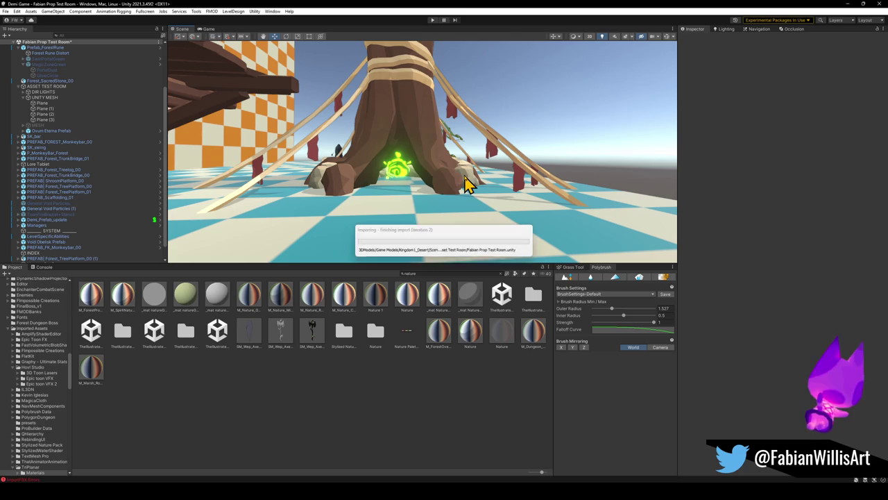
# Enter Play mode and switch the Game view to fullscreen with F10.
pyautogui.click(432, 20)
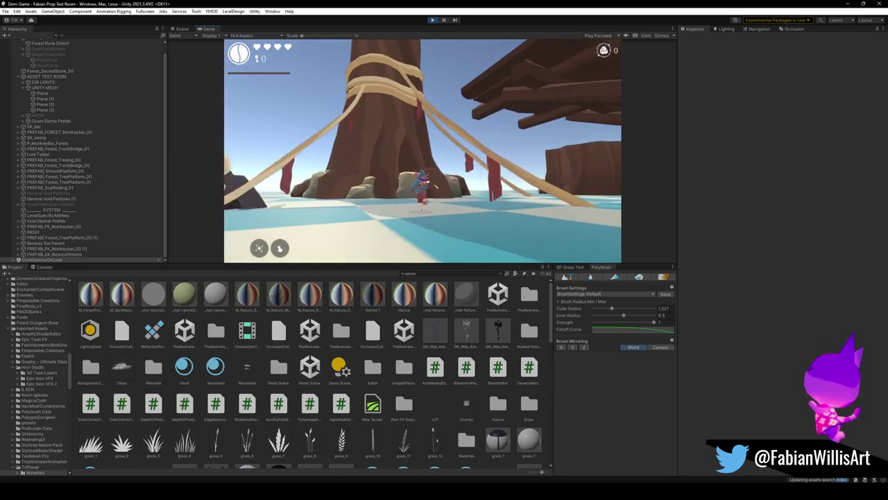
pyautogui.press('F10')
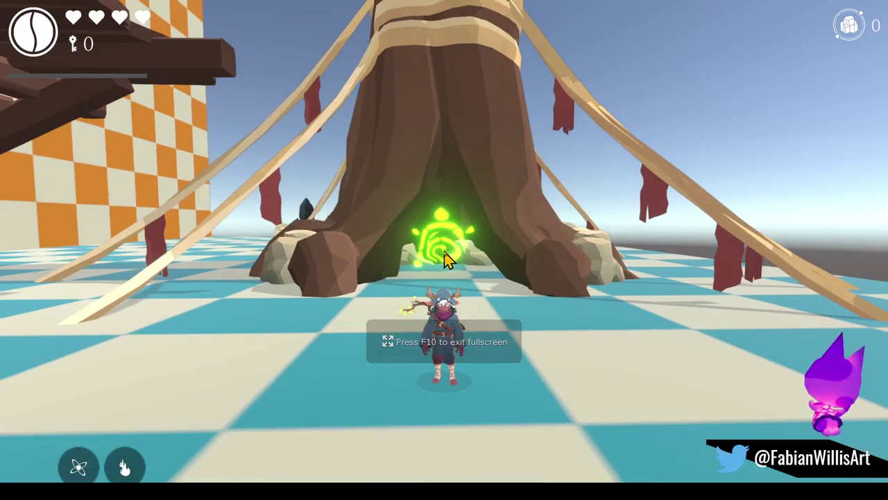
# Run the character into the tree's portal opening, back out, and in again.
pyautogui.press('w')
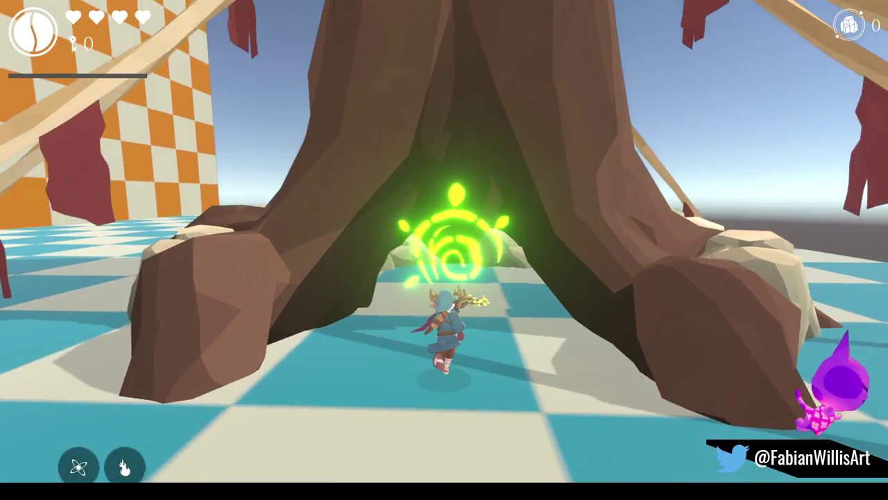
pyautogui.press('s')
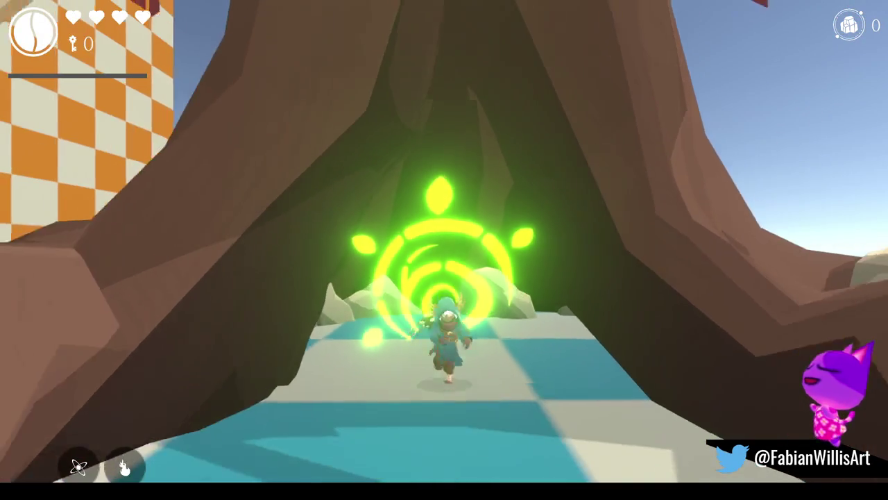
pyautogui.press('w')
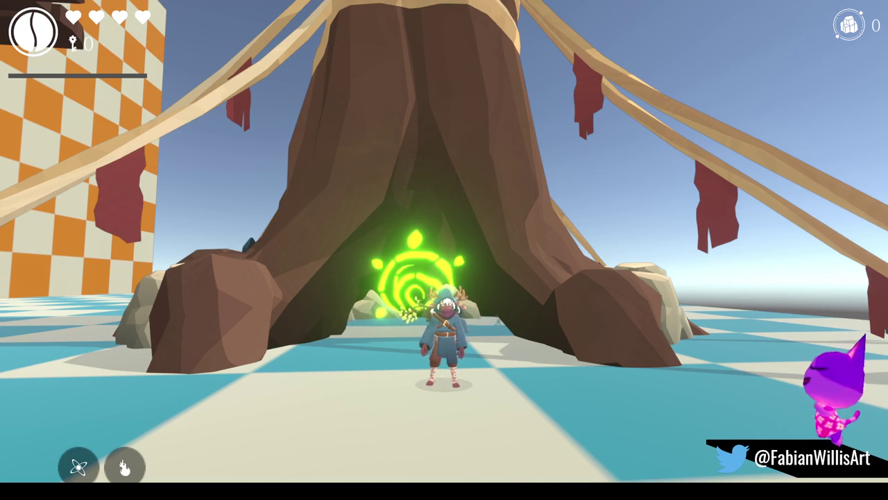
pyautogui.press('w')
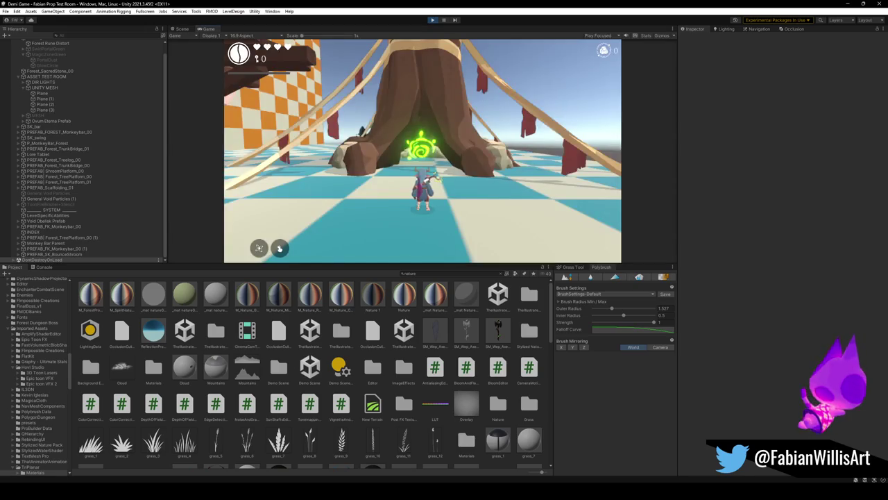
# Stop play mode and drag Prefab_ForestRune under Forest_SacredStone_00 in the Hierarchy.
pyautogui.press('Escape')
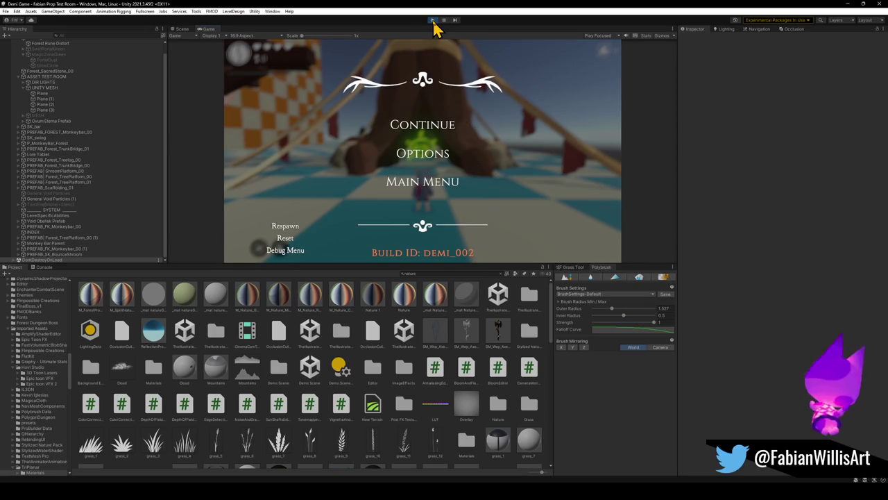
pyautogui.click(433, 21)
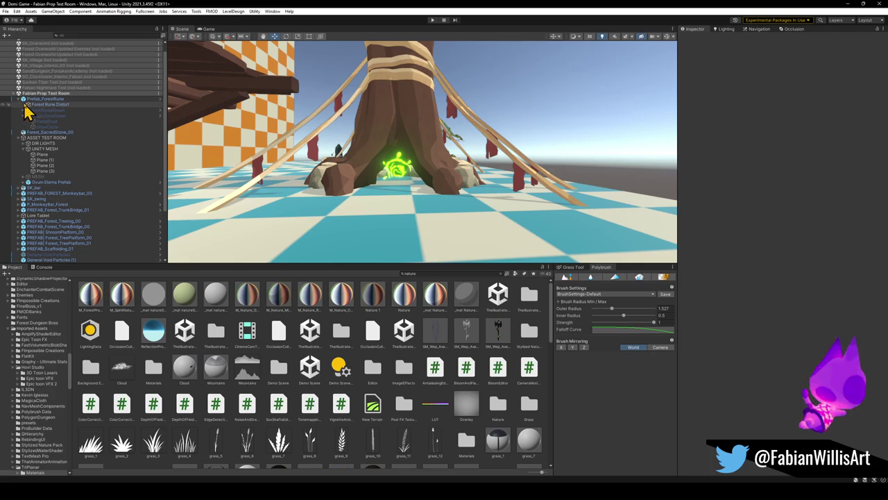
pyautogui.click(19, 99)
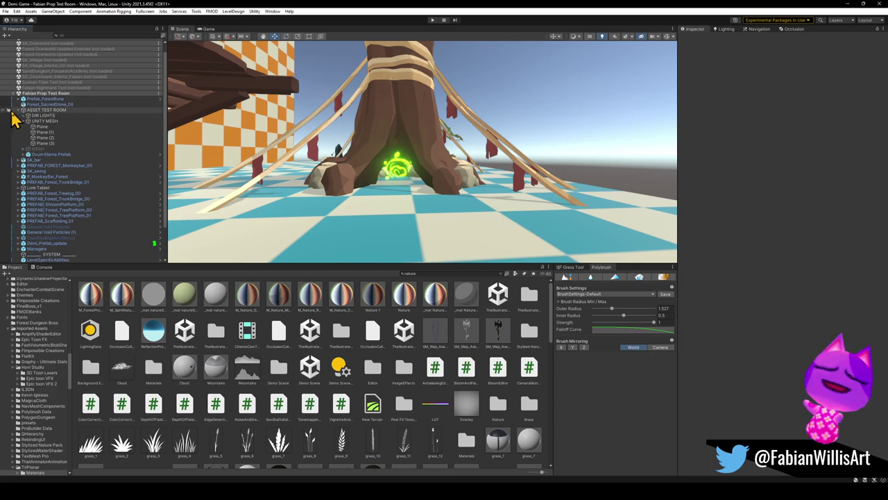
pyautogui.click(20, 111)
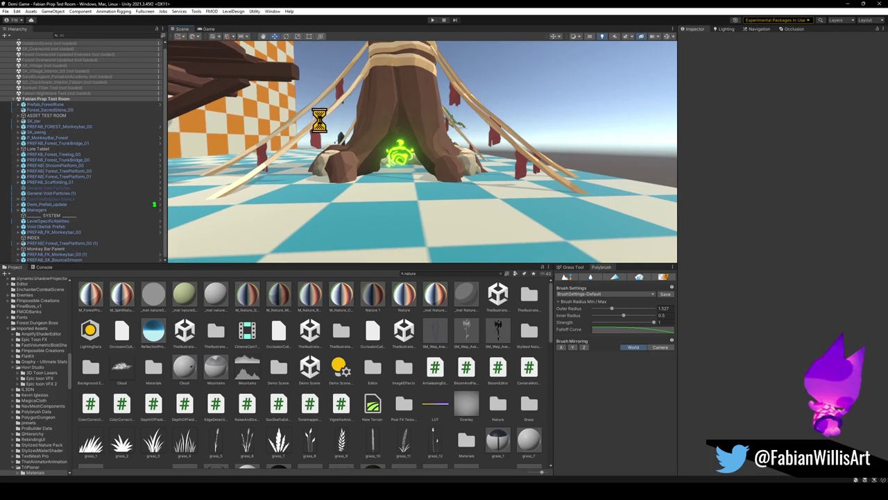
pyautogui.click(49, 110)
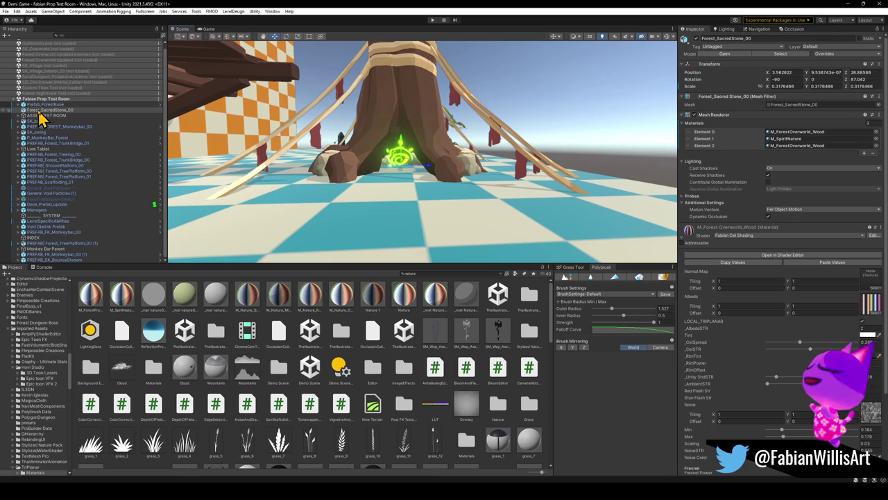
pyautogui.moveTo(46, 106); pyautogui.dragTo(48, 119)
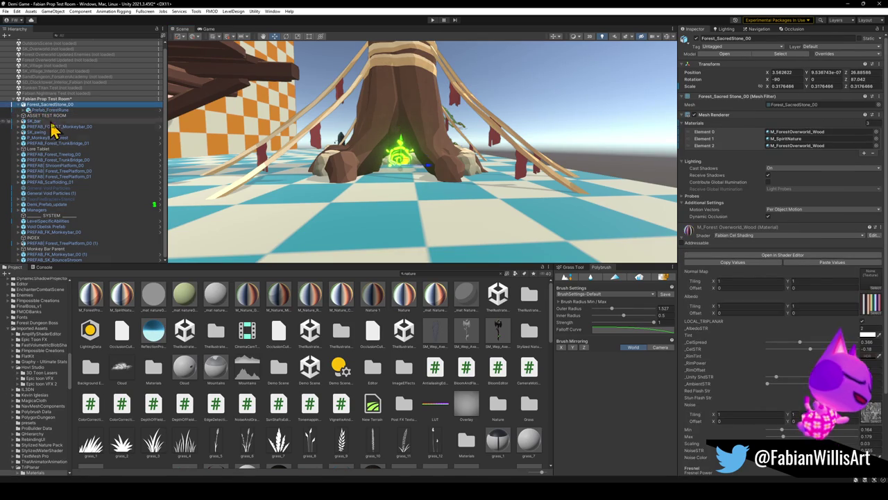
pyautogui.click(19, 105)
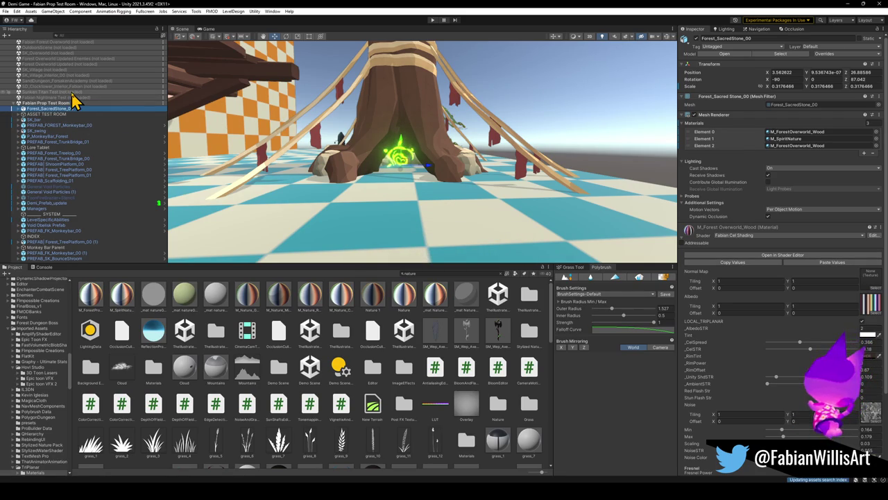
# Remove Sunken Titan Test and add the Forest MistwoodsArt scene found by searching 'mistwood'.
pyautogui.rightClick(72, 92)
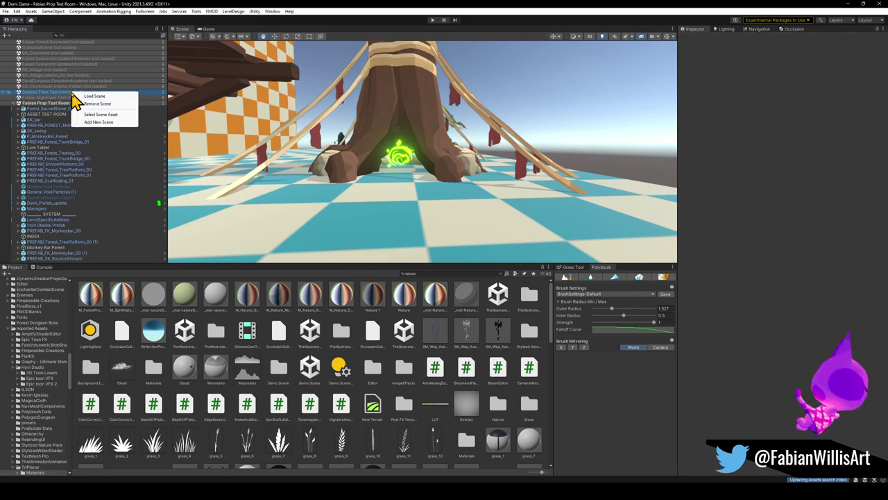
pyautogui.click(104, 104)
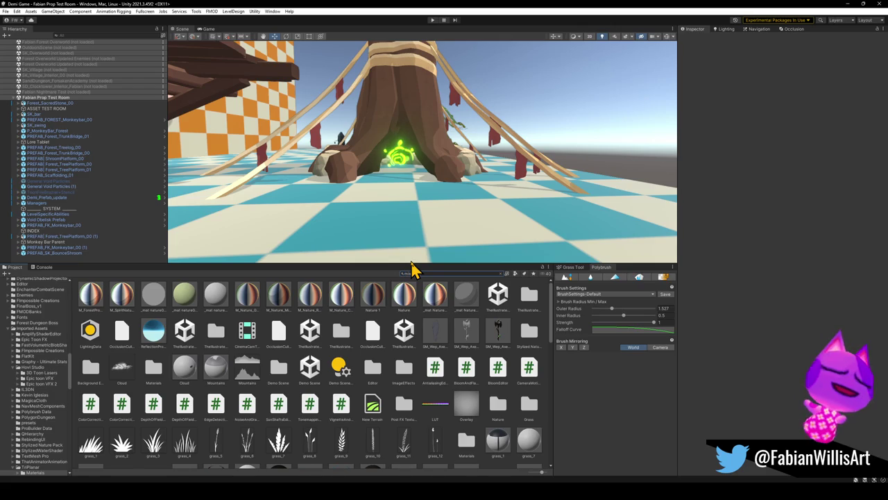
pyautogui.write('twood')
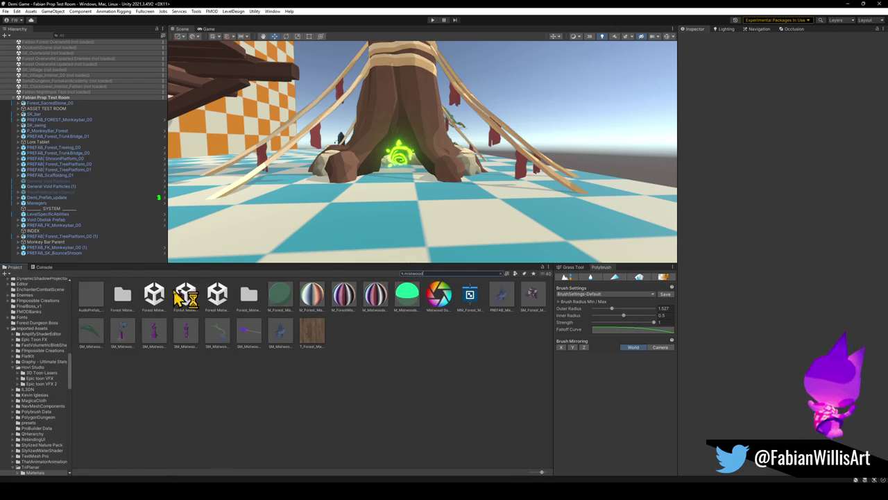
pyautogui.click(164, 304)
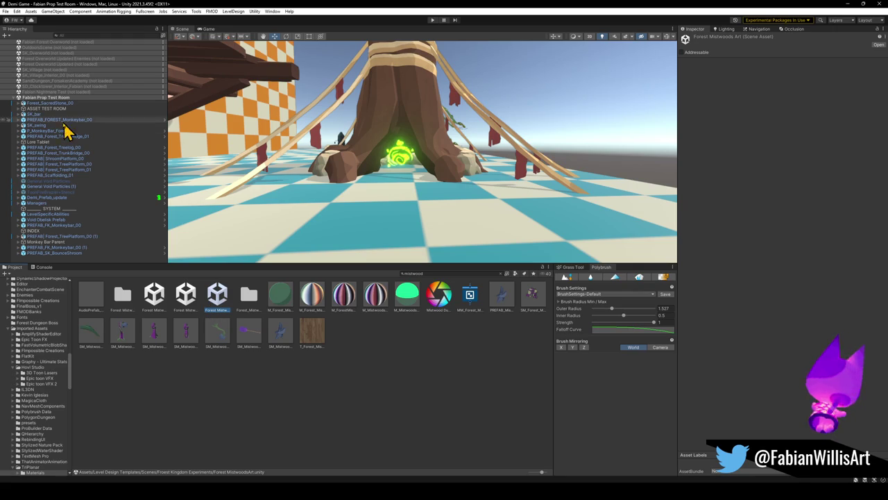
pyautogui.click(15, 98)
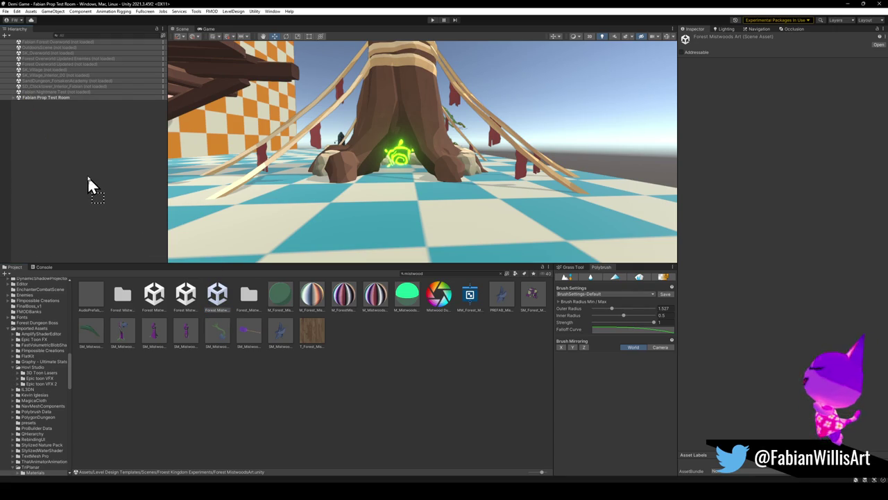
pyautogui.moveTo(88, 178); pyautogui.dragTo(87, 177)
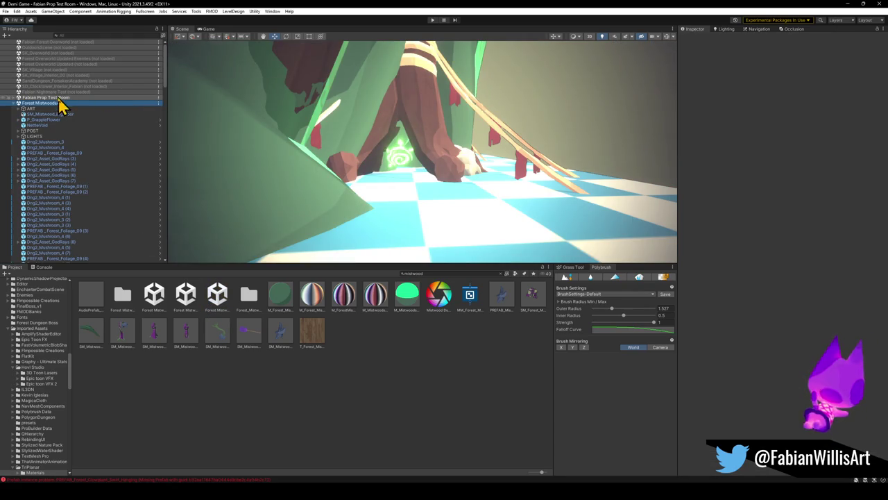
pyautogui.click(15, 99)
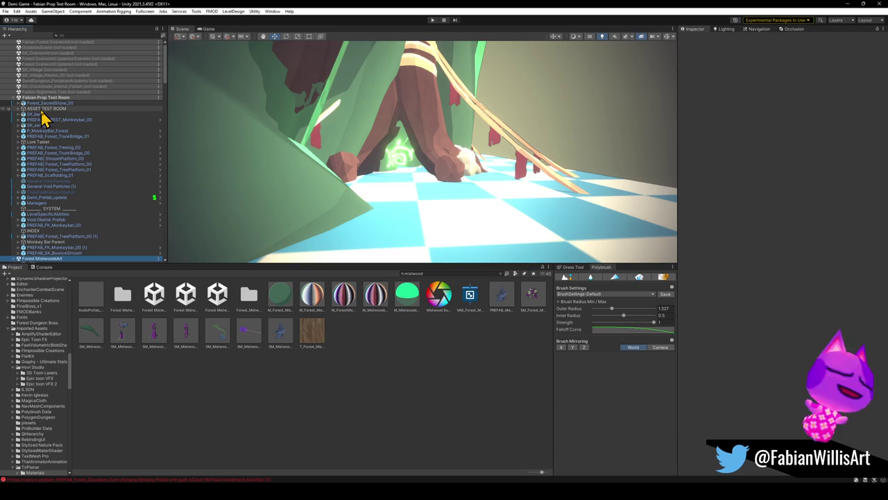
# Frame Forest_SacredStone_00 and fly through the Mistwoods level toward the arched doorway and well rim.
pyautogui.click(49, 103)
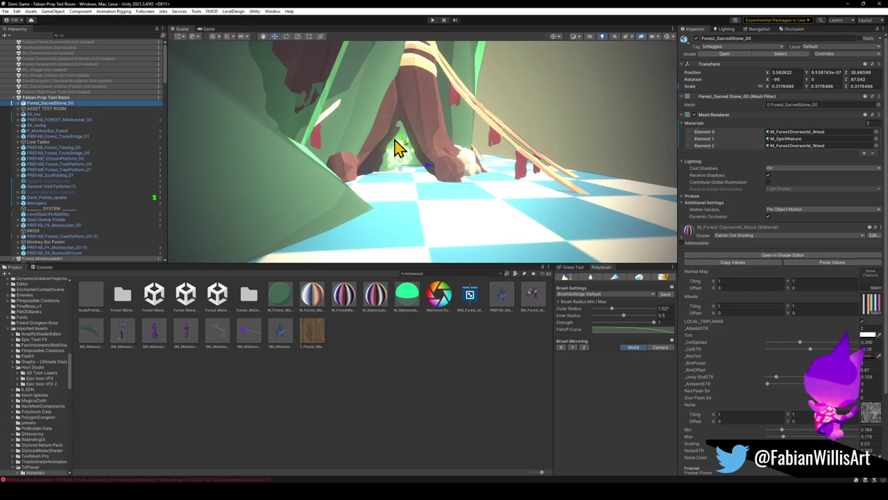
pyautogui.press('f')
pyautogui.moveTo(198, 129); pyautogui.dragTo(372, 202, button='right')
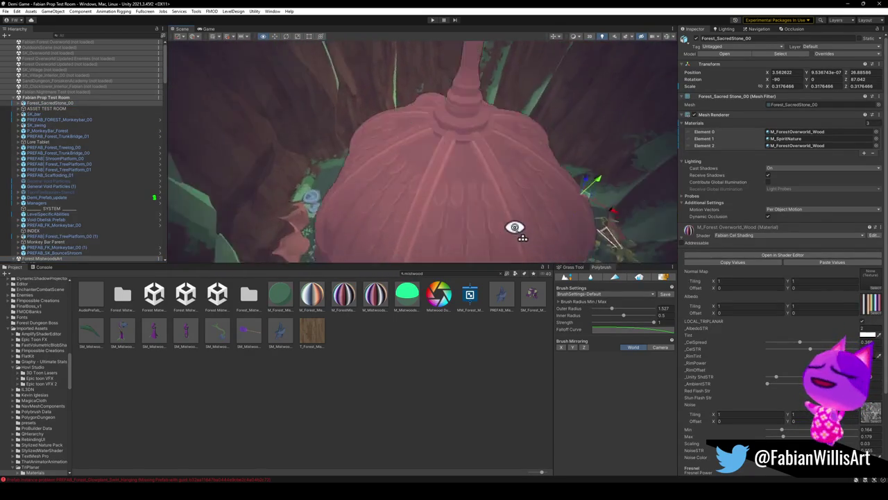
pyautogui.moveTo(372, 202)
pyautogui.mouseDown(button='right')
pyautogui.moveTo(543, 200)
pyautogui.moveTo(453, 152)
pyautogui.moveTo(429, 149)
pyautogui.moveTo(416, 162)
pyautogui.moveTo(436, 171)
pyautogui.moveTo(348, 143)
pyautogui.moveTo(395, 159)
pyautogui.moveTo(303, 148)
pyautogui.moveTo(472, 139)
pyautogui.moveTo(465, 130)
pyautogui.moveTo(507, 118)
pyautogui.moveTo(513, 167)
pyautogui.mouseUp(button='right')
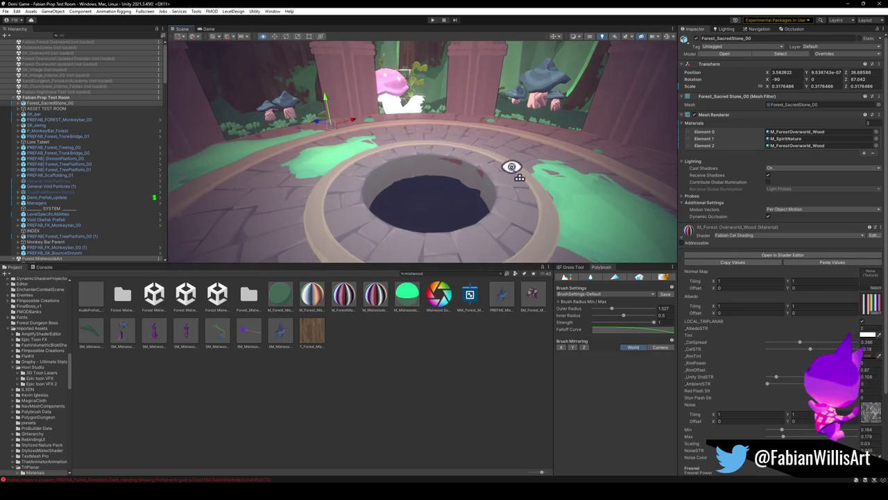
pyautogui.moveTo(511, 167)
pyautogui.mouseDown(button='right')
pyautogui.moveTo(506, 148)
pyautogui.moveTo(472, 129)
pyautogui.moveTo(471, 118)
pyautogui.mouseUp(button='right')
pyautogui.moveTo(446, 230); pyautogui.dragTo(446, 230, button='right')
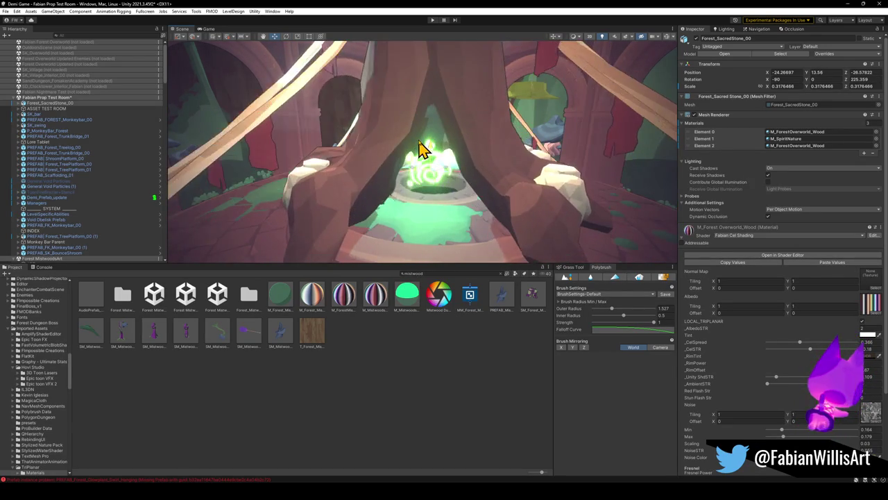
# Orbit the sacred stone, undo two changes, fly forward through the shrine arch, and select Forest MistwoodsArt.
pyautogui.moveTo(428, 158)
pyautogui.keyDown('alt'); pyautogui.mouseDown()
pyautogui.moveTo(444, 129)
pyautogui.moveTo(437, 170)
pyautogui.mouseUp(); pyautogui.keyUp('alt')
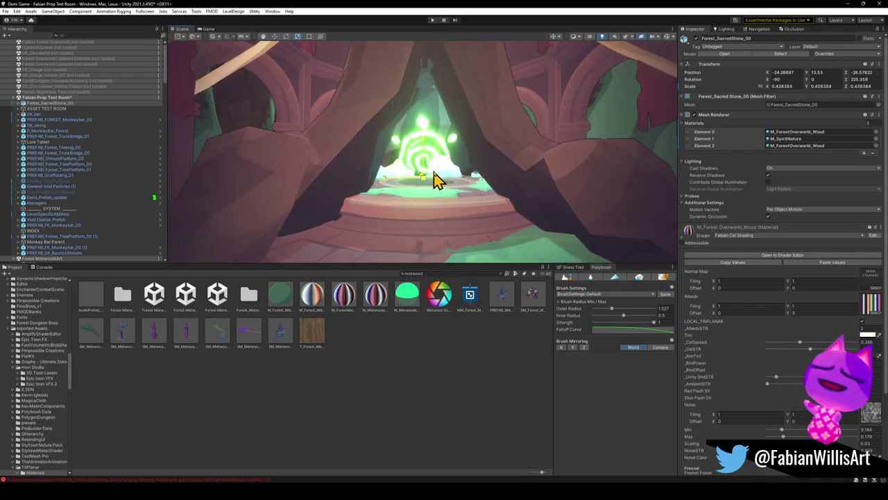
pyautogui.moveTo(431, 179)
pyautogui.keyDown('alt'); pyautogui.mouseDown()
pyautogui.moveTo(429, 112)
pyautogui.moveTo(432, 172)
pyautogui.moveTo(397, 175)
pyautogui.moveTo(440, 175)
pyautogui.moveTo(415, 202)
pyautogui.moveTo(243, 217)
pyautogui.moveTo(501, 174)
pyautogui.moveTo(502, 192)
pyautogui.moveTo(485, 186)
pyautogui.mouseUp(); pyautogui.keyUp('alt')
pyautogui.press('e')
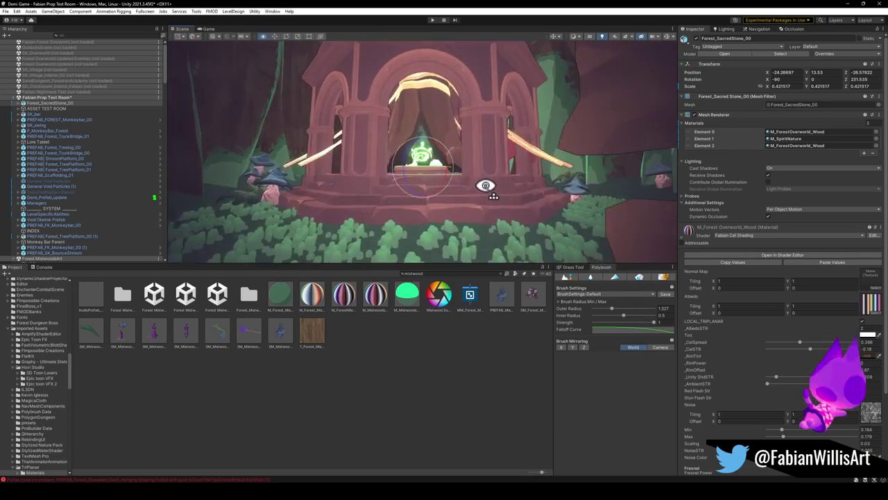
pyautogui.scroll(-3, 488, 187)
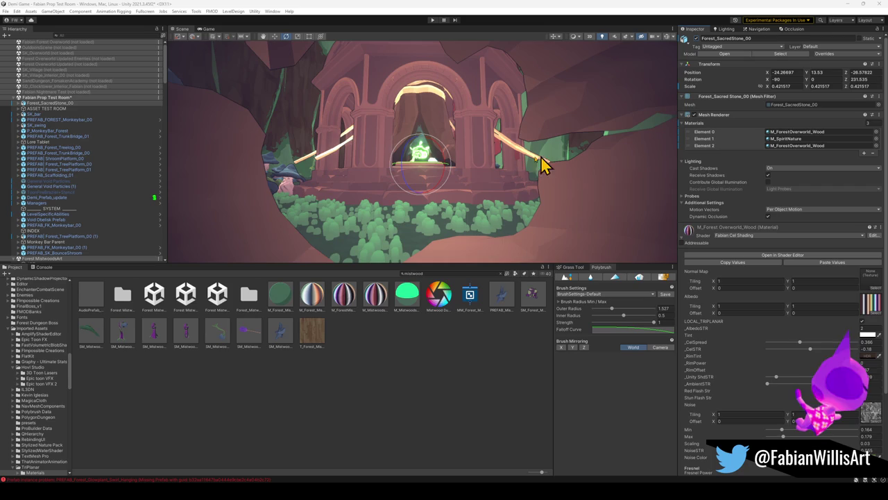
pyautogui.moveTo(409, 190); pyautogui.dragTo(434, 179, button='right')
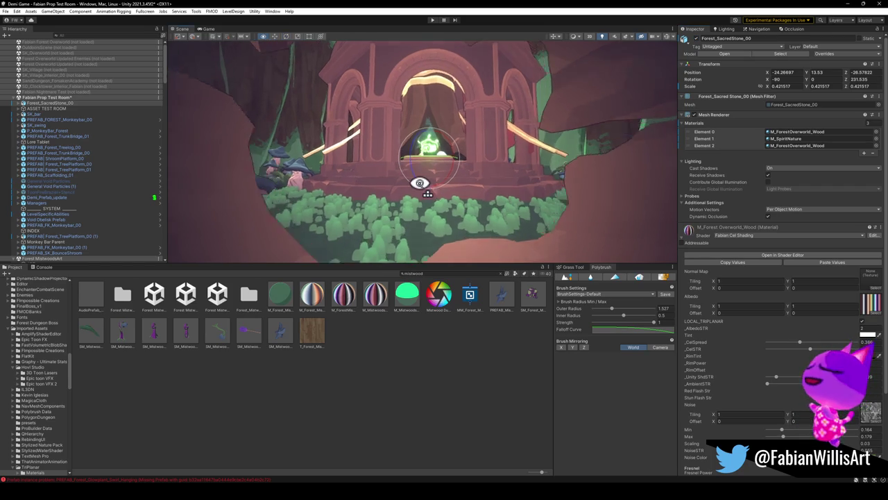
pyautogui.hotkey('ctrl', 'z')
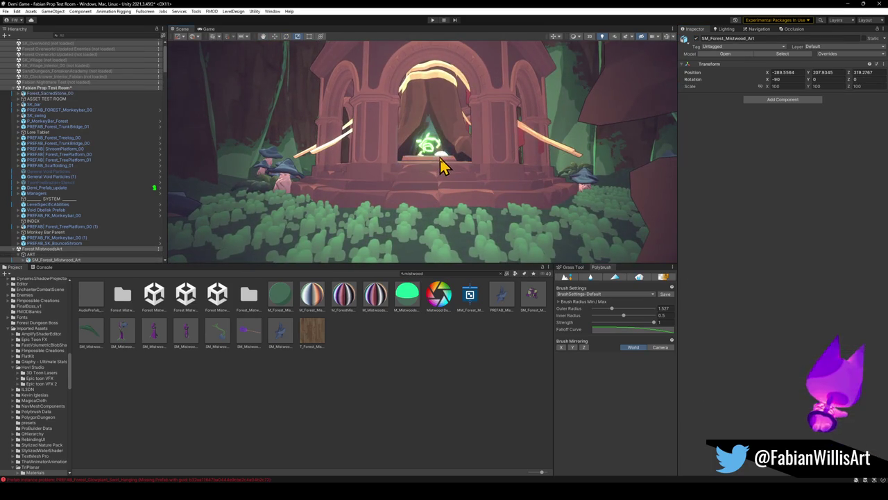
pyautogui.hotkey('ctrl', 'z')
pyautogui.hotkey('ctrl', 'z')
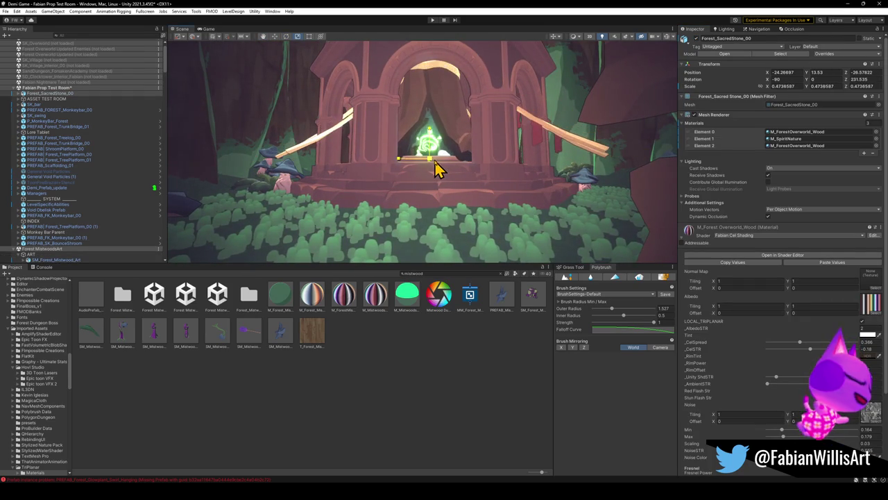
pyautogui.moveTo(446, 176); pyautogui.dragTo(444, 192, button='right')
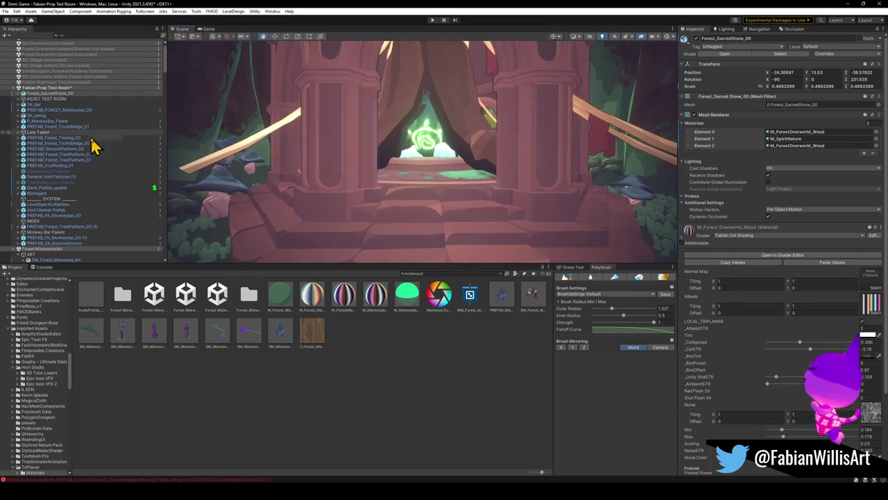
pyautogui.click(40, 249)
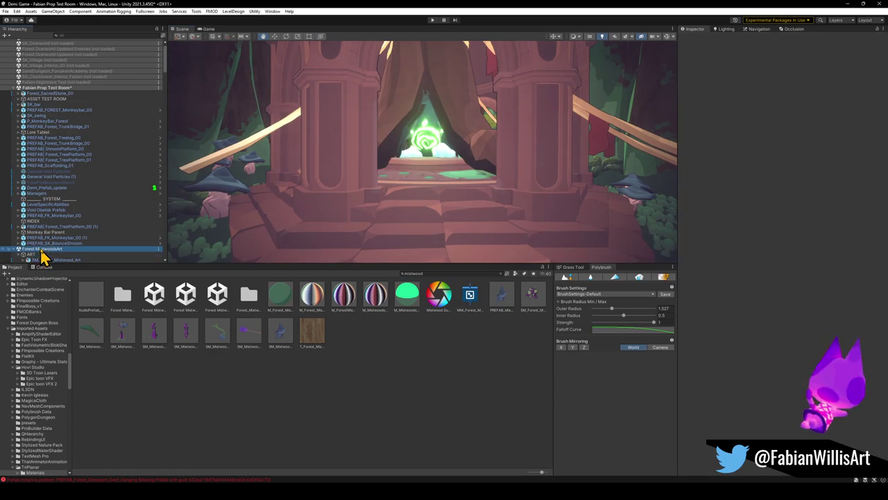
# Move Forest_SacredStone_00 into the Forest MistwoodsArt scene in the Hierarchy.
pyautogui.scroll(-1, 104, 234)
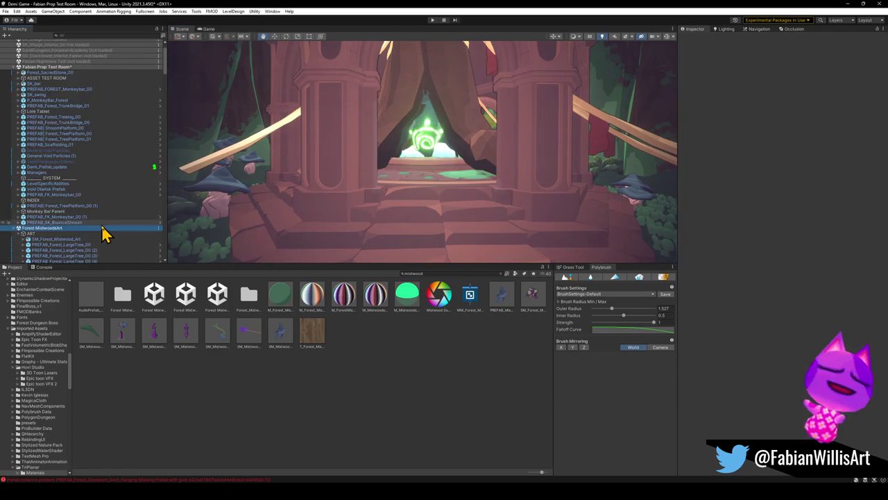
pyautogui.scroll(-2, 105, 233)
pyautogui.click(381, 139)
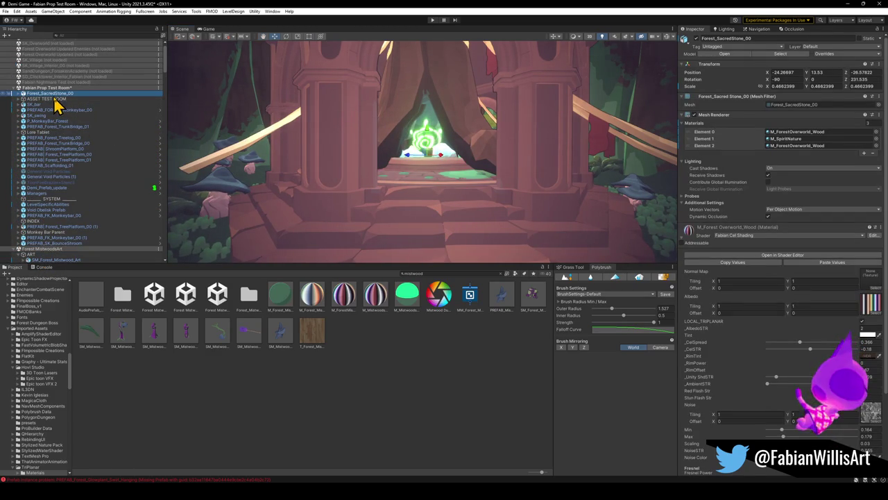
pyautogui.moveTo(39, 259); pyautogui.dragTo(37, 252)
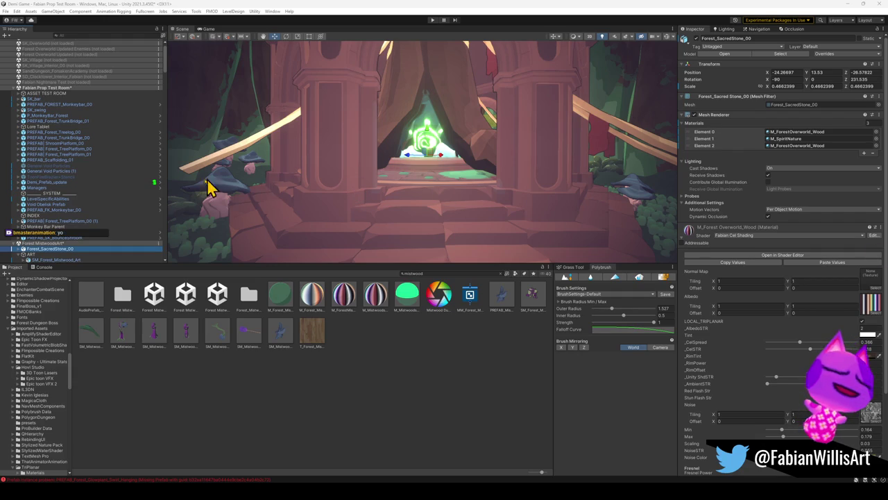
# Unload the Fabian Prop Test Room scene, answering the unsaved-changes prompt.
pyautogui.rightClick(63, 90)
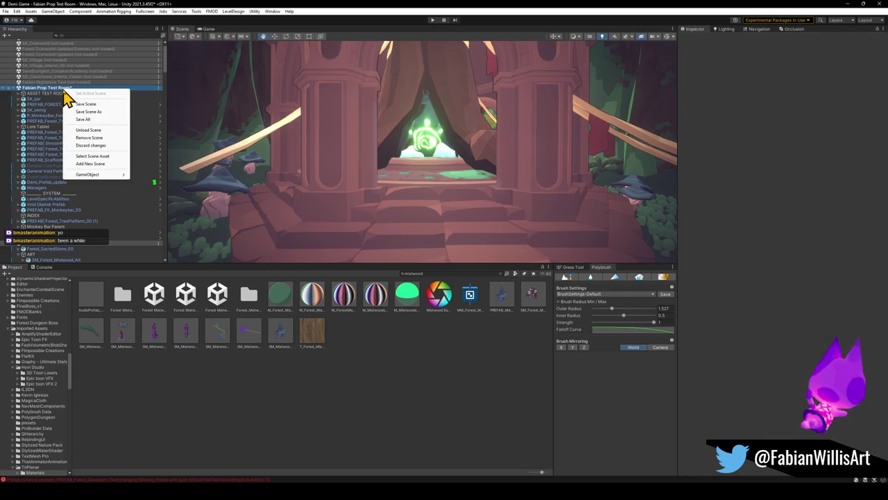
pyautogui.click(99, 137)
pyautogui.click(465, 265)
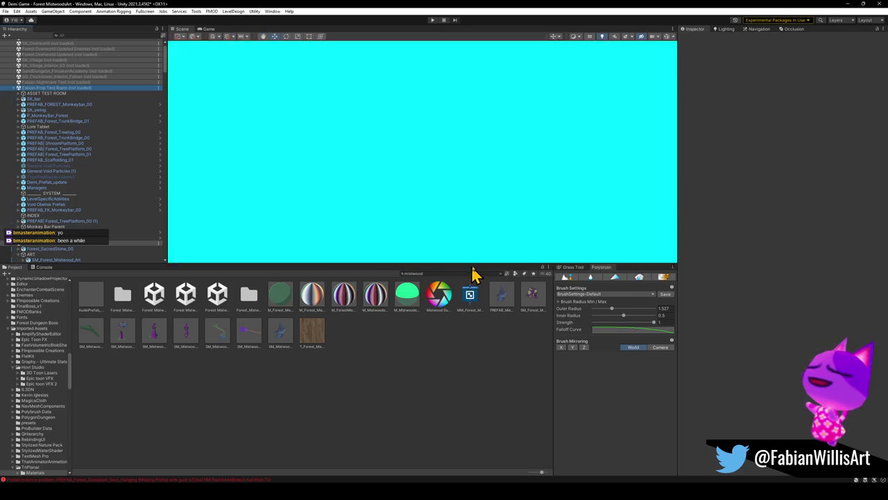
# Look around the loaded Mistwoods scene and toggle Forest_SacredStone_00's active checkbox.
pyautogui.moveTo(494, 248)
pyautogui.mouseDown(button='right')
pyautogui.moveTo(470, 173)
pyautogui.moveTo(468, 222)
pyautogui.moveTo(485, 191)
pyautogui.moveTo(541, 190)
pyautogui.moveTo(486, 193)
pyautogui.mouseUp(button='right')
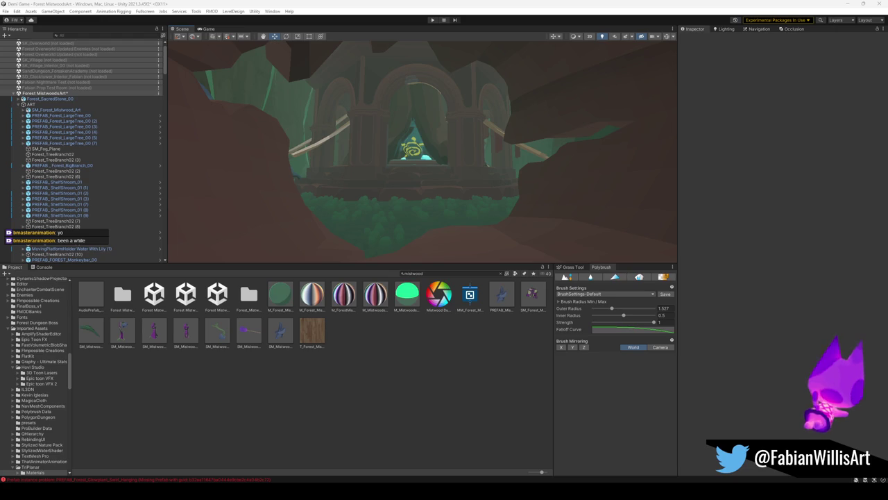
pyautogui.moveTo(438, 177)
pyautogui.mouseDown(button='right')
pyautogui.moveTo(436, 145)
pyautogui.moveTo(385, 104)
pyautogui.moveTo(444, 74)
pyautogui.moveTo(434, 69)
pyautogui.moveTo(416, 178)
pyautogui.moveTo(448, 185)
pyautogui.moveTo(406, 179)
pyautogui.moveTo(460, 174)
pyautogui.moveTo(446, 184)
pyautogui.moveTo(448, 194)
pyautogui.moveTo(475, 173)
pyautogui.mouseUp(button='right')
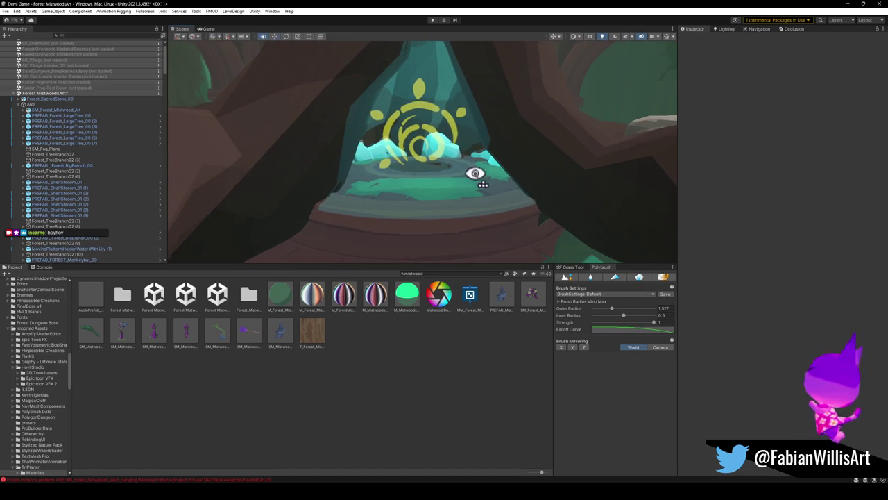
pyautogui.click(67, 99)
pyautogui.click(697, 40)
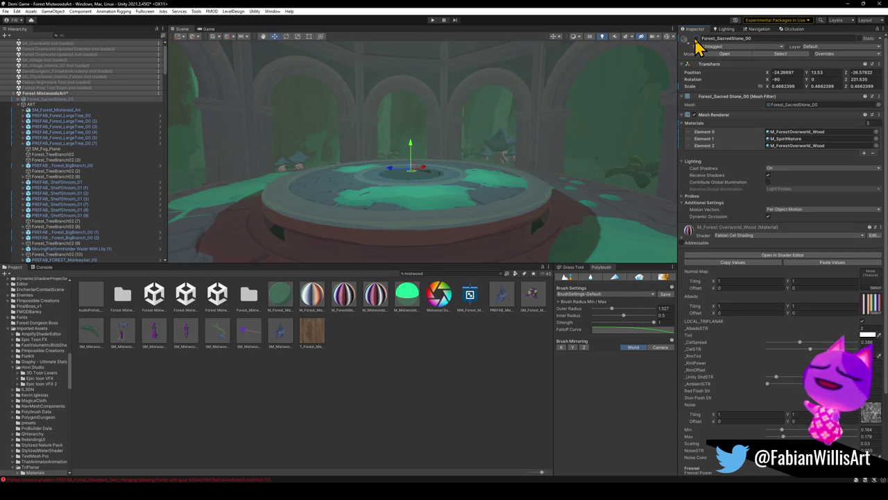
# Frame the sun-emblem stone and expand it in the Hierarchy to reveal its rune child.
pyautogui.moveTo(459, 173)
pyautogui.mouseDown(button='right')
pyautogui.moveTo(474, 188)
pyautogui.moveTo(525, 204)
pyautogui.moveTo(448, 196)
pyautogui.moveTo(666, 134)
pyautogui.moveTo(519, 171)
pyautogui.moveTo(529, 180)
pyautogui.moveTo(609, 162)
pyautogui.moveTo(581, 174)
pyautogui.moveTo(446, 188)
pyautogui.moveTo(302, 185)
pyautogui.moveTo(414, 199)
pyautogui.moveTo(317, 210)
pyautogui.moveTo(351, 182)
pyautogui.moveTo(511, 171)
pyautogui.moveTo(329, 164)
pyautogui.moveTo(390, 206)
pyautogui.moveTo(387, 228)
pyautogui.moveTo(404, 214)
pyautogui.moveTo(405, 228)
pyautogui.moveTo(389, 214)
pyautogui.moveTo(377, 174)
pyautogui.moveTo(354, 155)
pyautogui.moveTo(395, 169)
pyautogui.moveTo(363, 167)
pyautogui.moveTo(364, 158)
pyautogui.mouseUp(button='right')
pyautogui.keyDown('alt'); pyautogui.moveTo(357, 160); pyautogui.dragTo(366, 170); pyautogui.keyUp('alt')
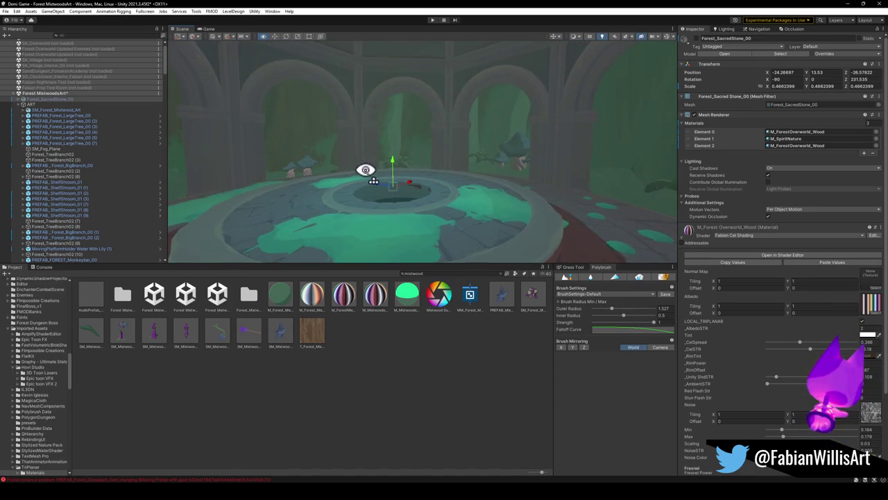
pyautogui.press('f')
pyautogui.scroll(-3, 312, 160)
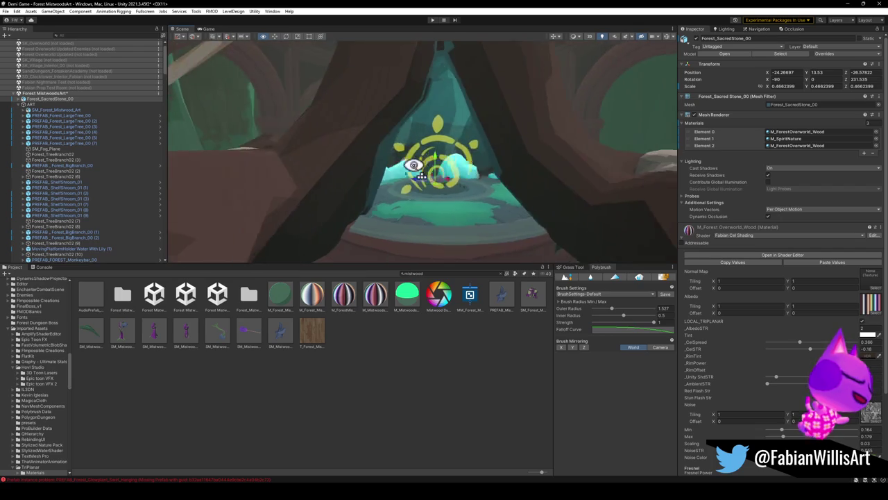
pyautogui.click(23, 99)
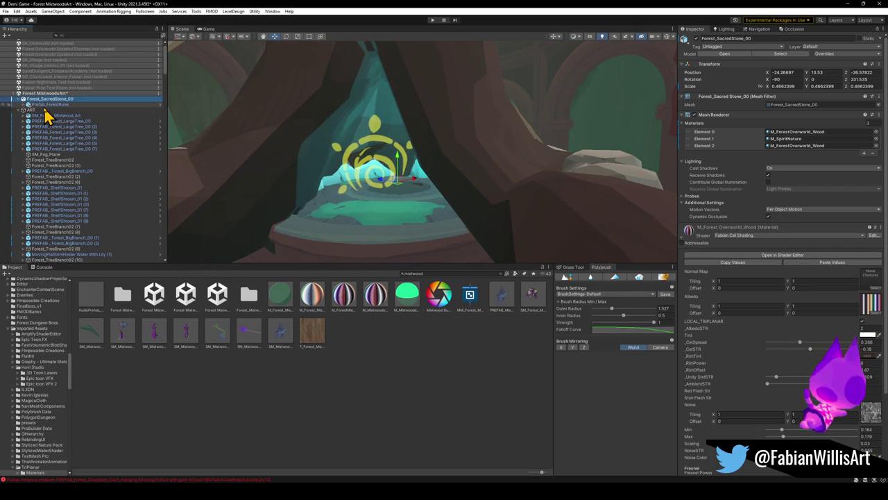
# Move Prefab_ForestRune out from under Forest_SacredStone_00 and frame the stone.
pyautogui.moveTo(48, 114); pyautogui.dragTo(46, 101)
pyautogui.click(49, 105)
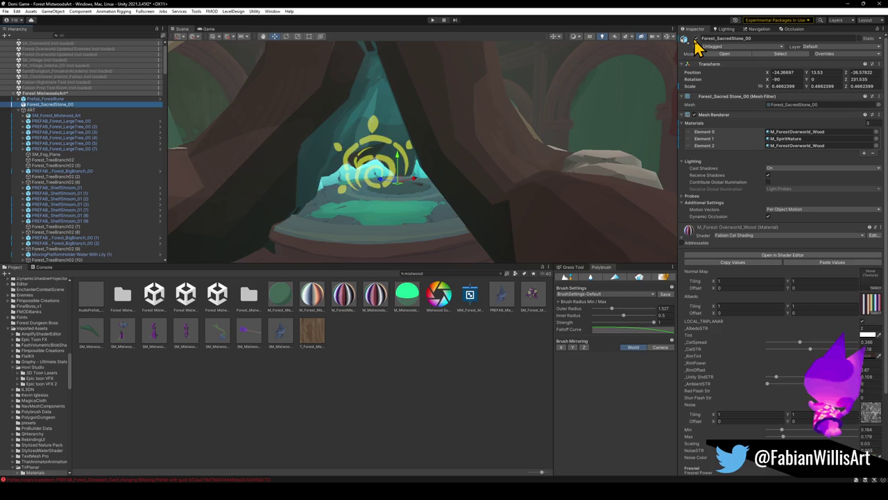
pyautogui.press('f')
pyautogui.keyDown('alt'); pyautogui.moveTo(432, 143); pyautogui.dragTo(411, 141); pyautogui.keyUp('alt')
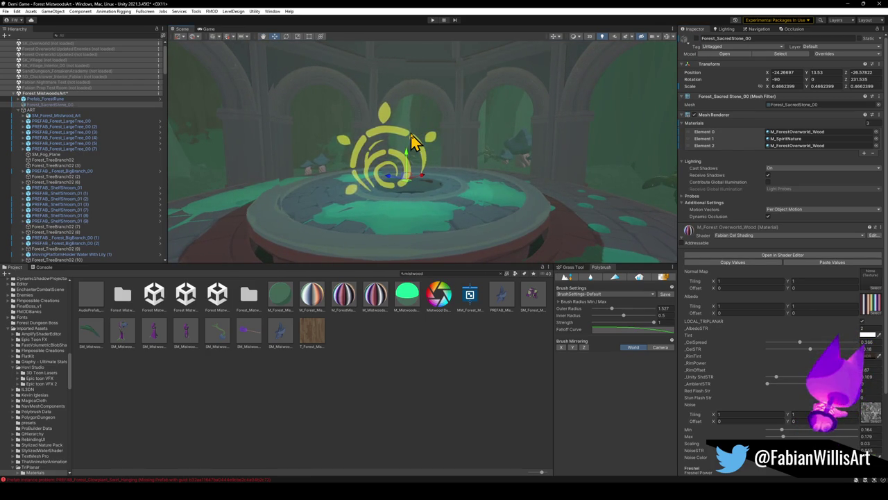
# Frame Prefab_ForestRune, orbit around it within the arch, and expand its children.
pyautogui.doubleClick(43, 99)
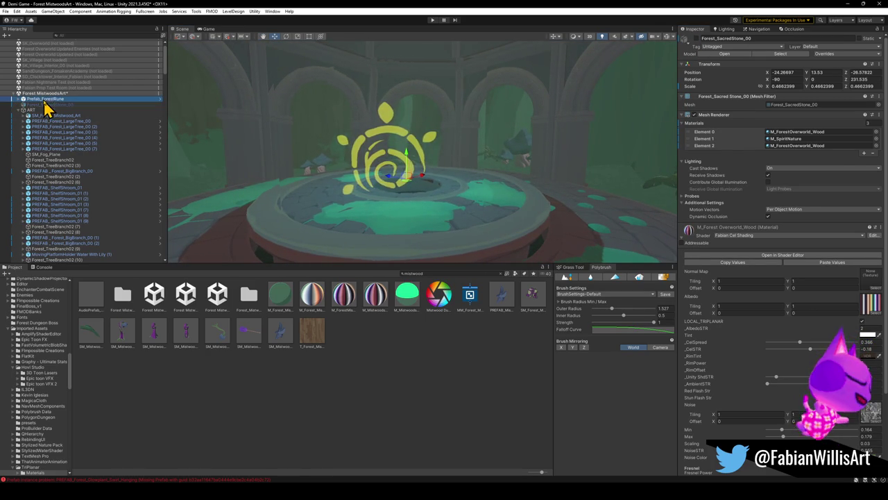
pyautogui.moveTo(376, 187)
pyautogui.keyDown('alt'); pyautogui.mouseDown()
pyautogui.moveTo(382, 213)
pyautogui.moveTo(364, 212)
pyautogui.moveTo(385, 139)
pyautogui.moveTo(429, 117)
pyautogui.moveTo(423, 121)
pyautogui.mouseUp(); pyautogui.keyUp('alt')
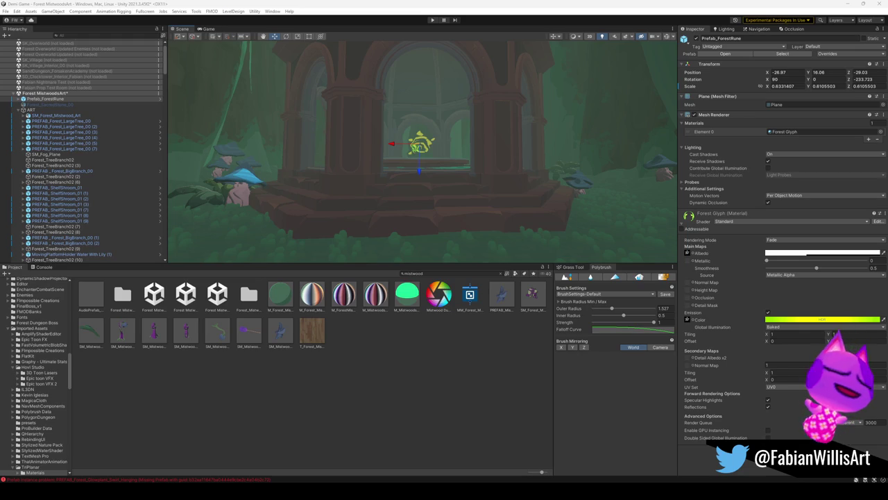
pyautogui.keyDown('alt'); pyautogui.moveTo(469, 206); pyautogui.dragTo(469, 195); pyautogui.keyUp('alt')
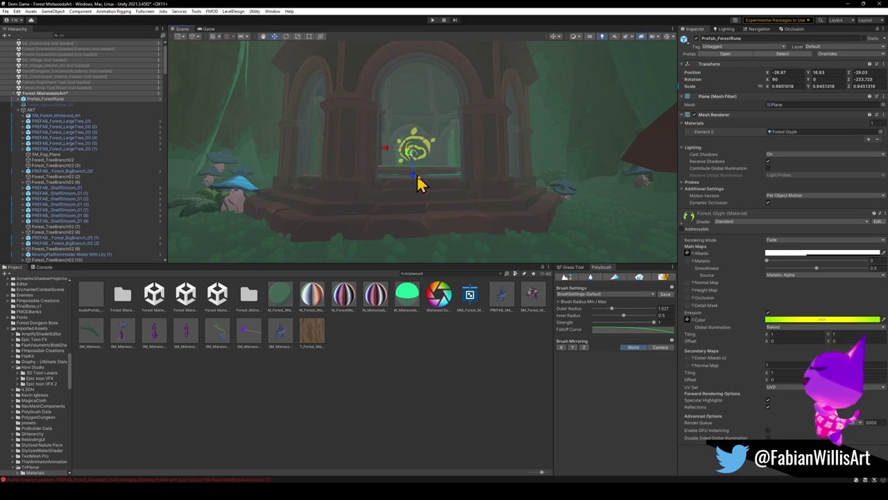
pyautogui.moveTo(481, 192); pyautogui.dragTo(474, 191, button='right')
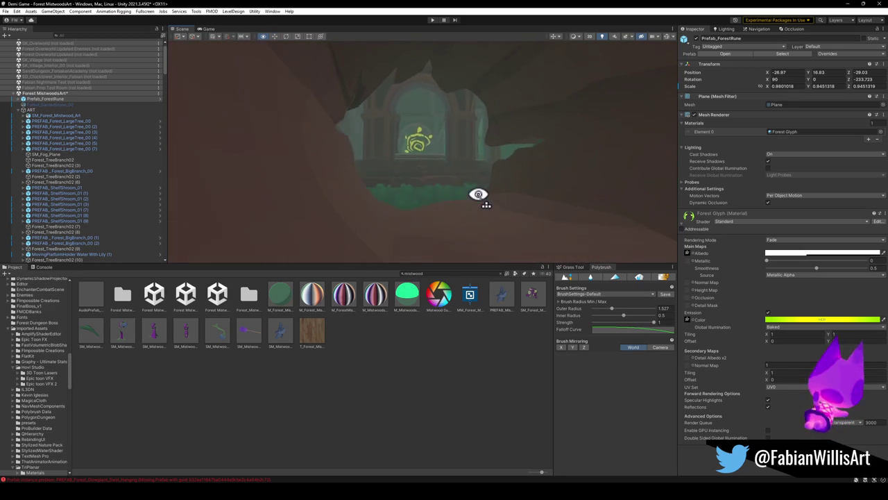
pyautogui.moveTo(474, 191); pyautogui.dragTo(474, 202, button='right')
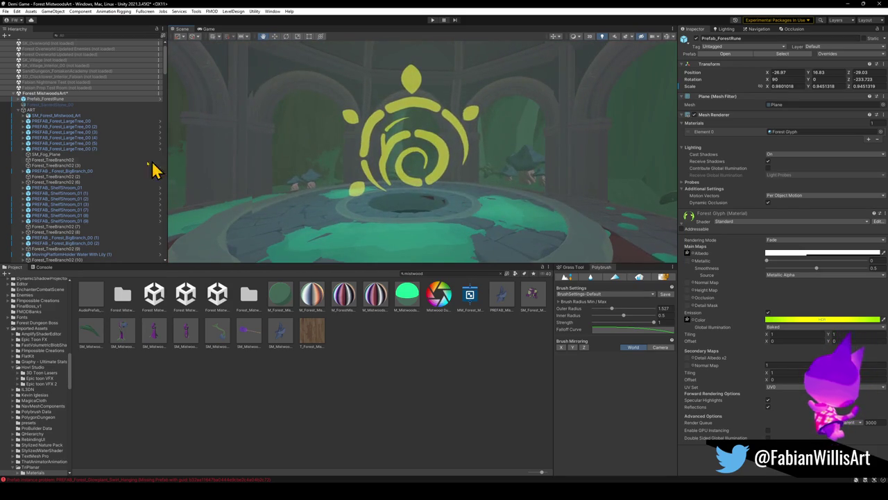
pyautogui.click(19, 99)
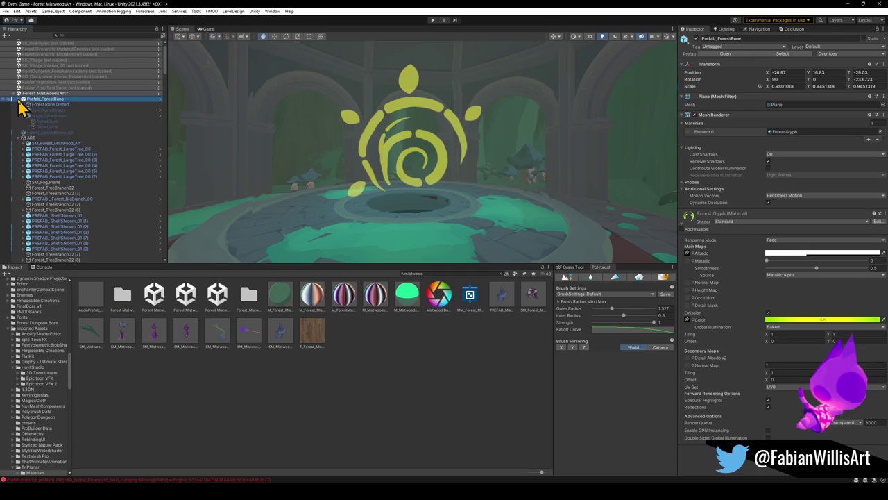
# Play the SwirlPortalGreen particle effect and view the glowing portal up close.
pyautogui.click(48, 111)
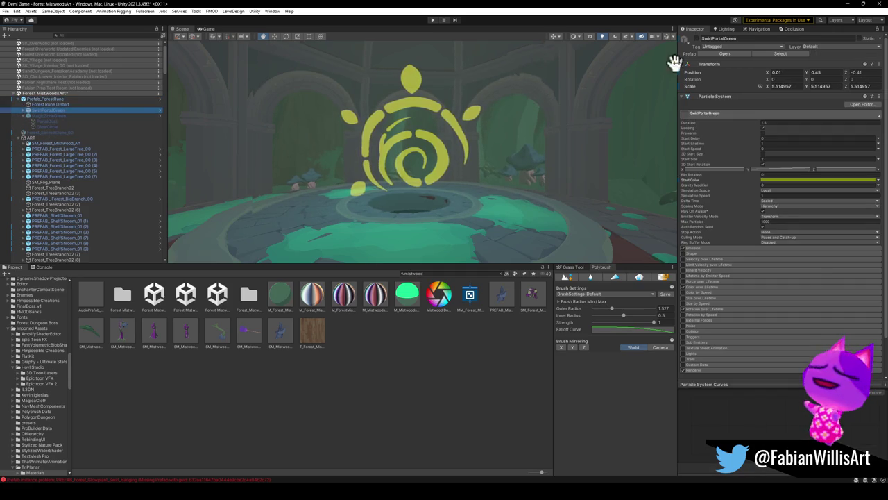
pyautogui.click(695, 40)
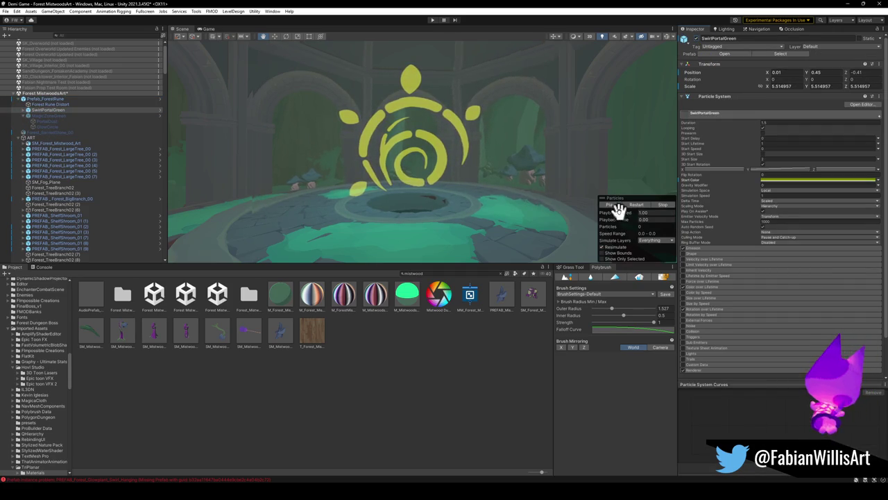
pyautogui.moveTo(500, 170); pyautogui.dragTo(491, 167, button='right')
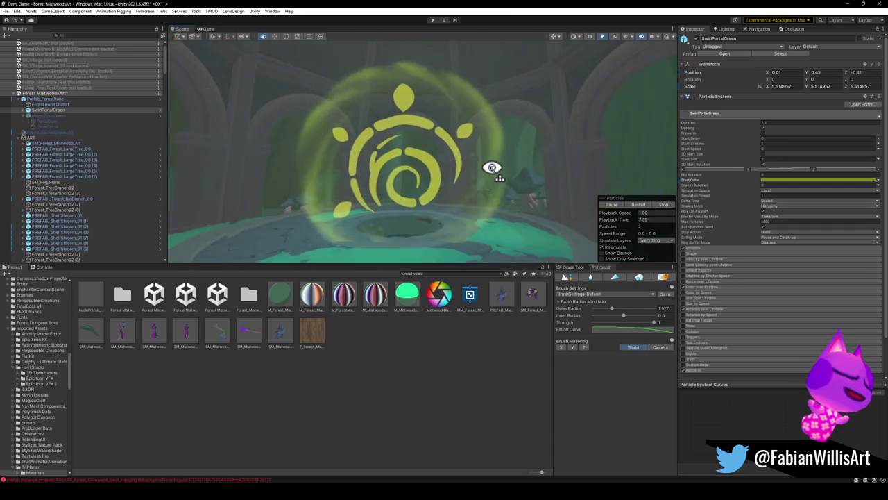
pyautogui.moveTo(491, 167); pyautogui.dragTo(491, 168, button='right')
# Check Forest Rune Distort and the Forest Glyph material's emission colour on Prefab_ForestRune.
pyautogui.click(57, 105)
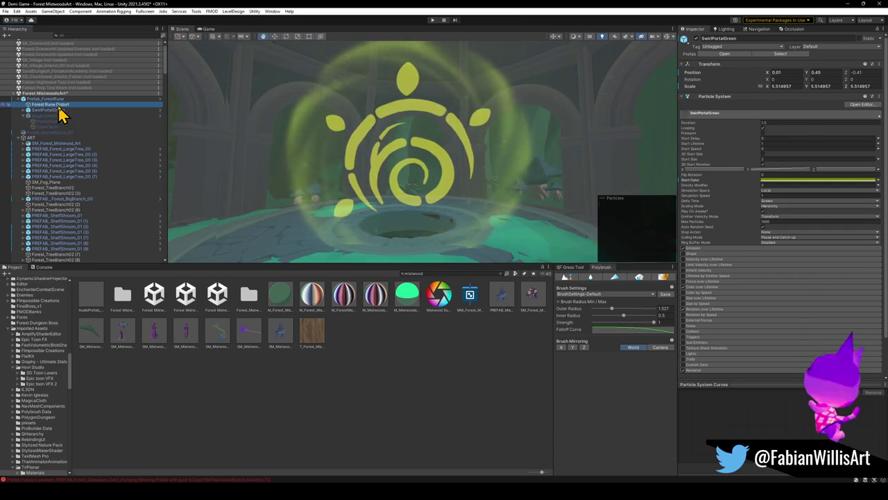
pyautogui.click(49, 99)
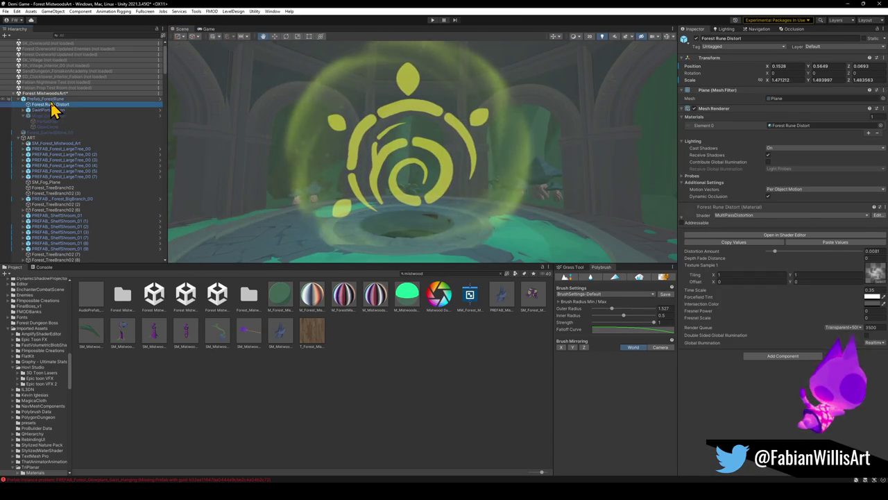
pyautogui.click(821, 320)
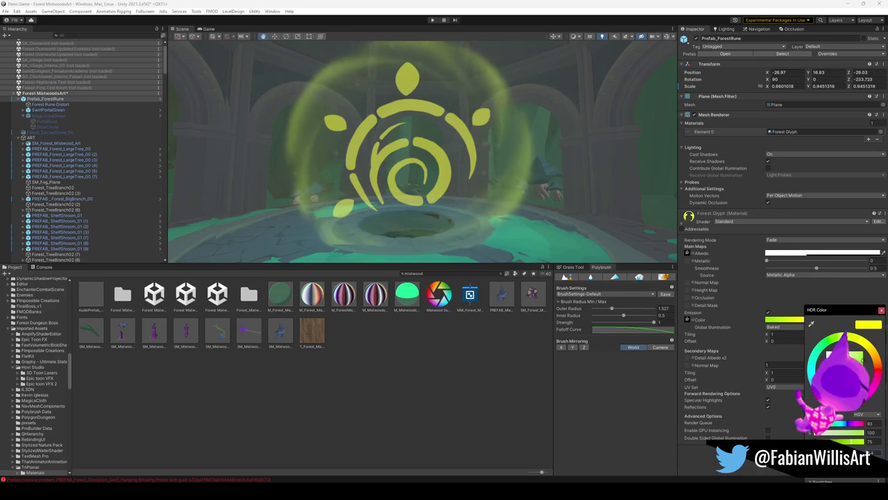
pyautogui.press('Escape')
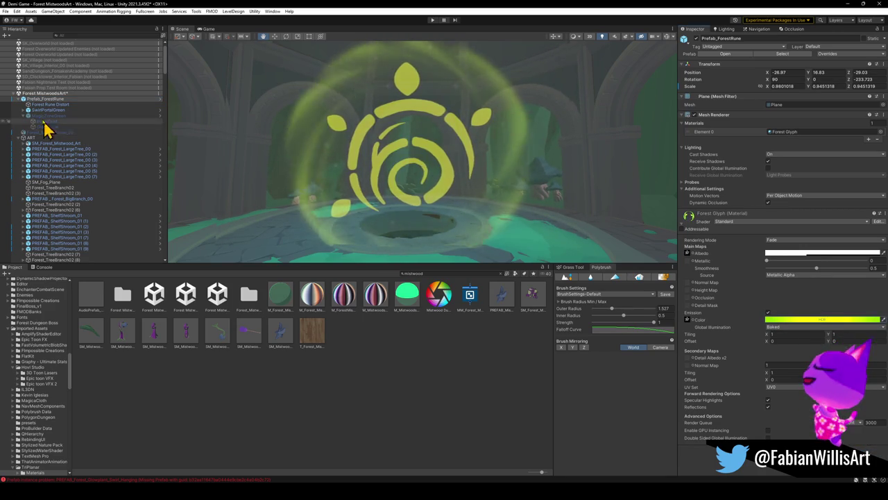
pyautogui.click(23, 99)
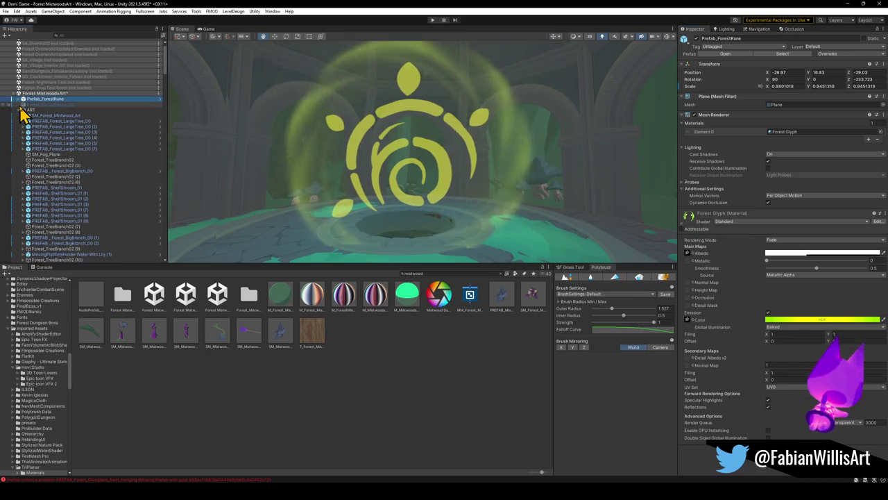
# Find Post Cube with a 'post' filter, collapse Color Grading and show its Bloom override.
pyautogui.click(65, 37)
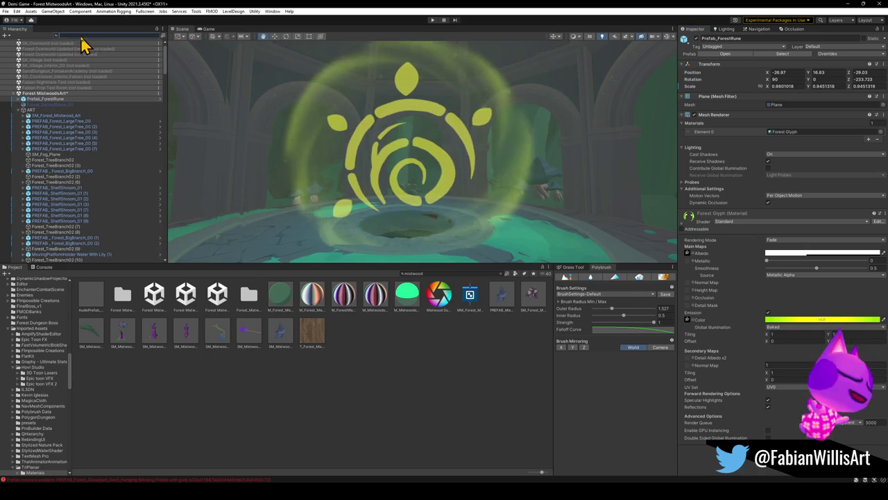
pyautogui.write('post')
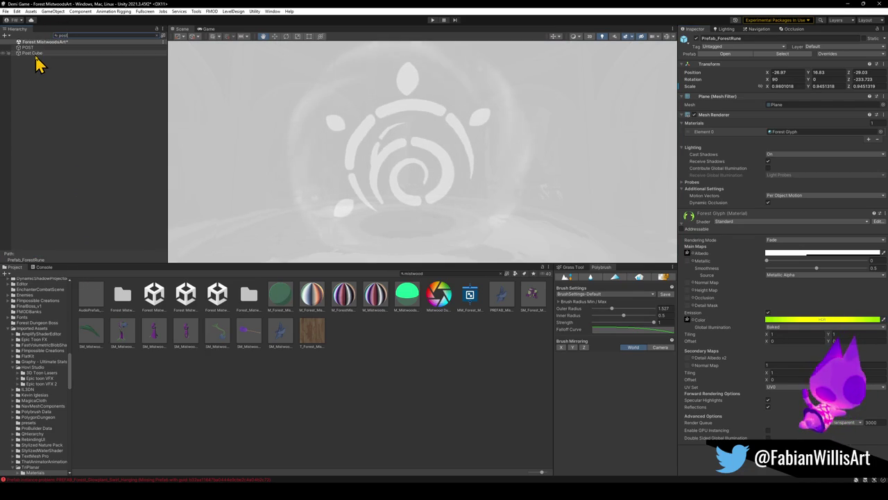
pyautogui.click(38, 53)
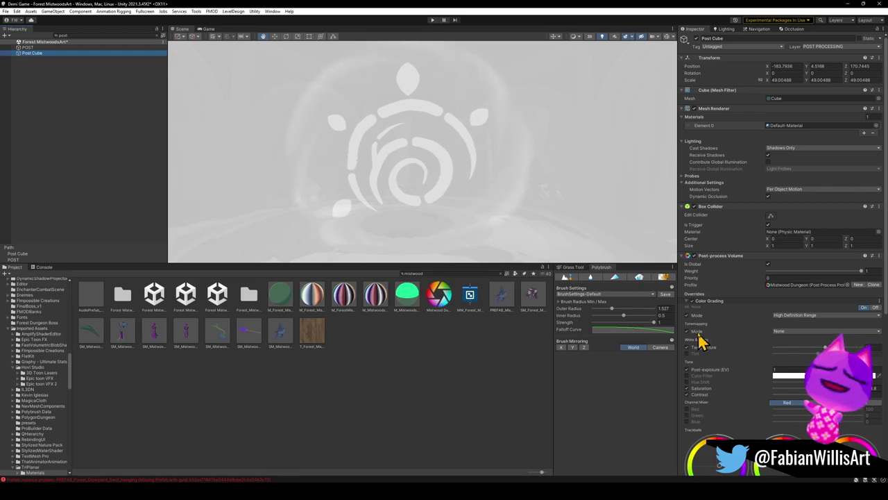
pyautogui.click(687, 301)
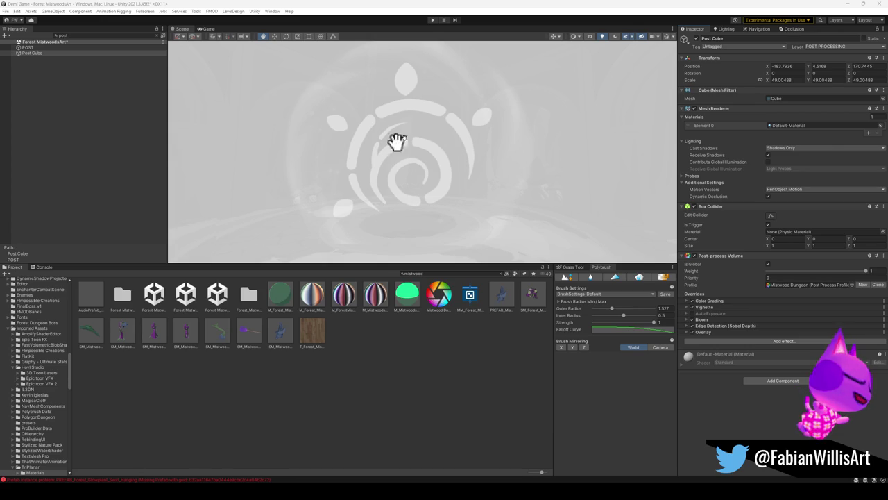
pyautogui.click(780, 343)
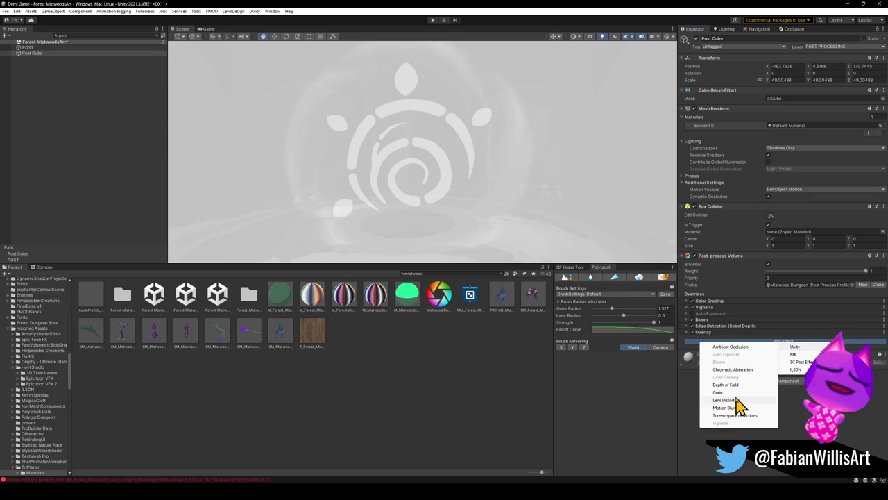
pyautogui.click(707, 322)
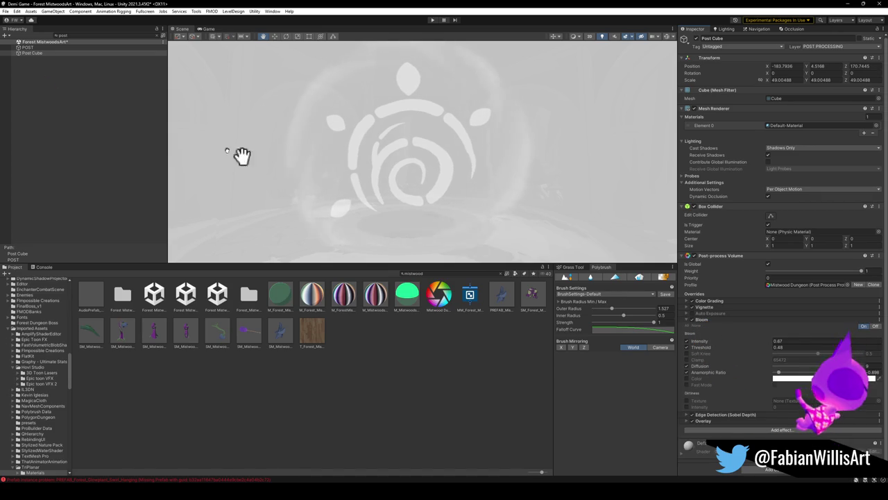
pyautogui.click(161, 36)
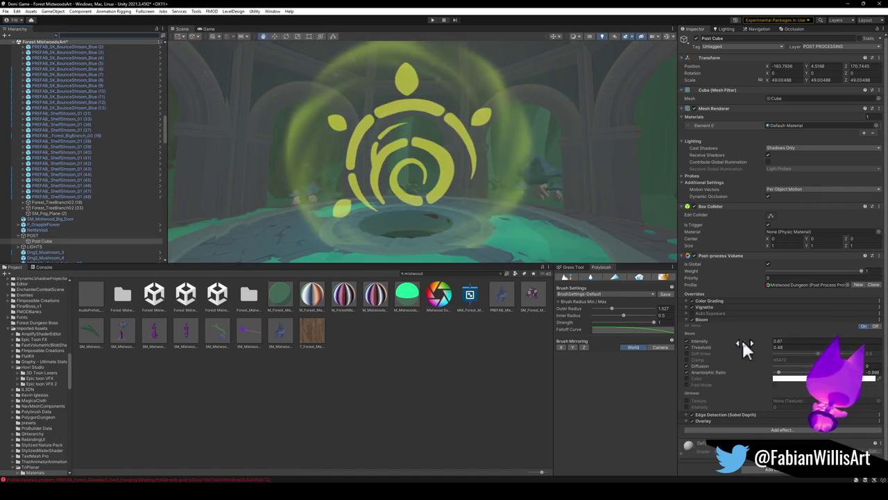
pyautogui.click(771, 339)
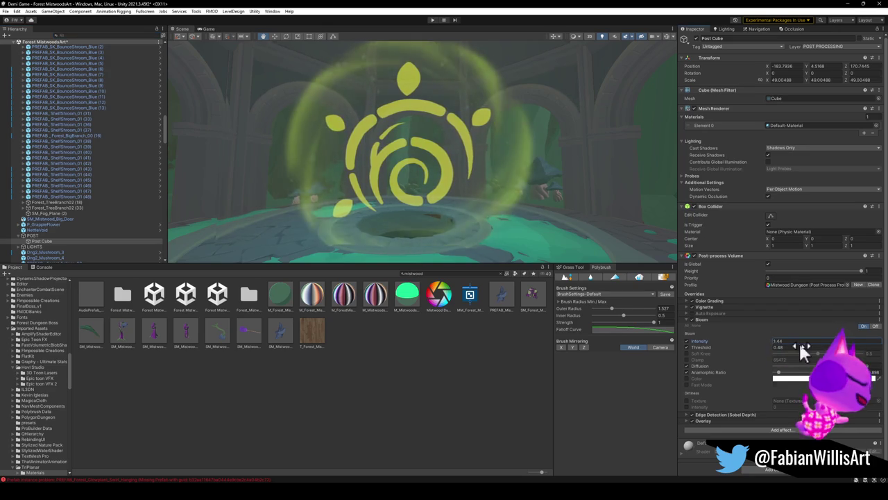
pyautogui.write('5.93')
pyautogui.hotkey('ctrl', 'z')
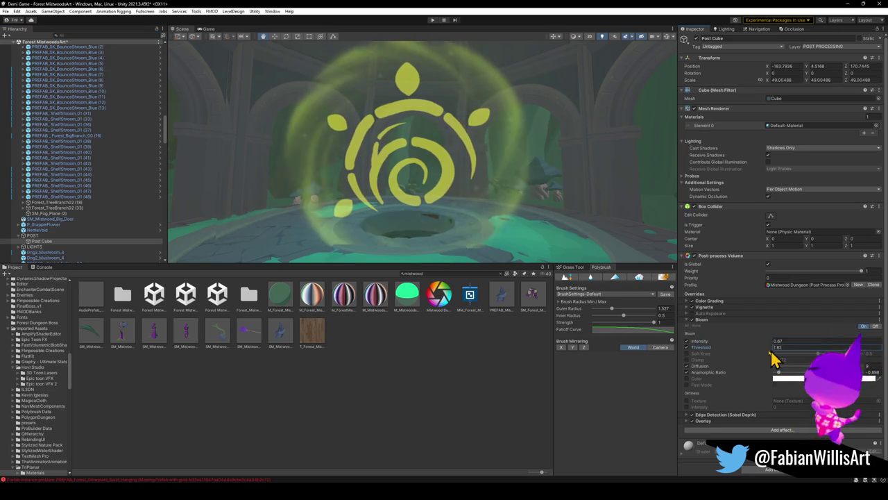
pyautogui.click(711, 372)
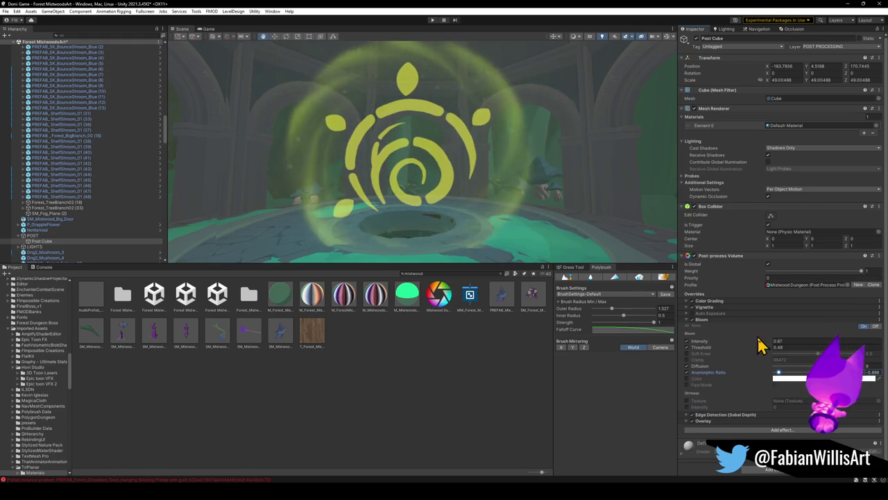
pyautogui.moveTo(768, 341); pyautogui.dragTo(824, 356)
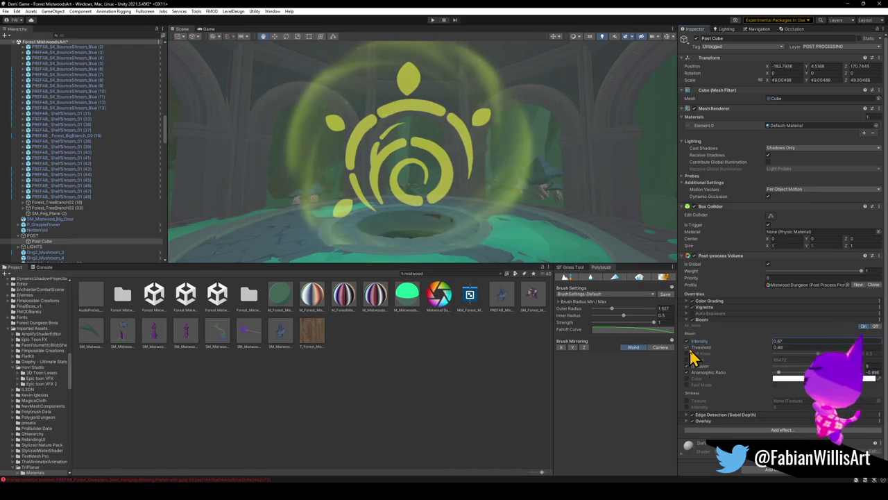
# Expand the Post Cube's Color Grading and set tonemapping to ACES.
pyautogui.click(687, 301)
pyautogui.click(785, 332)
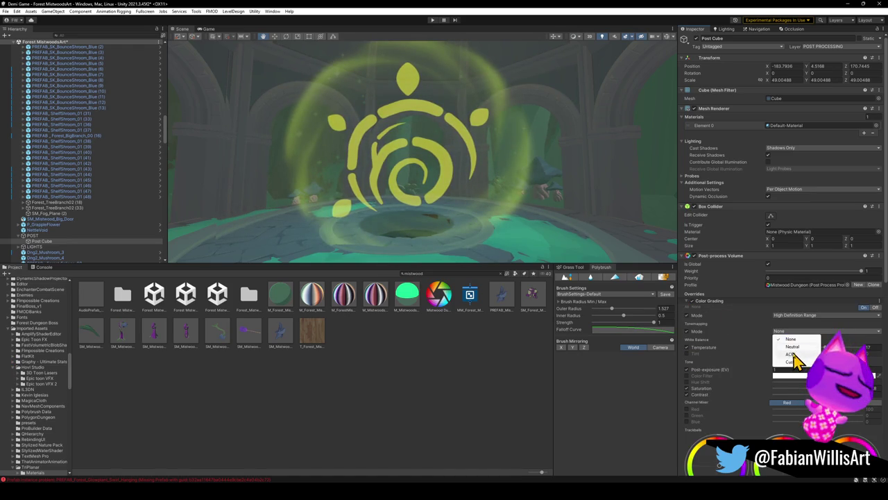
pyautogui.click(791, 354)
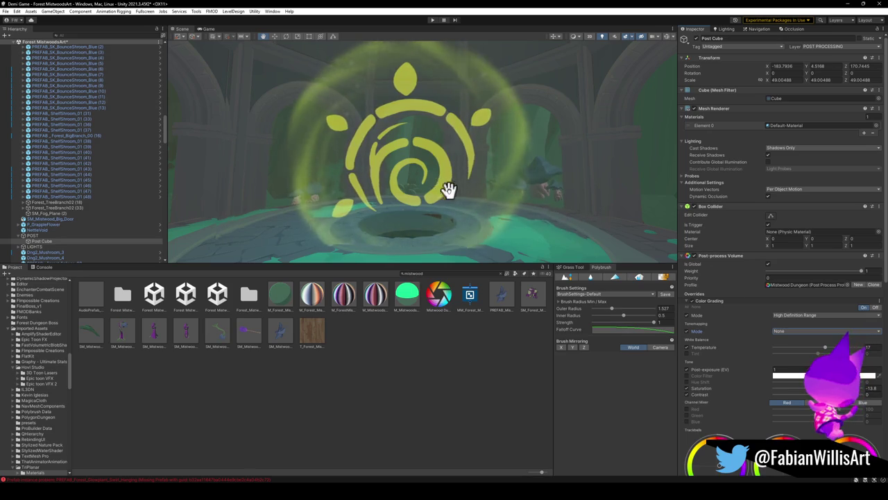
# Toggle Scene view lighting and effects, then pull back to frame the arch and mushrooms.
pyautogui.click(631, 38)
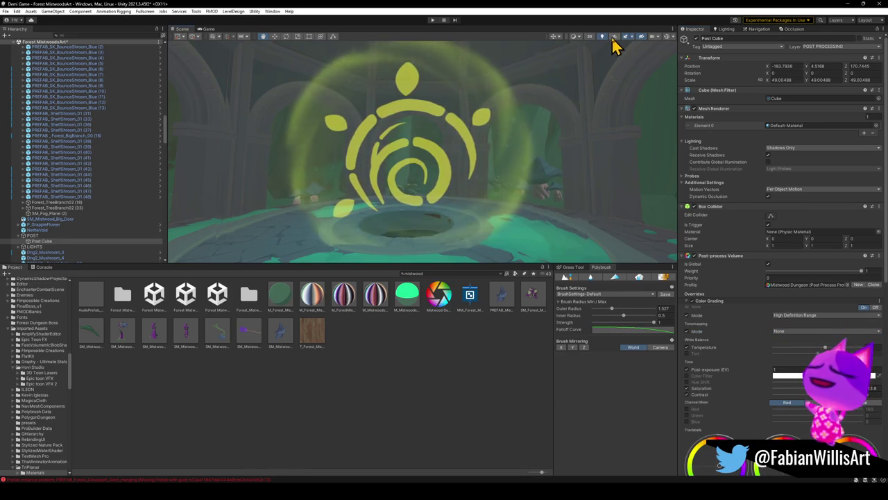
pyautogui.click(602, 36)
pyautogui.click(602, 41)
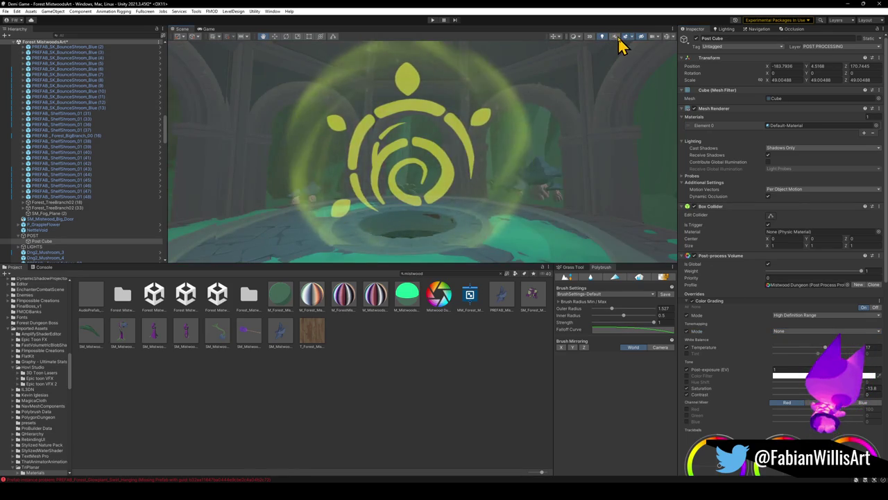
pyautogui.click(626, 38)
pyautogui.moveTo(488, 144); pyautogui.dragTo(487, 147, button='right')
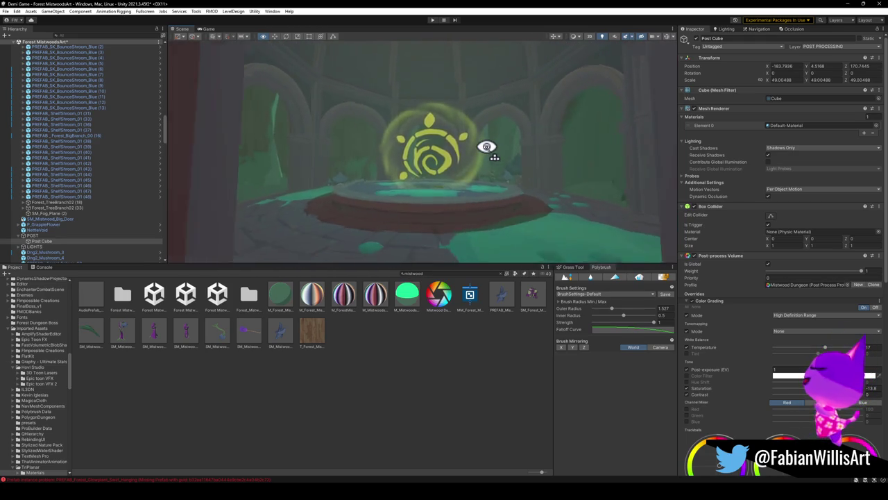
pyautogui.moveTo(487, 147); pyautogui.dragTo(486, 146, button='right')
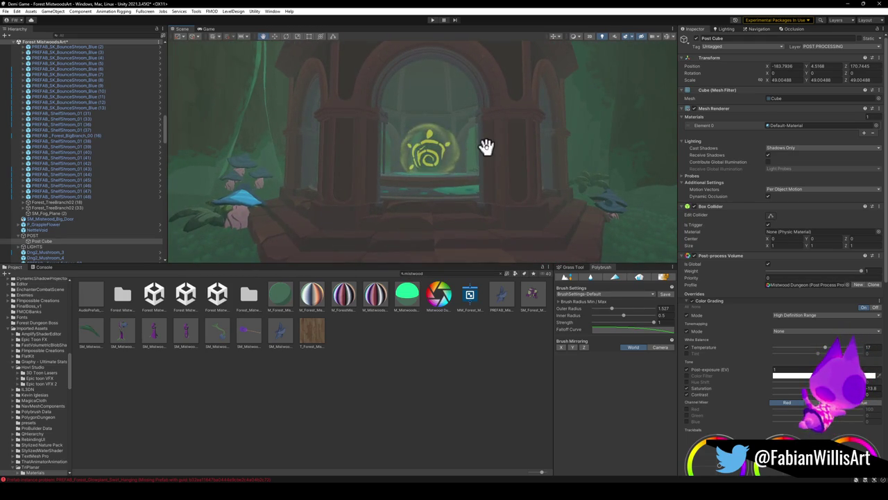
pyautogui.click(39, 236)
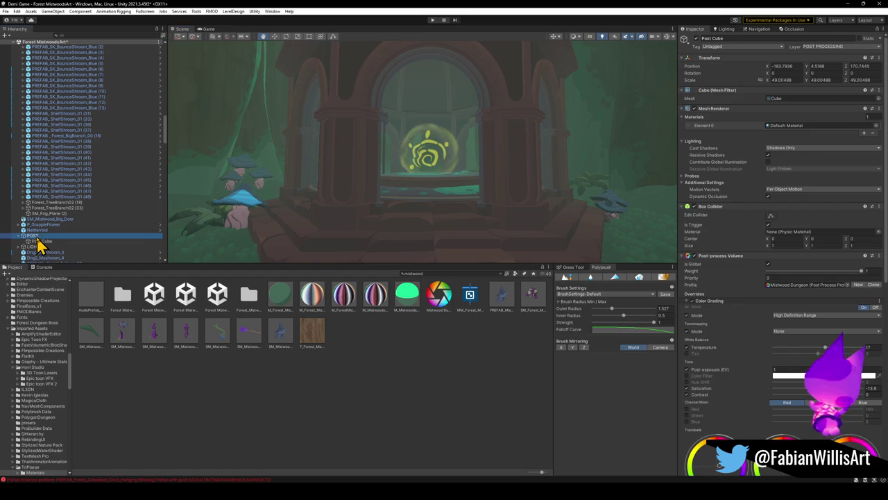
pyautogui.click(698, 39)
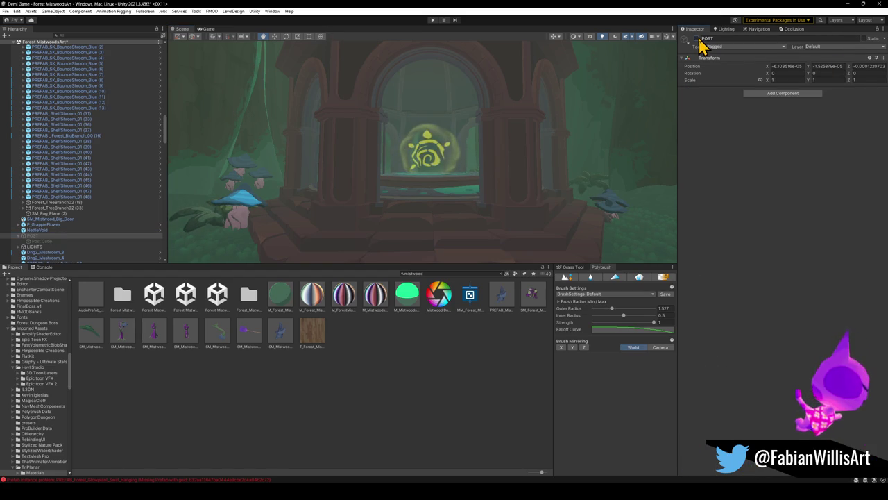
pyautogui.click(44, 242)
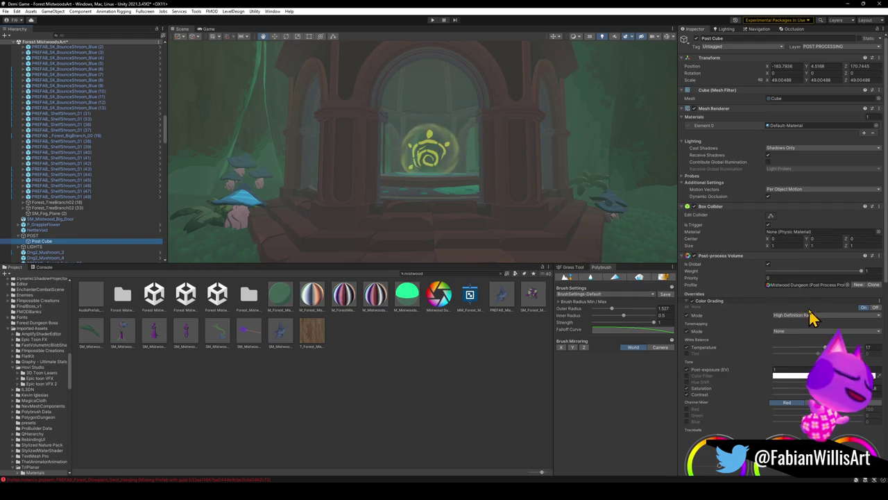
pyautogui.click(768, 265)
pyautogui.click(768, 265)
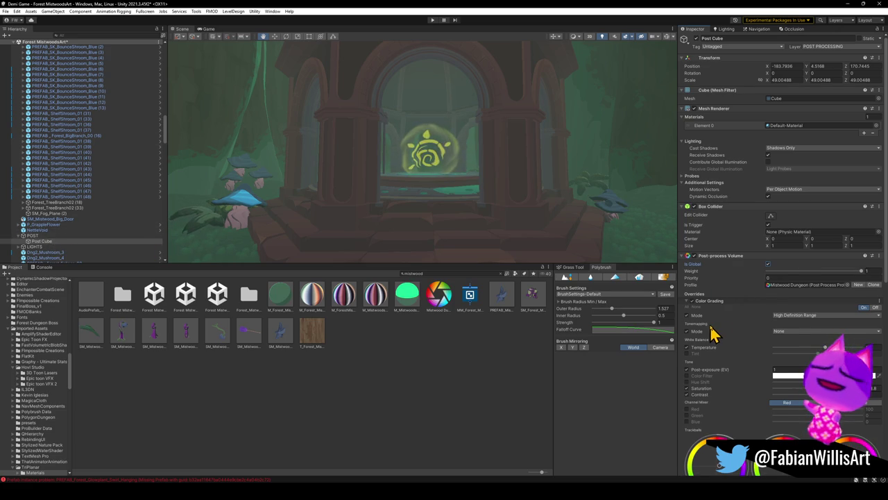
pyautogui.scroll(3, 70, 163)
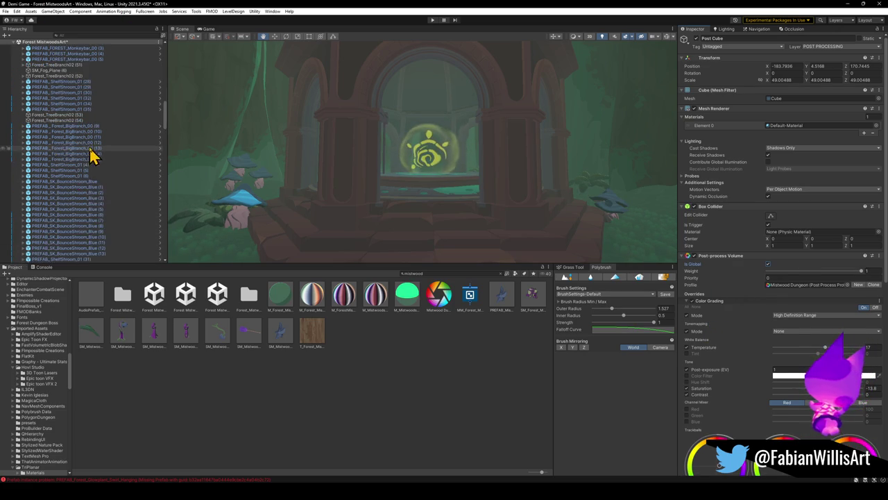
pyautogui.scroll(5, 104, 142)
pyautogui.scroll(3, 127, 124)
pyautogui.scroll(5, 131, 123)
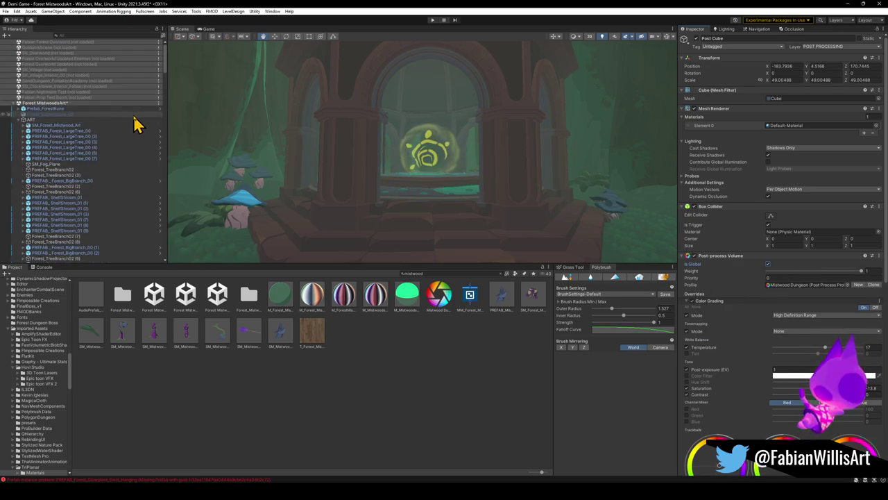
pyautogui.click(18, 104)
pyautogui.click(18, 104)
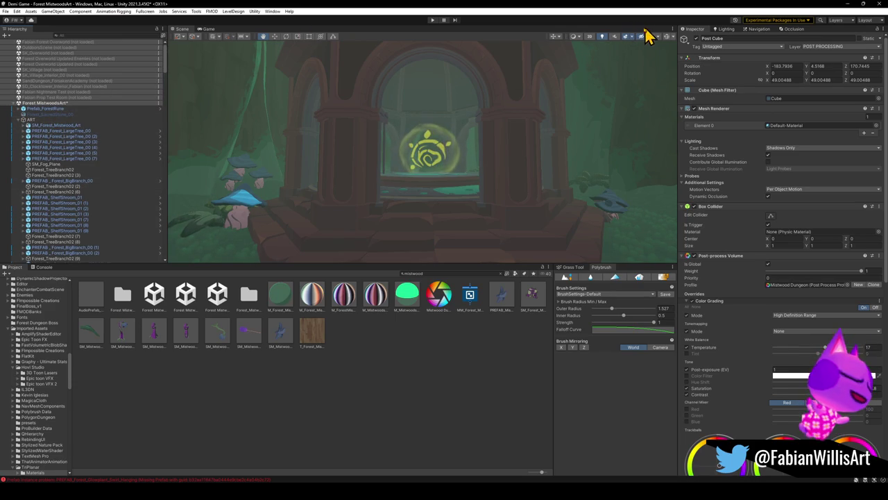
# Filter the Hierarchy for 'light' and inspect both Directional Lights.
pyautogui.click(75, 35)
pyautogui.write('light')
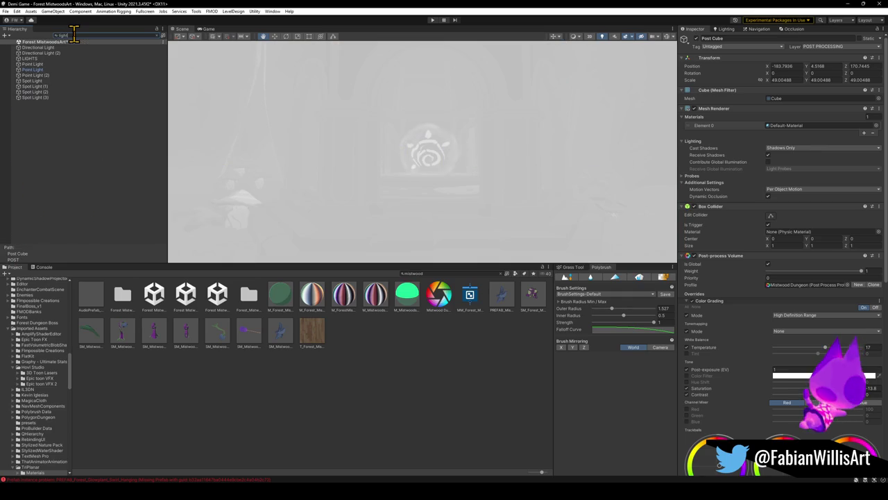
pyautogui.moveTo(35, 69)
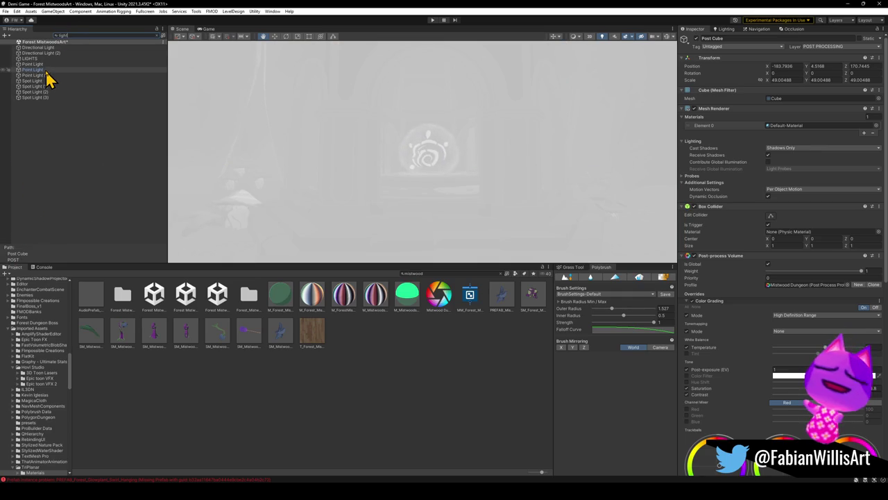
pyautogui.click(55, 49)
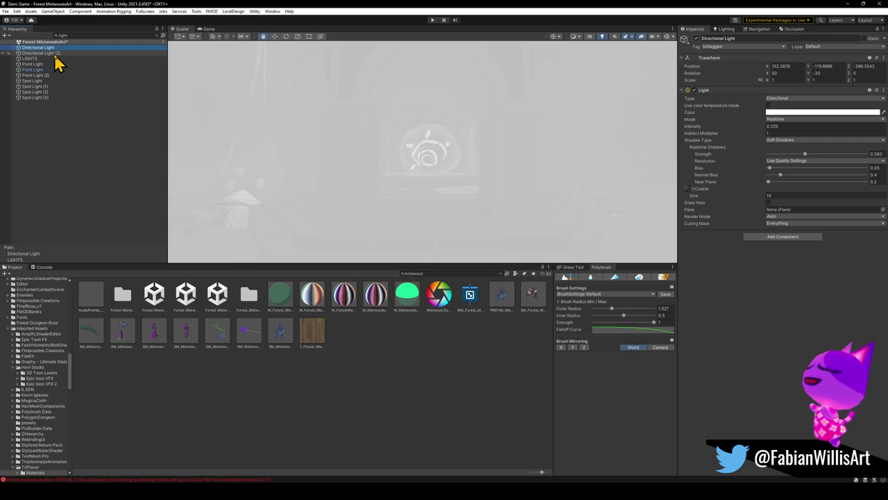
pyautogui.click(55, 54)
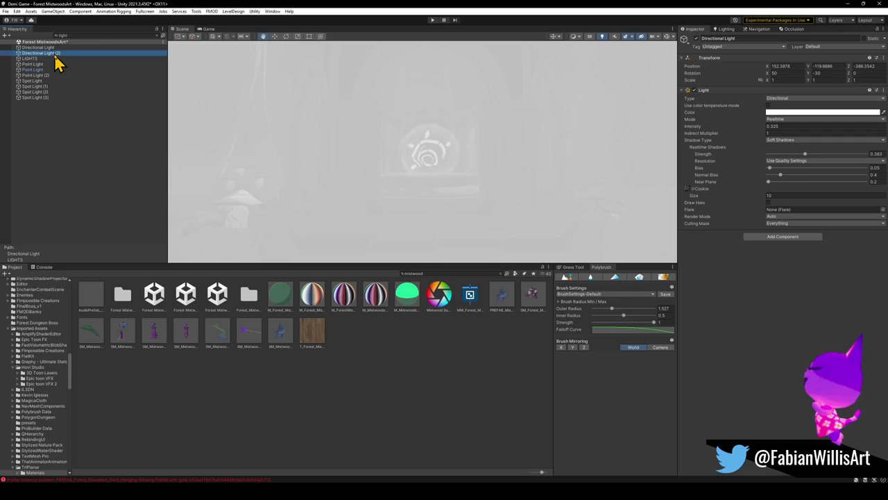
pyautogui.click(161, 36)
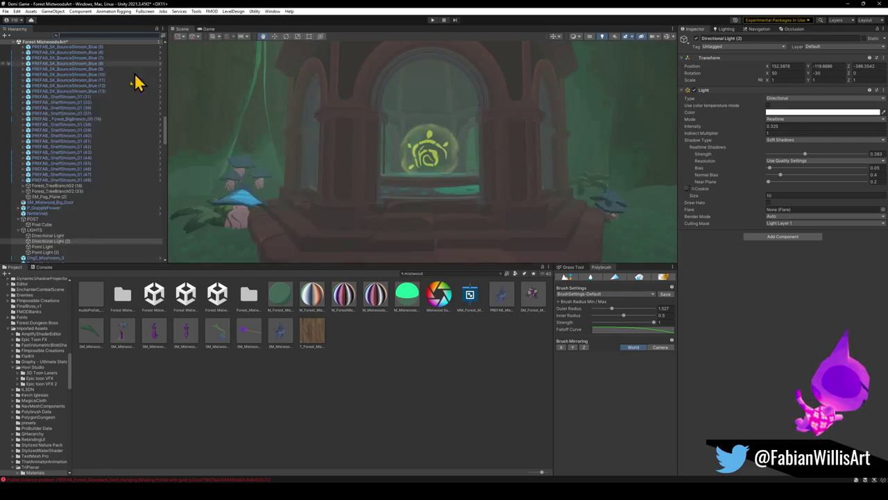
# Deactivate the LIGHTS group, then select the Post Cube under POST.
pyautogui.click(36, 229)
pyautogui.click(697, 39)
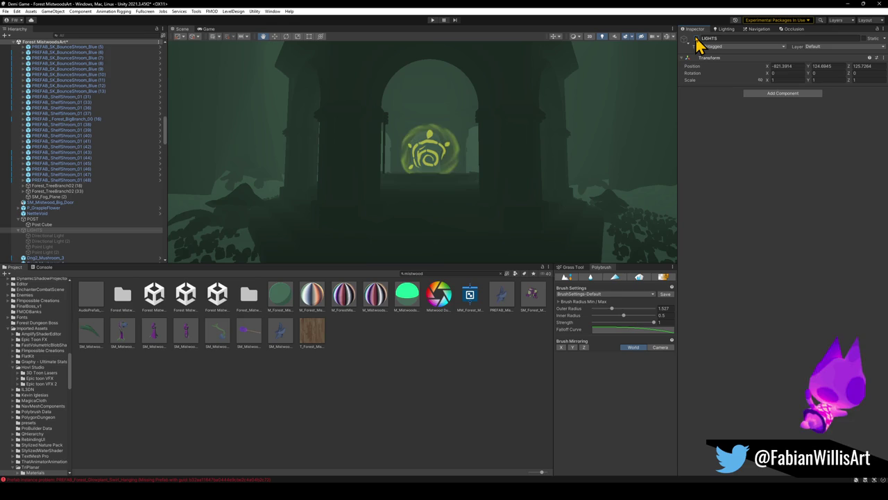
pyautogui.scroll(-2, 34, 228)
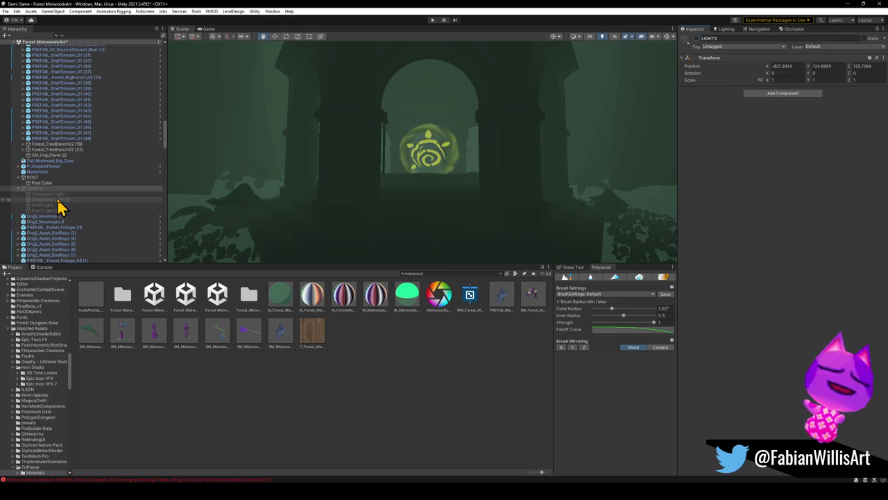
pyautogui.scroll(-2, 60, 204)
pyautogui.click(39, 179)
pyautogui.click(40, 183)
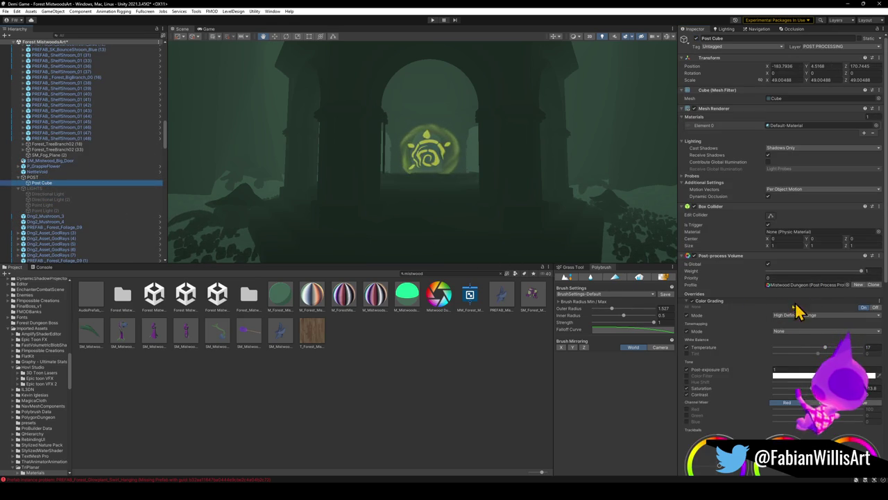
# Set tonemapping to ACES and fly through the dark forest toward the glowing arch emblem.
pyautogui.click(796, 332)
pyautogui.click(791, 354)
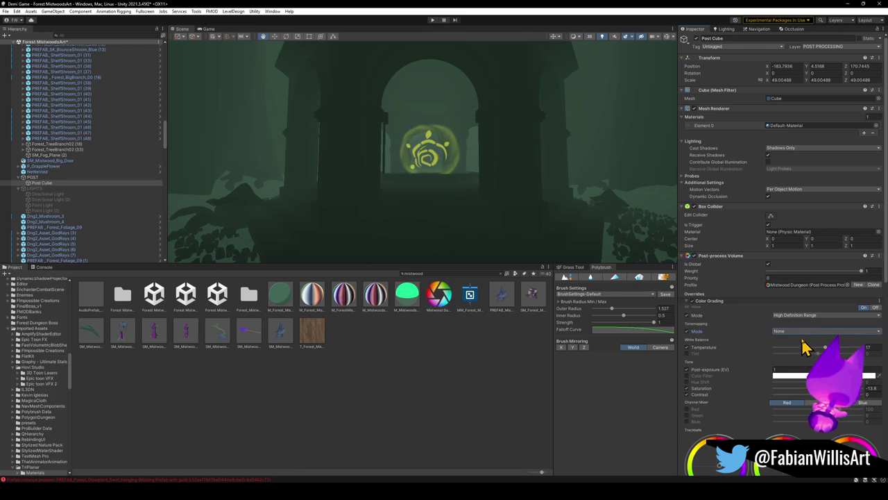
pyautogui.moveTo(417, 148); pyautogui.dragTo(463, 196, button='right')
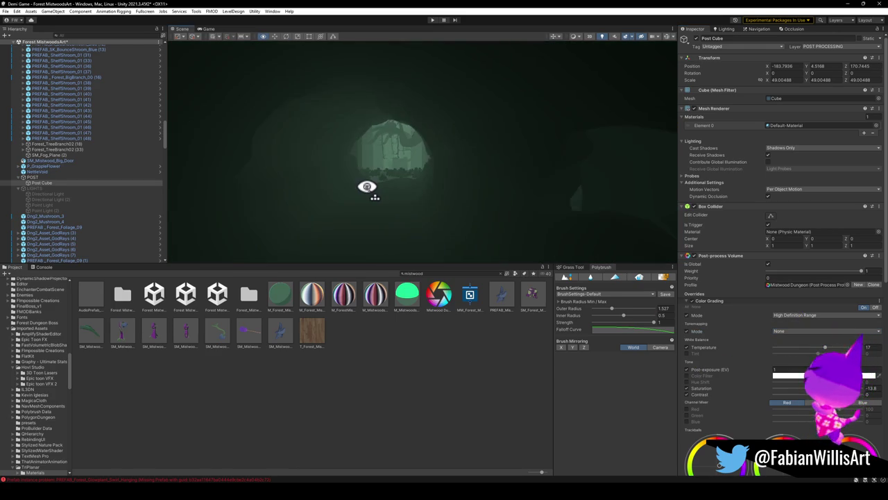
pyautogui.moveTo(464, 196)
pyautogui.mouseDown(button='right')
pyautogui.moveTo(534, 189)
pyautogui.moveTo(527, 170)
pyautogui.moveTo(513, 173)
pyautogui.mouseUp(button='right')
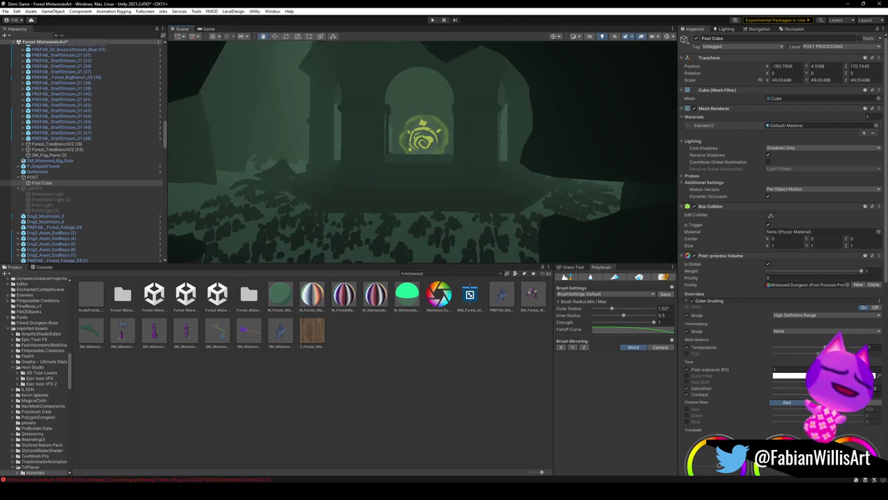
pyautogui.moveTo(428, 138); pyautogui.dragTo(446, 138, button='right')
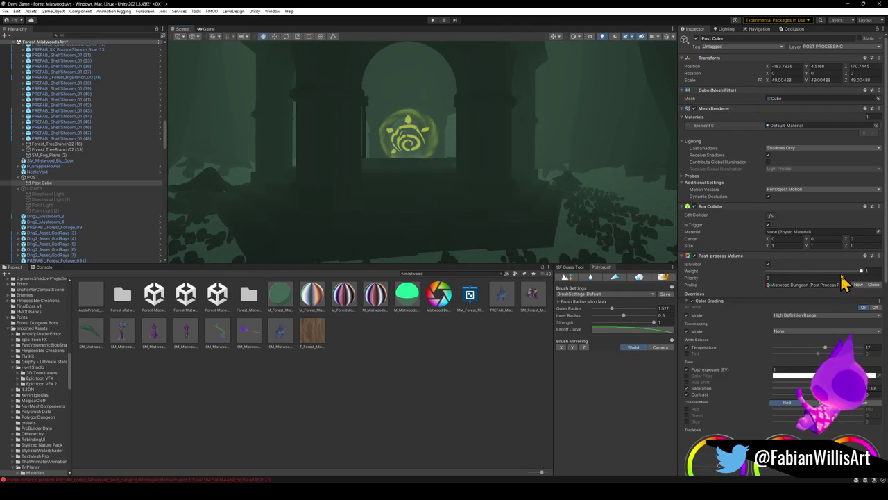
pyautogui.click(862, 271)
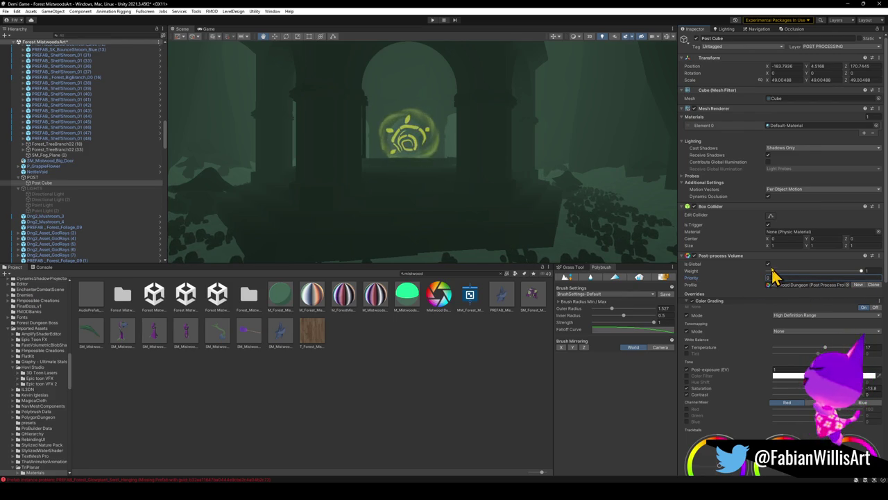
pyautogui.moveTo(468, 149)
pyautogui.mouseDown(button='right')
pyautogui.moveTo(378, 173)
pyautogui.moveTo(437, 139)
pyautogui.moveTo(405, 161)
pyautogui.mouseUp(button='right')
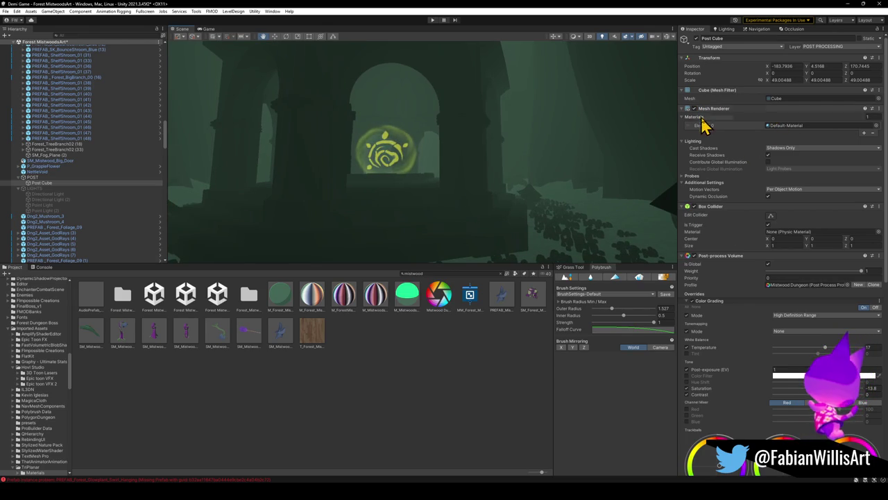
# Set the Post Cube's Mesh Renderer Cast Shadows to On and frame it in view.
pyautogui.click(783, 151)
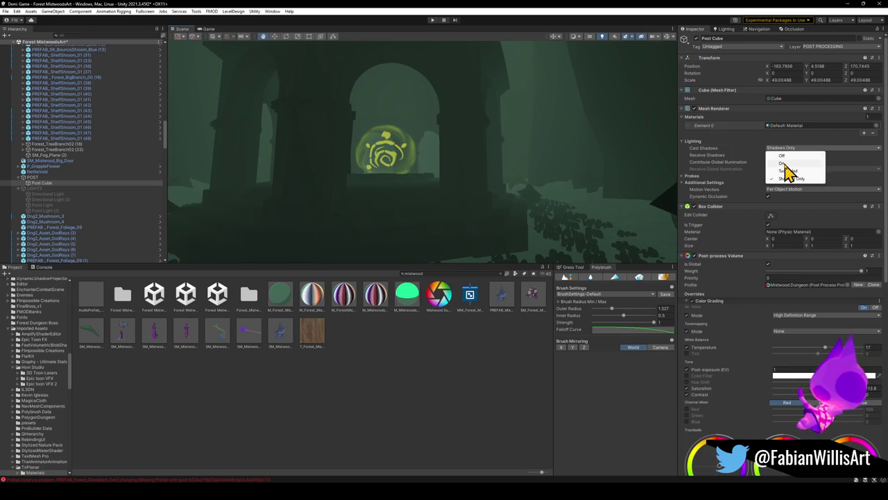
pyautogui.click(787, 165)
pyautogui.press('f')
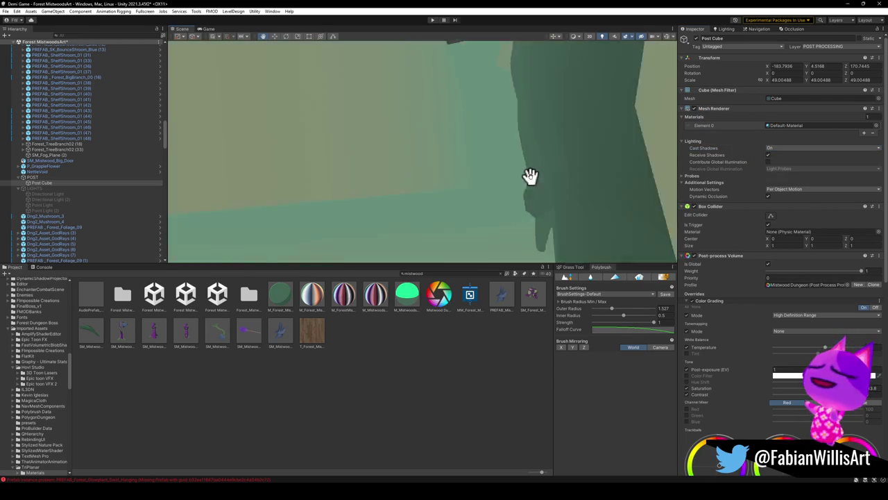
pyautogui.moveTo(504, 174)
pyautogui.mouseDown(button='right')
pyautogui.moveTo(561, 192)
pyautogui.moveTo(496, 188)
pyautogui.moveTo(587, 201)
pyautogui.moveTo(422, 188)
pyautogui.moveTo(555, 218)
pyautogui.moveTo(521, 220)
pyautogui.moveTo(574, 222)
pyautogui.moveTo(452, 204)
pyautogui.moveTo(436, 188)
pyautogui.moveTo(488, 178)
pyautogui.moveTo(376, 178)
pyautogui.moveTo(406, 198)
pyautogui.moveTo(507, 214)
pyautogui.moveTo(561, 210)
pyautogui.moveTo(462, 189)
pyautogui.mouseUp(button='right')
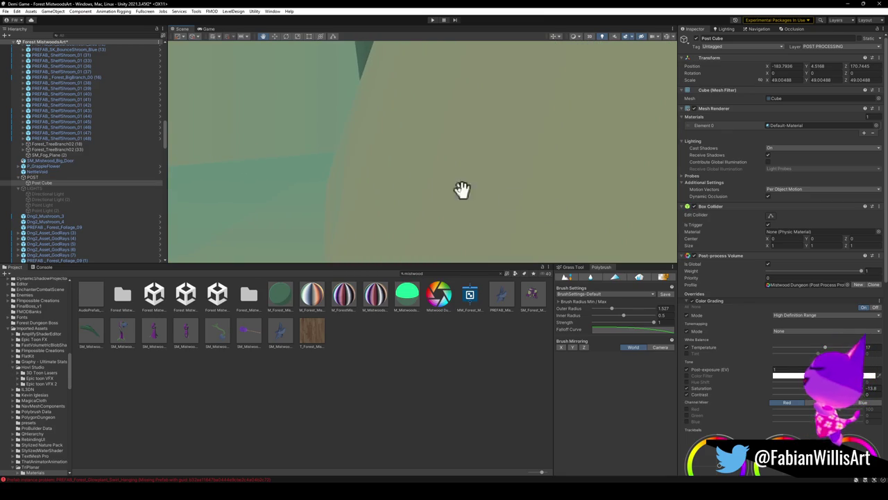
# Click through the tree, art root and fog cap to reach the Post Cube, then select LIGHTS.
pyautogui.click(389, 189)
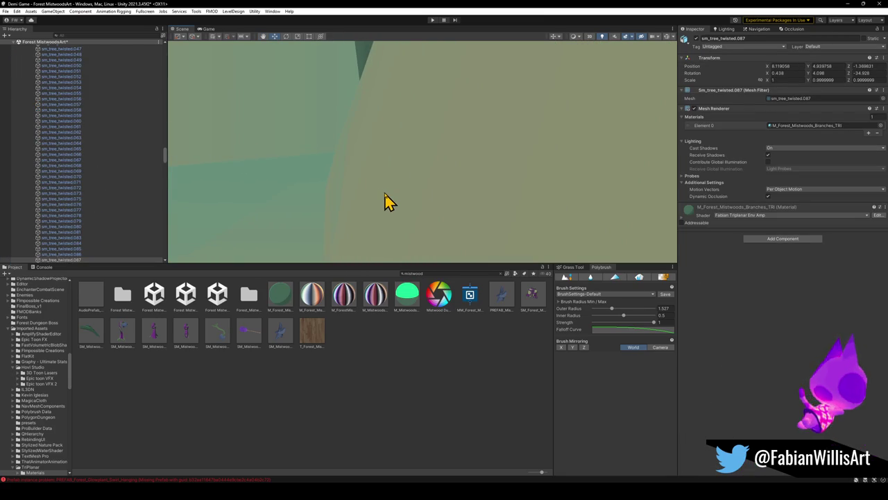
pyautogui.moveTo(418, 199)
pyautogui.mouseDown(button='right')
pyautogui.moveTo(357, 190)
pyautogui.moveTo(339, 168)
pyautogui.mouseUp(button='right')
pyautogui.click(339, 168)
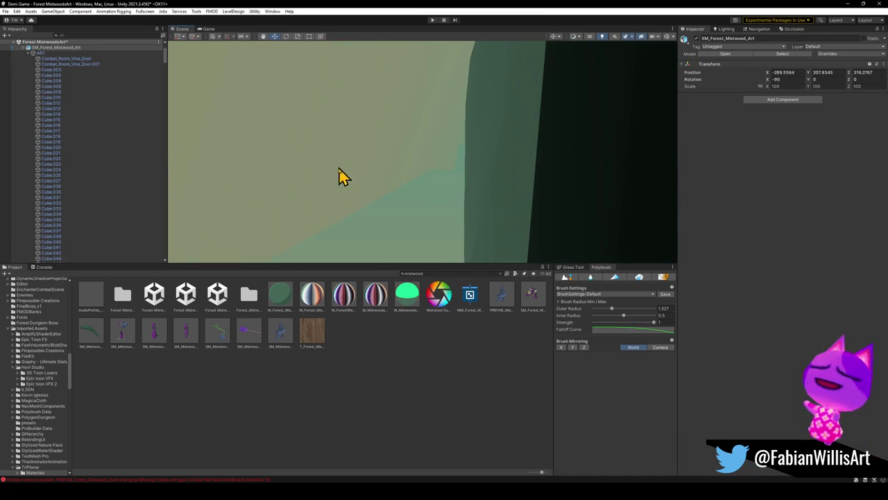
pyautogui.click(348, 165)
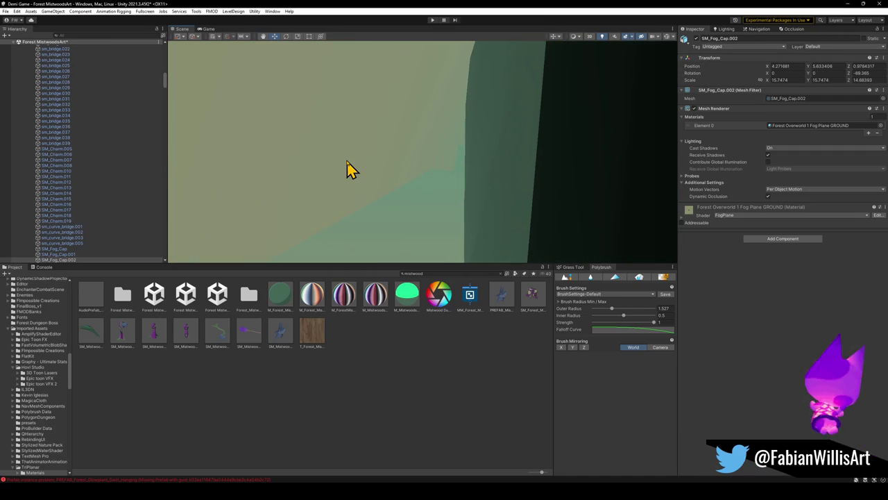
pyautogui.moveTo(349, 165)
pyautogui.mouseDown(button='right')
pyautogui.moveTo(418, 173)
pyautogui.moveTo(379, 131)
pyautogui.moveTo(430, 153)
pyautogui.mouseUp(button='right')
pyautogui.click(430, 153)
pyautogui.click(430, 153)
pyautogui.click(430, 152)
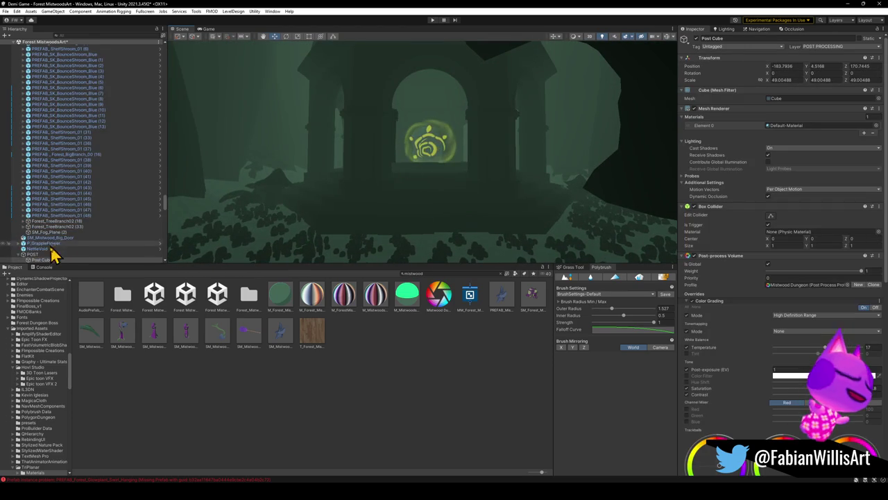
pyautogui.scroll(-3, 73, 247)
pyautogui.scroll(-2, 79, 238)
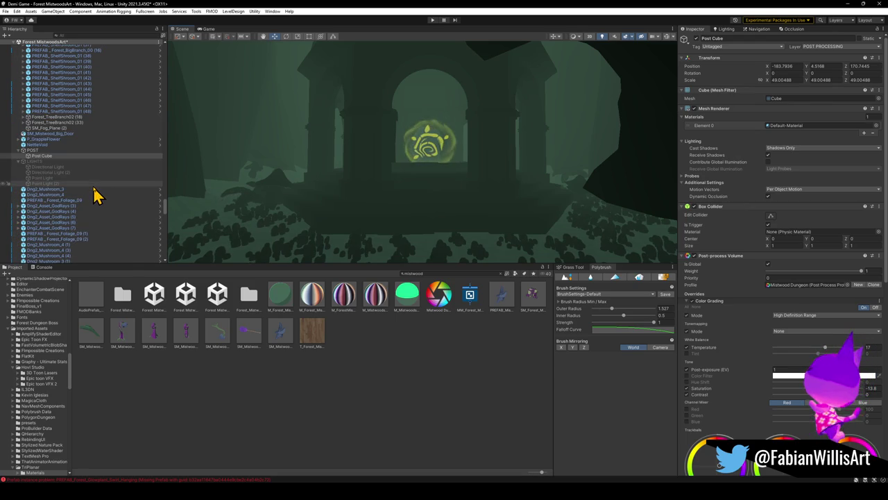
pyautogui.click(37, 161)
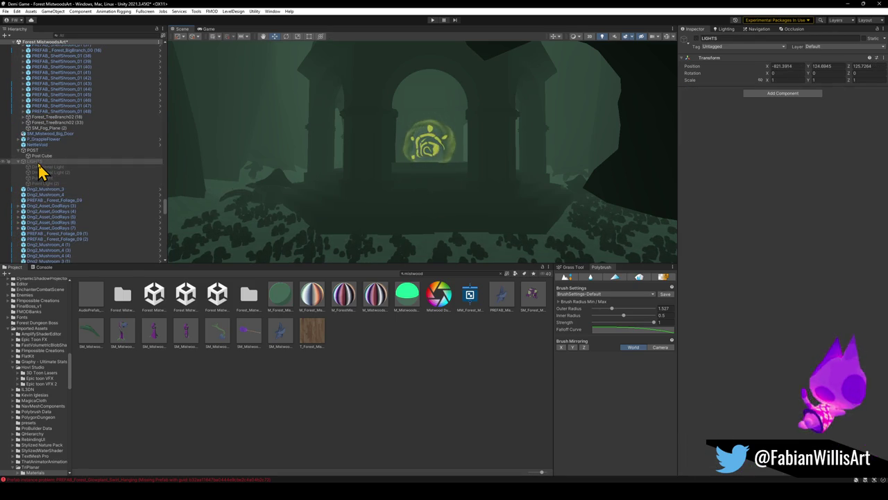
# Enable the LIGHTS group, move toward the emblem, and leave exponential fog on in Lighting Environment.
pyautogui.hotkey('alt', 'shift', 'a')
pyautogui.moveTo(450, 207); pyautogui.dragTo(465, 184, button='right')
pyautogui.press('w')
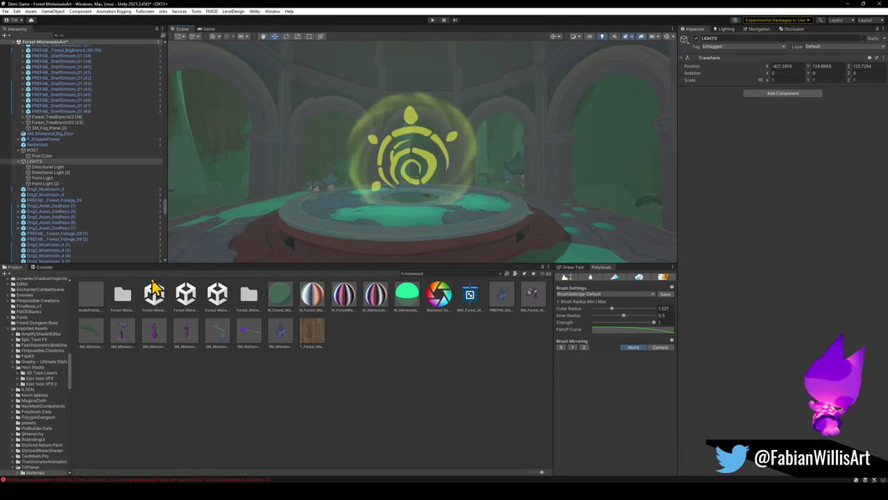
pyautogui.click(726, 30)
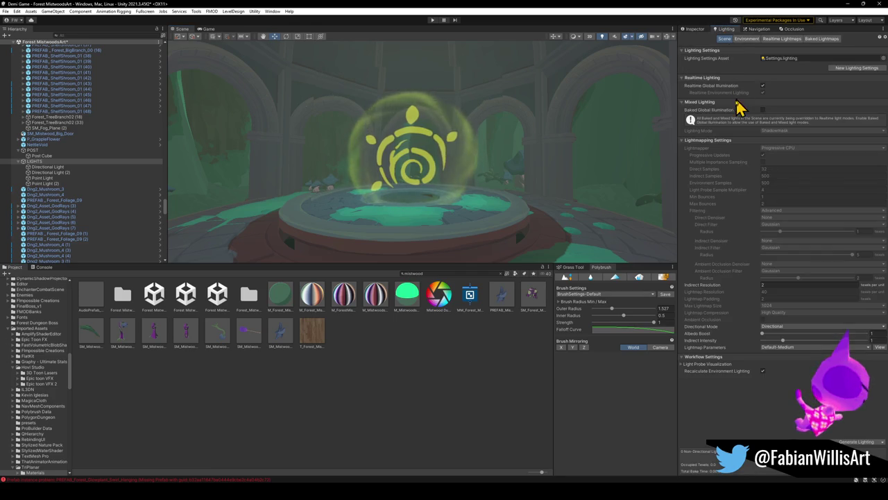
pyautogui.click(747, 39)
pyautogui.click(763, 160)
pyautogui.click(762, 160)
pyautogui.click(763, 160)
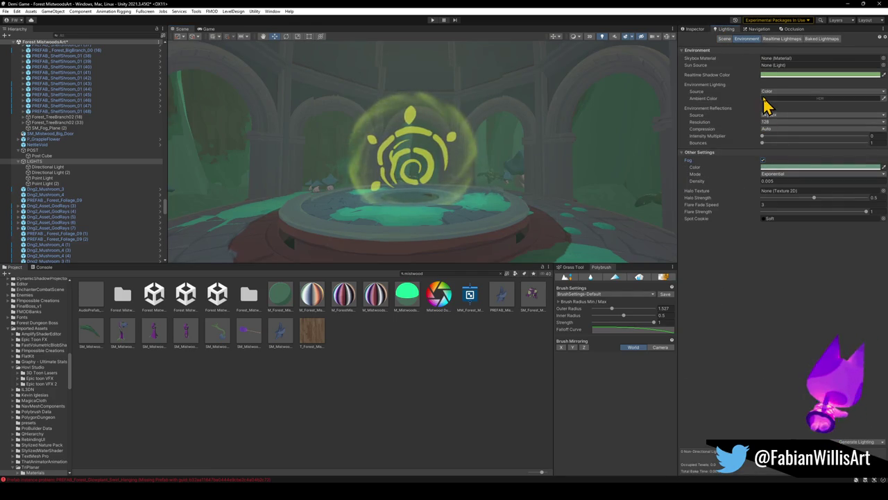
# Keep the ambient colour dark grey after trying pink and near-white, then turn toward the arches.
pyautogui.click(791, 98)
pyautogui.click(816, 147)
pyautogui.moveTo(818, 154); pyautogui.dragTo(807, 149)
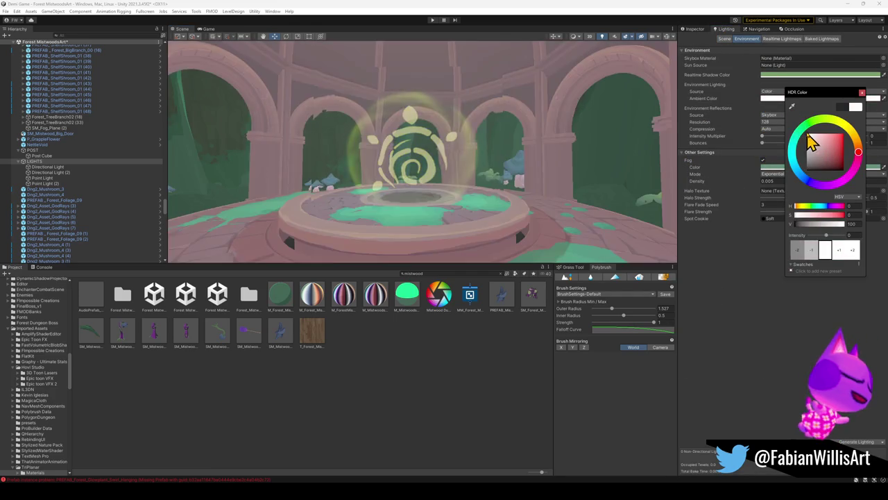
pyautogui.press('Return')
pyautogui.hotkey('ctrl', 'z')
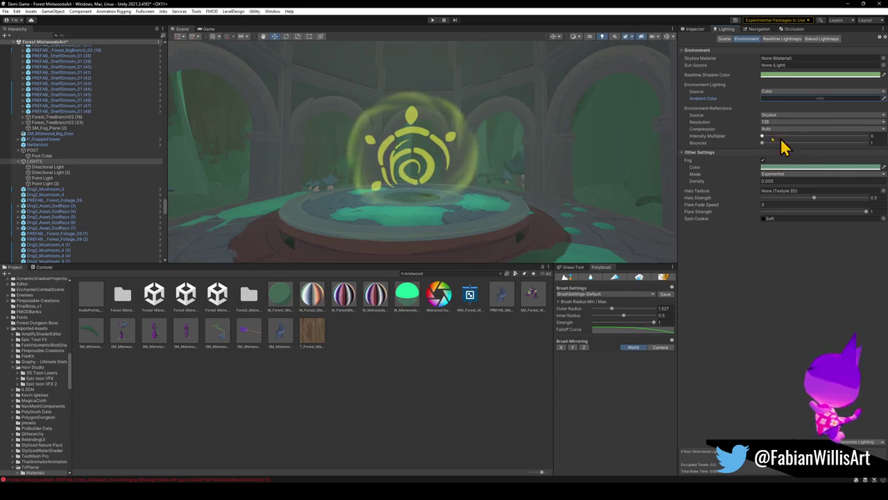
pyautogui.moveTo(483, 136)
pyautogui.mouseDown(button='right')
pyautogui.moveTo(418, 144)
pyautogui.moveTo(429, 135)
pyautogui.moveTo(356, 136)
pyautogui.mouseUp(button='right')
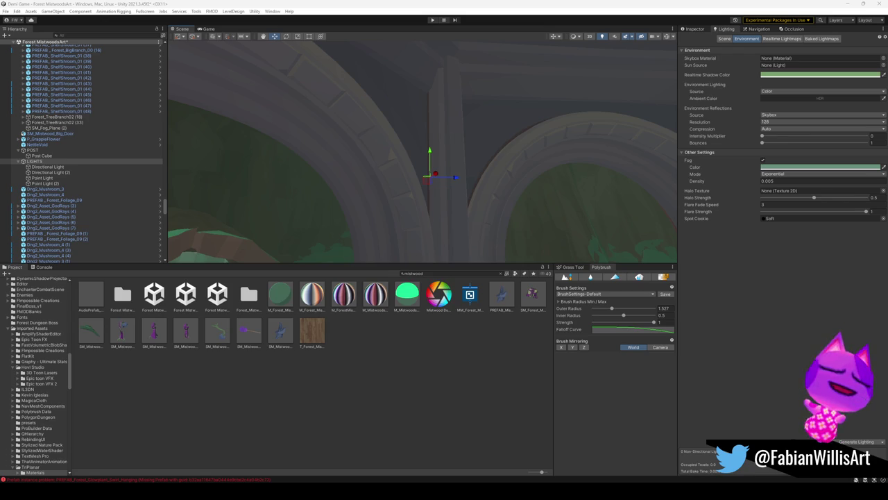
pyautogui.moveTo(454, 181); pyautogui.dragTo(526, 220, button='right')
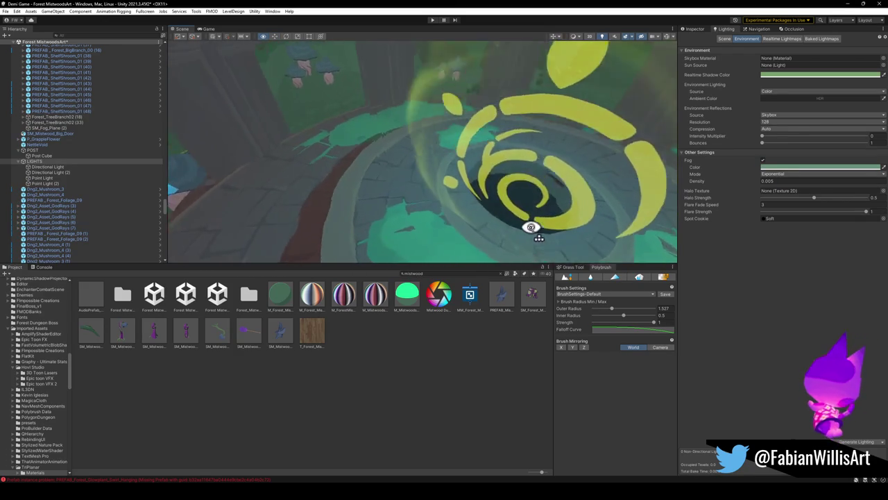
pyautogui.moveTo(526, 221); pyautogui.dragTo(591, 162, button='right')
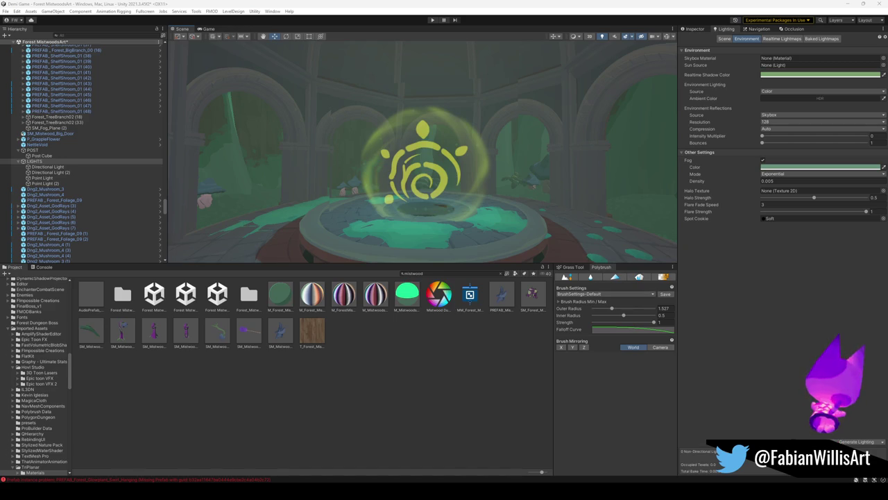
pyautogui.keyDown('alt'); pyautogui.moveTo(309, 194); pyautogui.dragTo(486, 162); pyautogui.keyUp('alt')
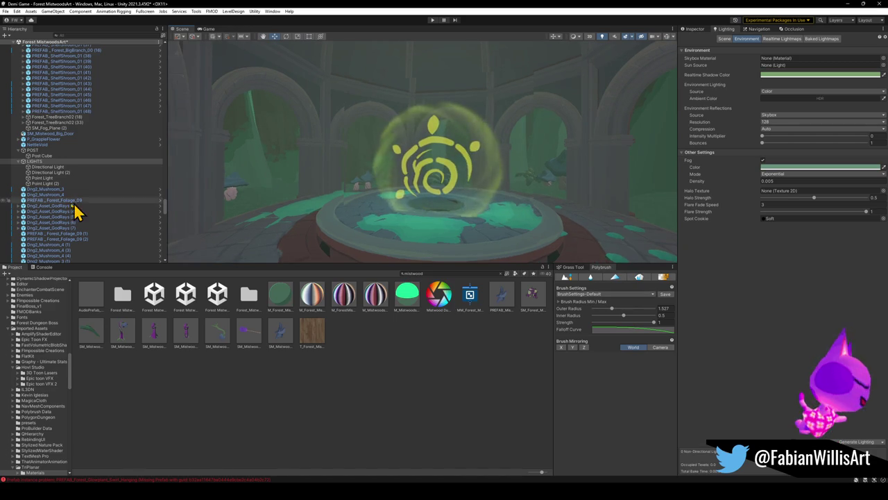
pyautogui.moveTo(458, 201)
pyautogui.keyDown('alt'); pyautogui.mouseDown()
pyautogui.moveTo(502, 212)
pyautogui.moveTo(389, 171)
pyautogui.moveTo(498, 182)
pyautogui.mouseUp(); pyautogui.keyUp('alt')
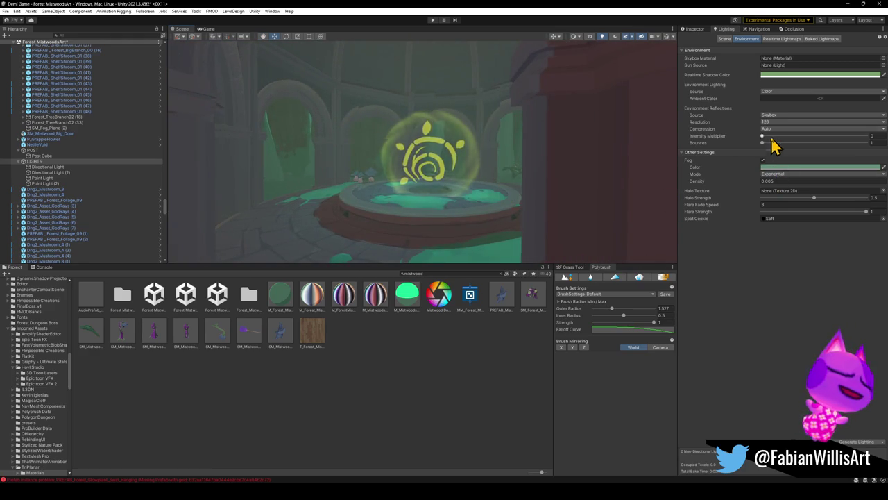
pyautogui.click(793, 75)
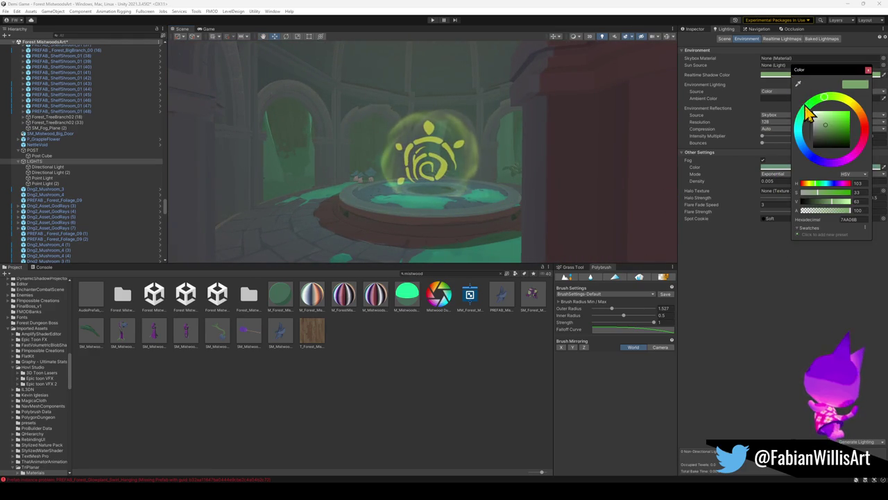
pyautogui.press('Escape')
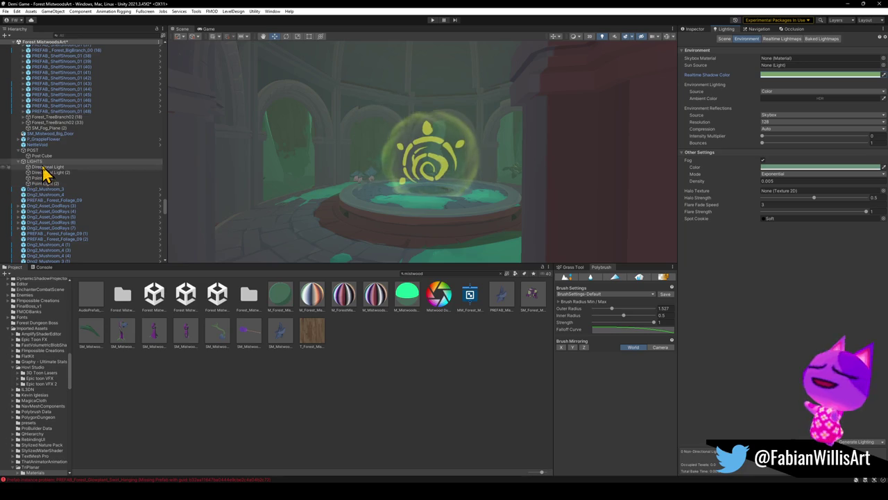
# Select the portal's sacred stone, show its properties, and fly the view around the portal.
pyautogui.scroll(5, 71, 139)
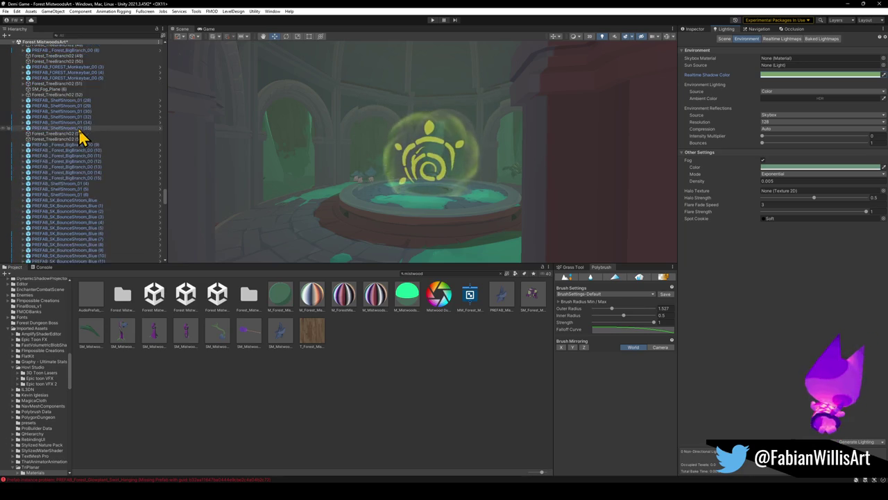
pyautogui.scroll(-1, 87, 137)
pyautogui.click(434, 169)
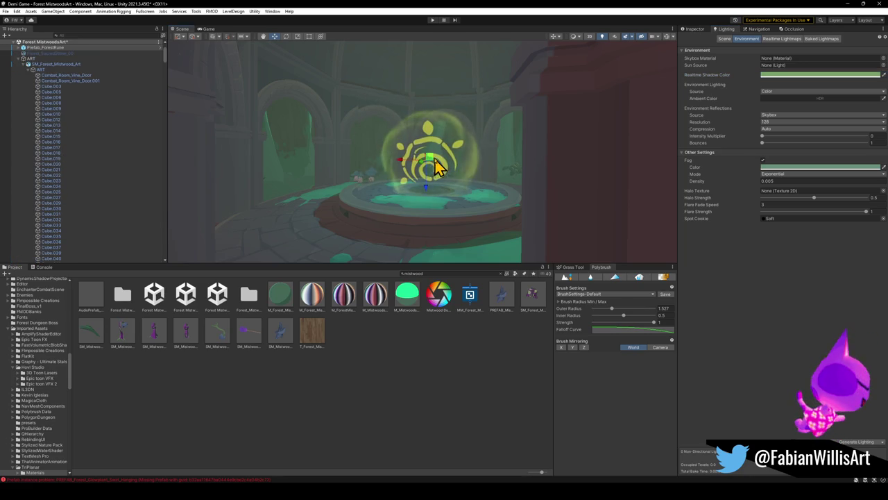
pyautogui.scroll(3, 73, 135)
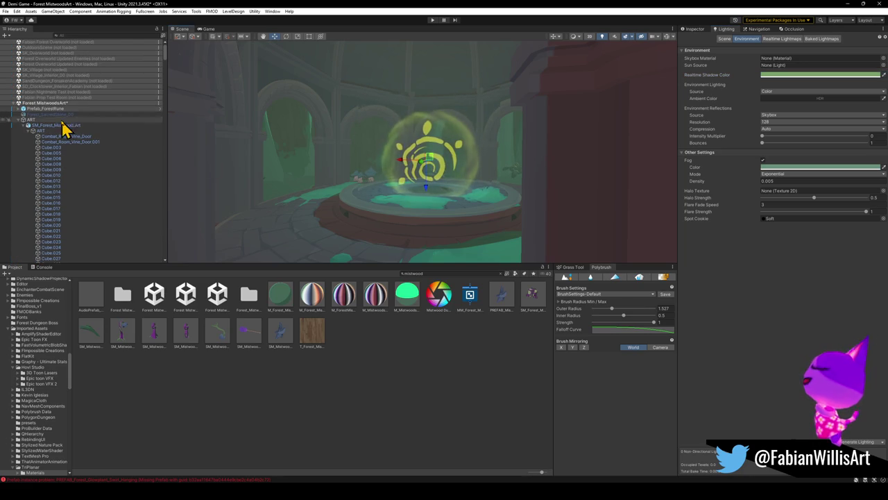
pyautogui.click(58, 114)
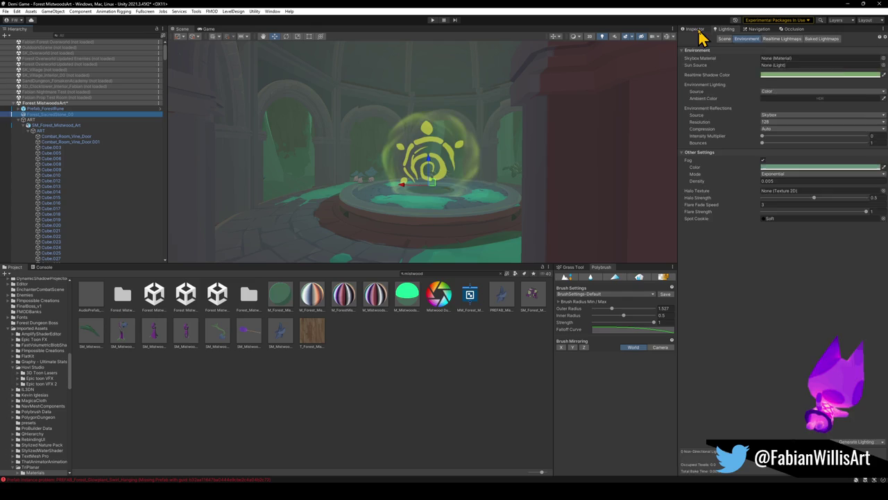
pyautogui.click(699, 33)
pyautogui.moveTo(383, 169)
pyautogui.mouseDown(button='right')
pyautogui.moveTo(342, 186)
pyautogui.moveTo(400, 202)
pyautogui.mouseUp(button='right')
# Disable Cylinder.001 of the Mistwood art to compare lighting, then re-enable it.
pyautogui.click(404, 187)
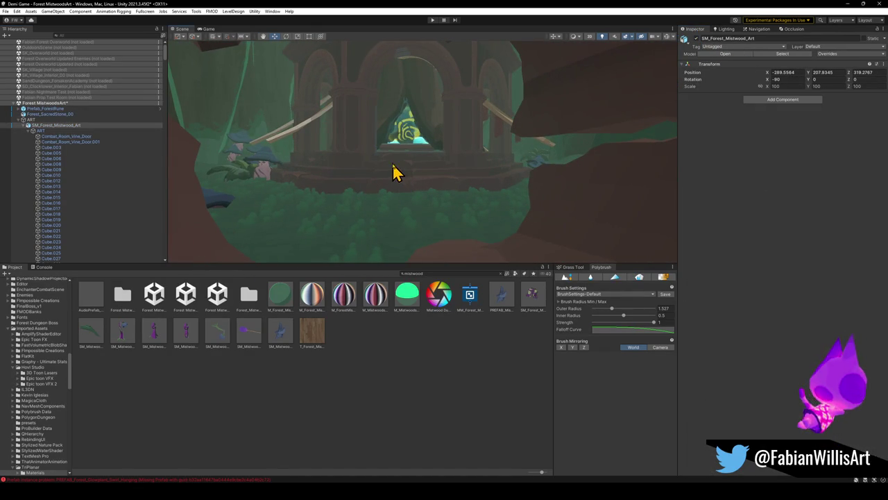
pyautogui.click(401, 179)
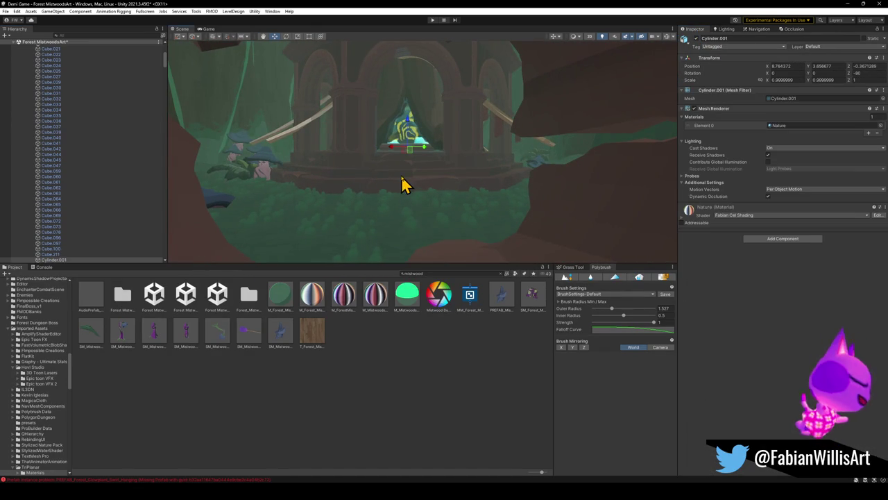
pyautogui.click(696, 38)
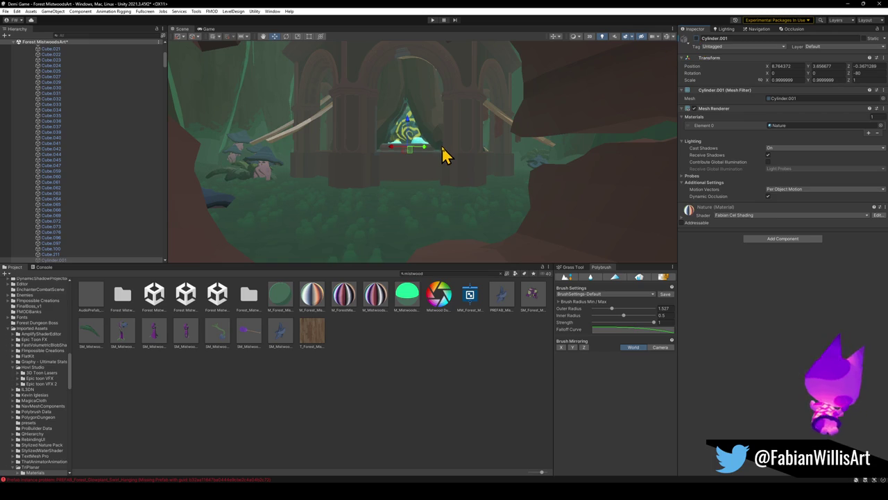
pyautogui.hotkey('ctrl', 'z')
# Orbit to the rune in the archway, collapse SM_Forest_Mistwood_Art, and select Prefab_ForestRune.
pyautogui.click(427, 133)
pyautogui.moveTo(427, 133)
pyautogui.keyDown('alt'); pyautogui.mouseDown()
pyautogui.moveTo(430, 184)
pyautogui.moveTo(430, 135)
pyautogui.moveTo(412, 162)
pyautogui.moveTo(430, 154)
pyautogui.mouseUp(); pyautogui.keyUp('alt')
pyautogui.scroll(3, 430, 154)
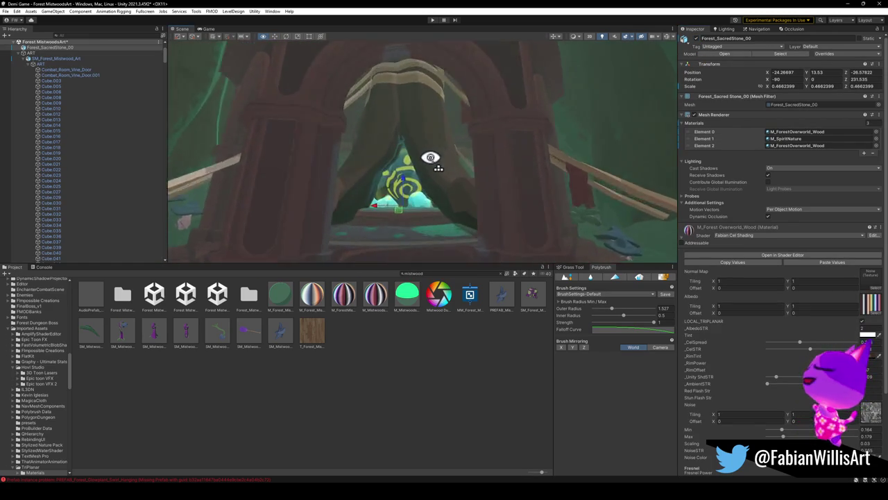
pyautogui.scroll(4, 432, 167)
pyautogui.click(442, 161)
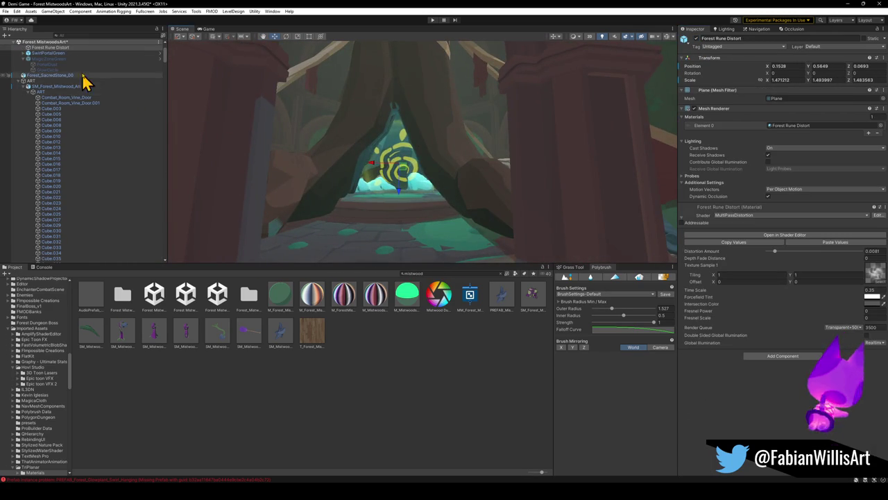
pyautogui.click(23, 86)
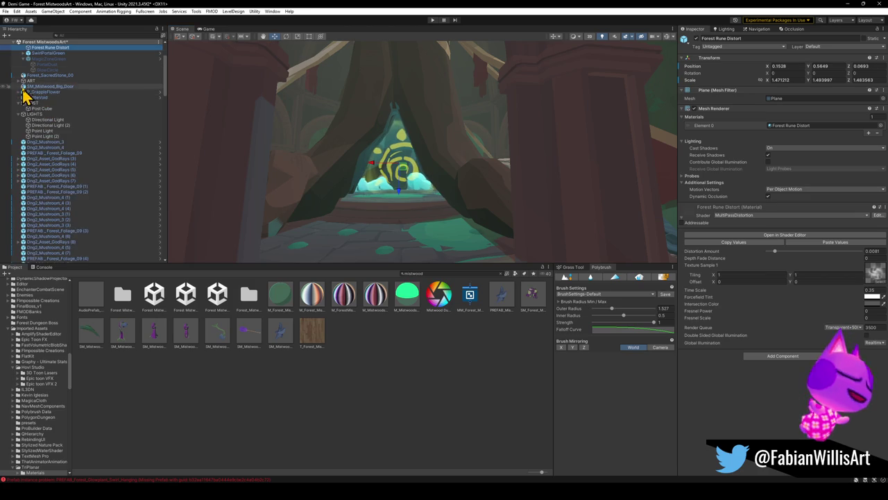
pyautogui.scroll(4, 97, 85)
pyautogui.press('Up')
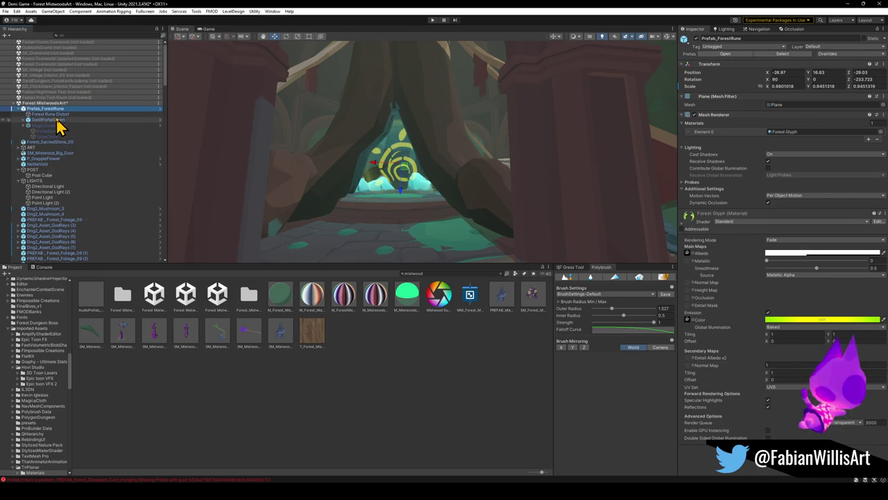
# Toggle the SwirlPortalGreen particles off and on, then frame Prefab_ForestRune up close.
pyautogui.click(57, 120)
pyautogui.click(696, 39)
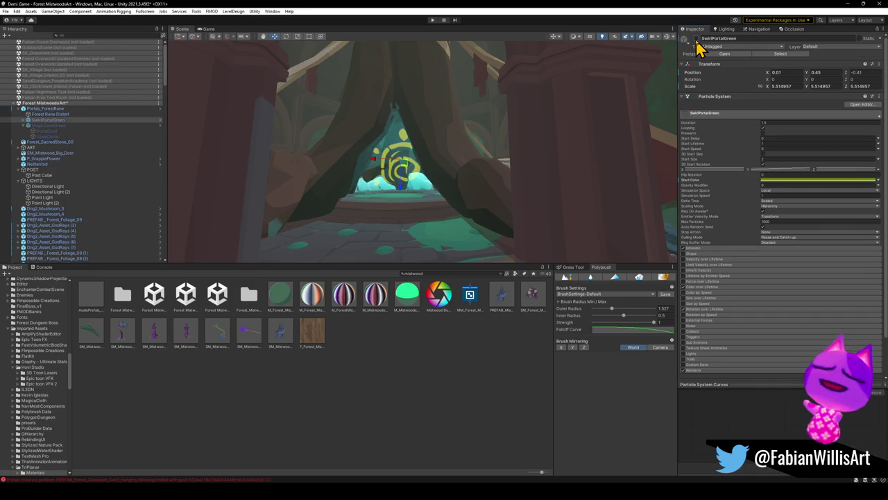
pyautogui.click(696, 40)
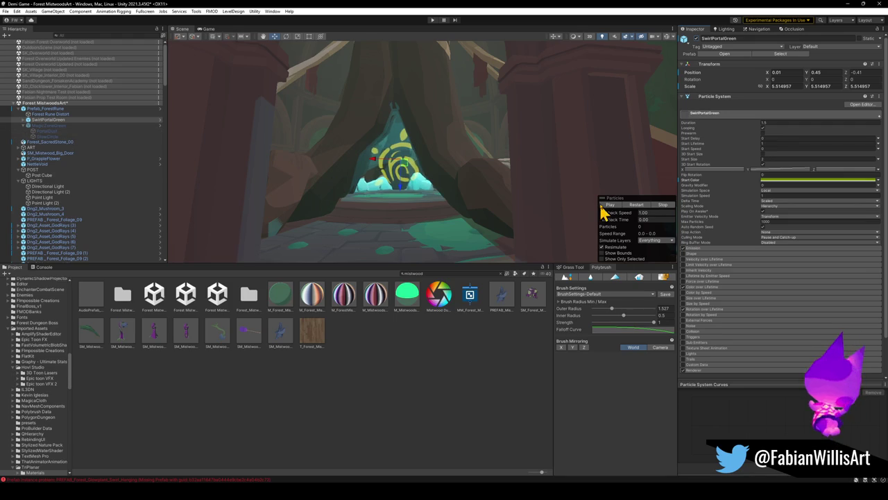
pyautogui.click(48, 142)
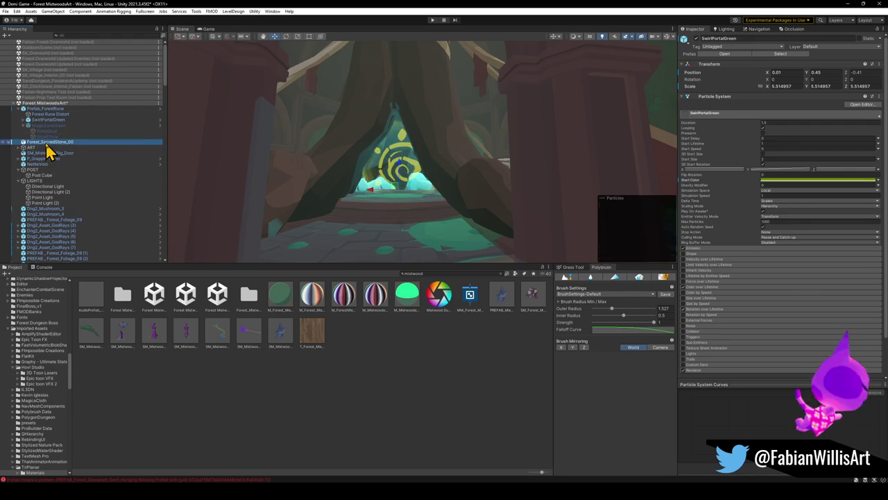
pyautogui.press('f')
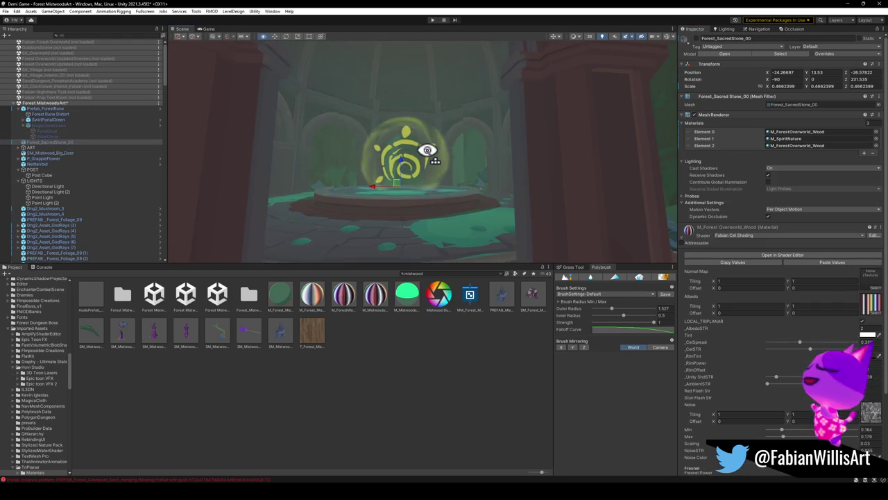
pyautogui.click(59, 110)
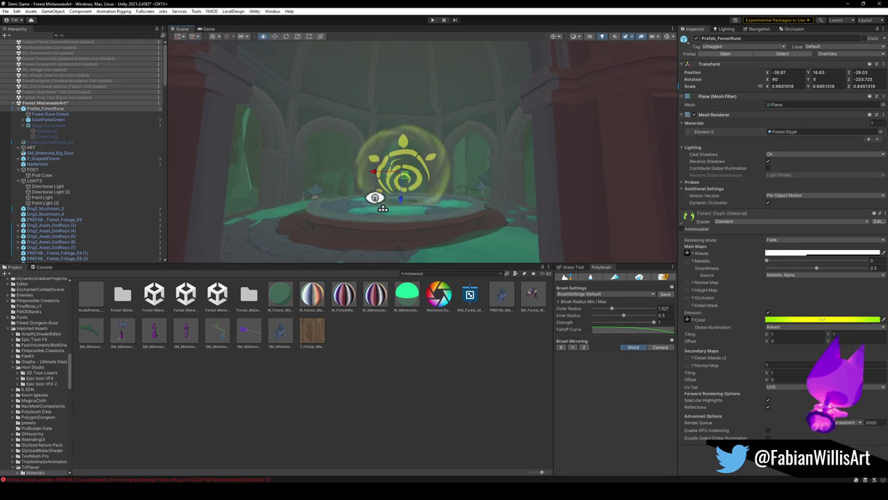
pyautogui.press('f')
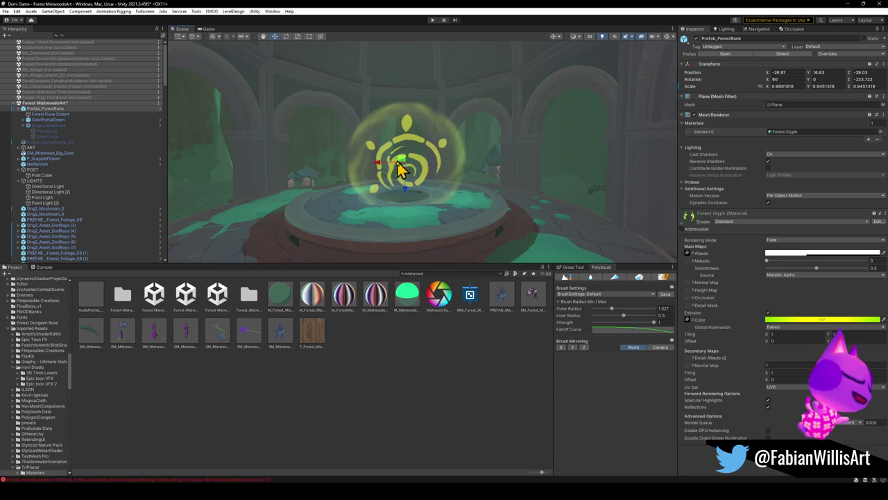
pyautogui.moveTo(410, 209); pyautogui.dragTo(389, 181, button='right')
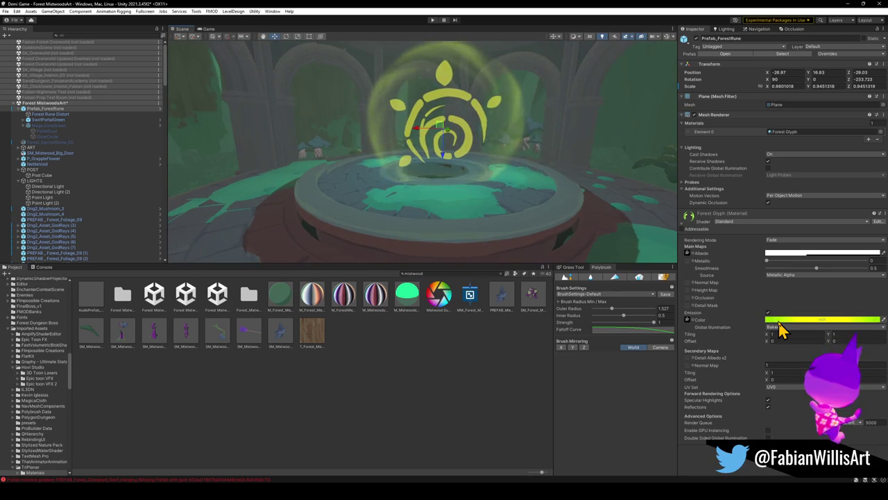
# Brighten the glyph emission to yellow-green and untick Receive Shadows, keeping Cast Shadows On.
pyautogui.click(808, 320)
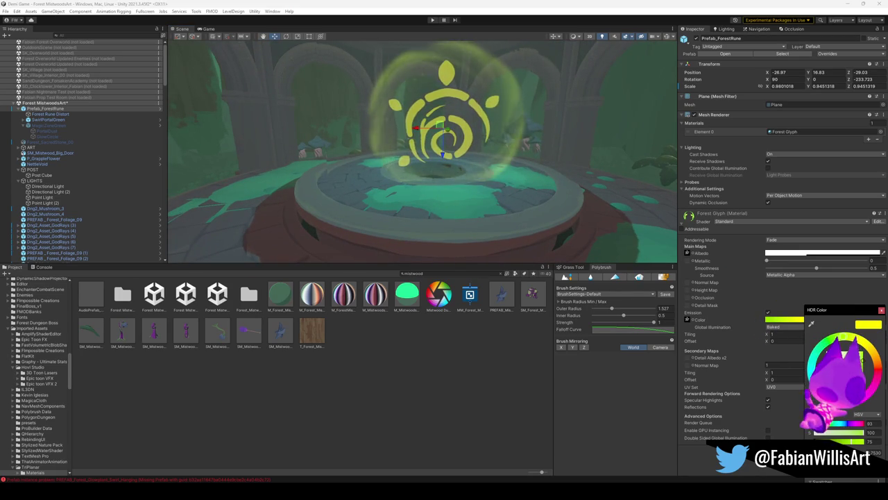
pyautogui.moveTo(843, 450); pyautogui.dragTo(863, 449)
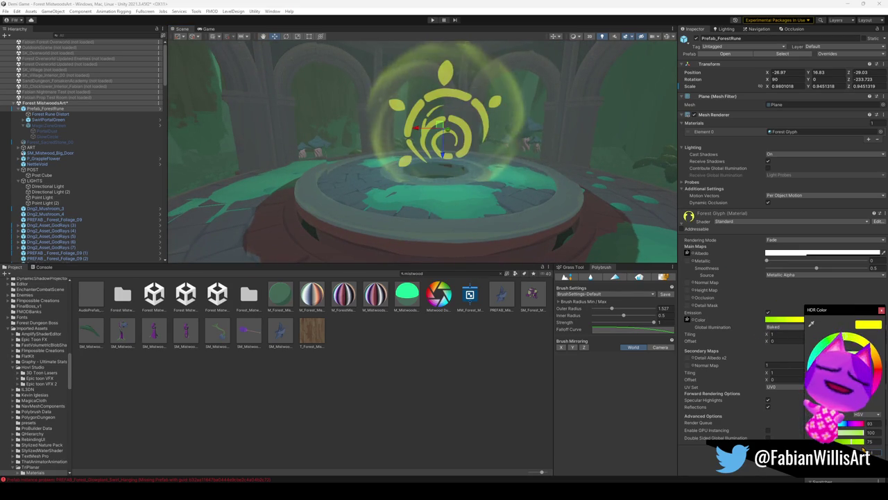
pyautogui.click(881, 309)
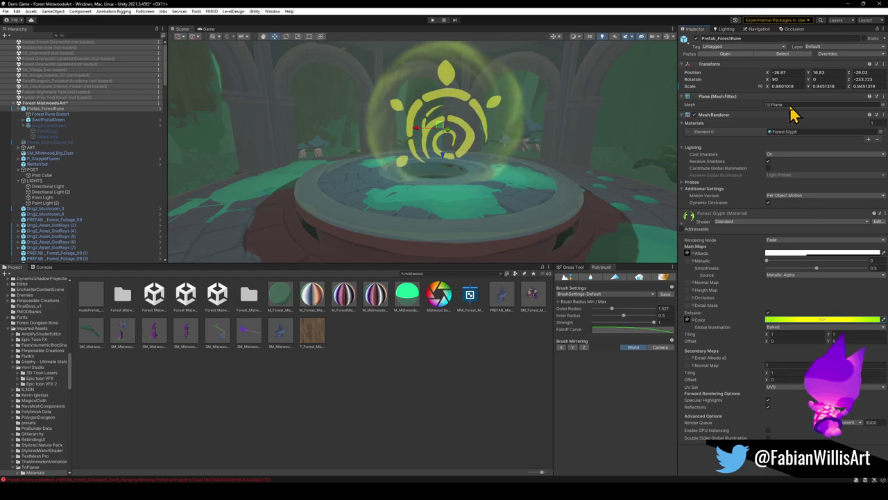
pyautogui.click(782, 155)
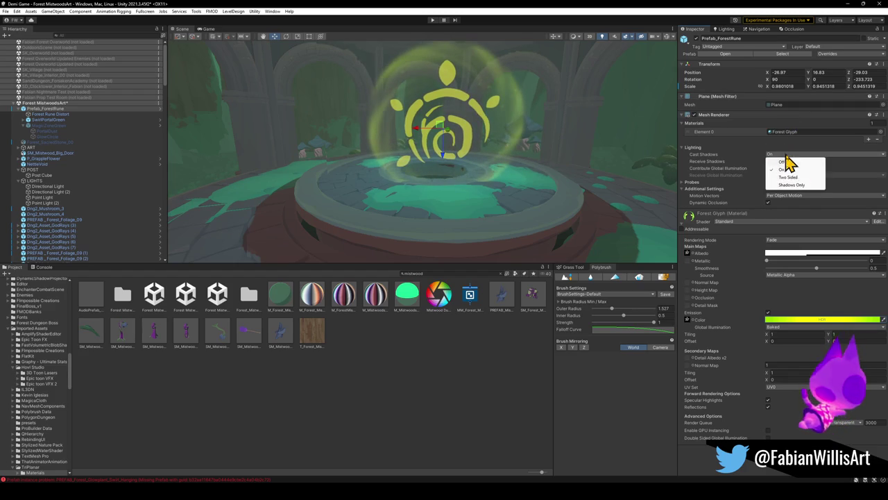
pyautogui.click(782, 169)
pyautogui.click(768, 161)
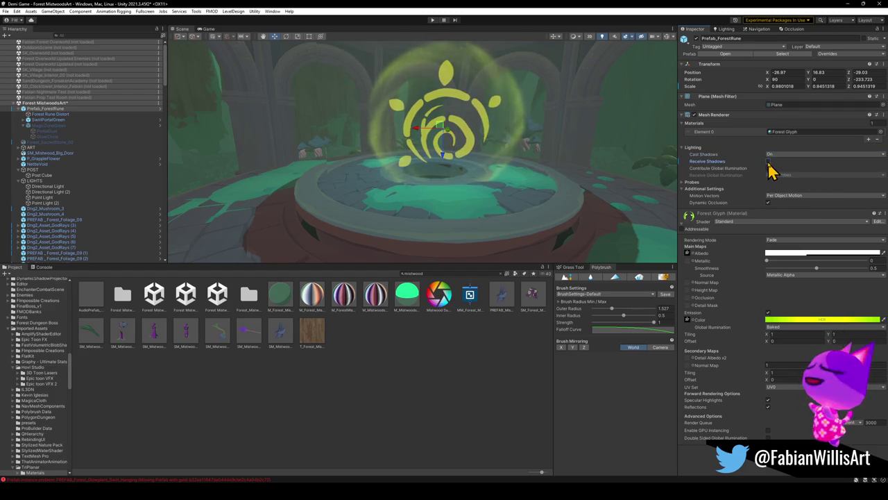
# Raise the glyph's emission intensity, trying and reverting a darker emission colour.
pyautogui.click(821, 320)
pyautogui.moveTo(851, 438); pyautogui.dragTo(853, 440)
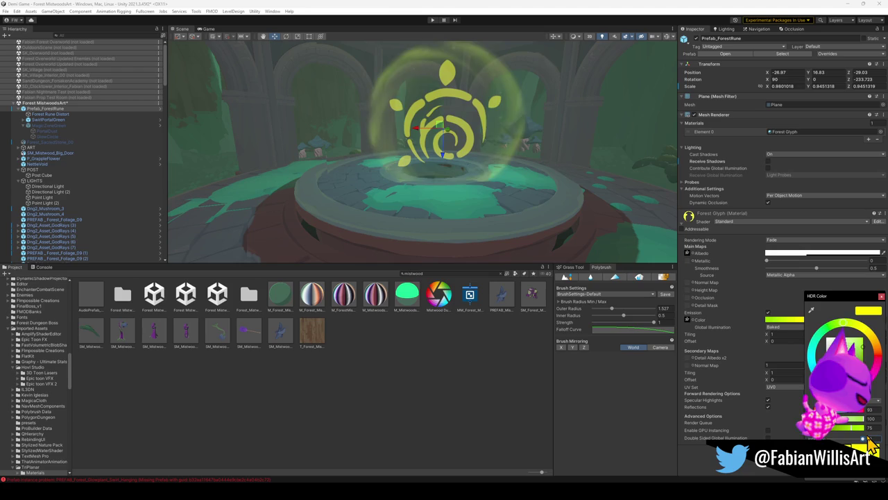
pyautogui.click(863, 451)
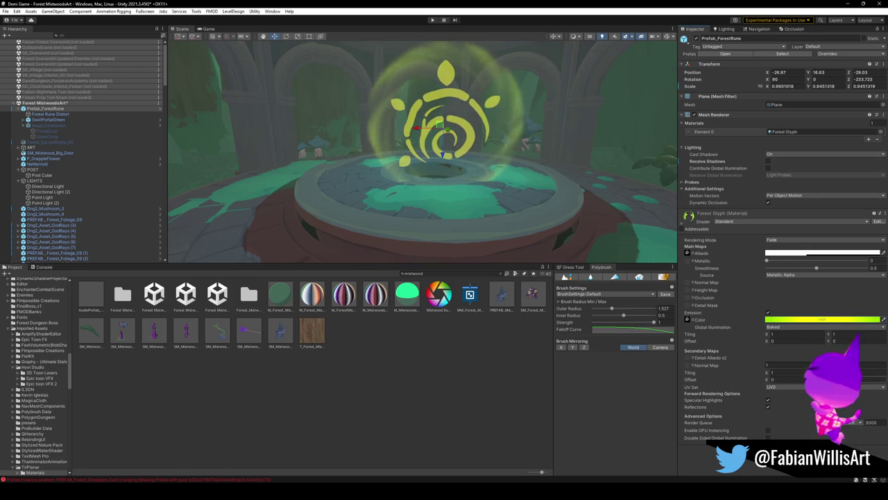
pyautogui.click(843, 321)
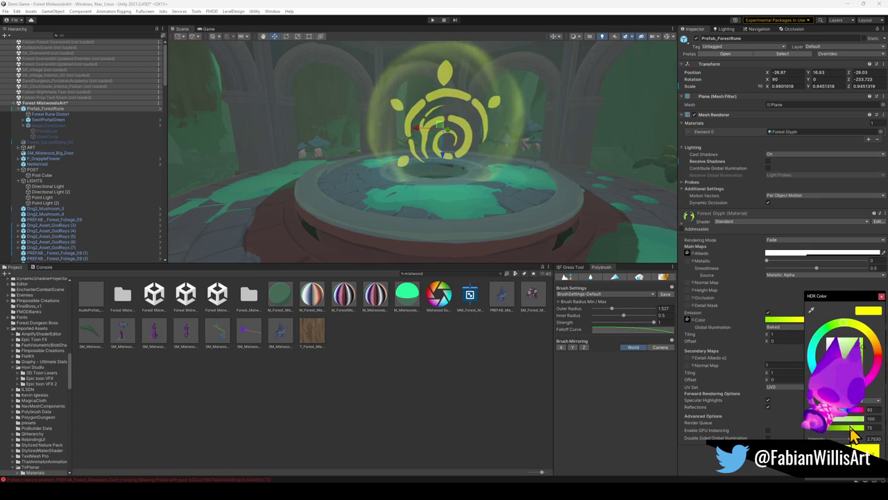
pyautogui.moveTo(864, 428); pyautogui.dragTo(807, 428)
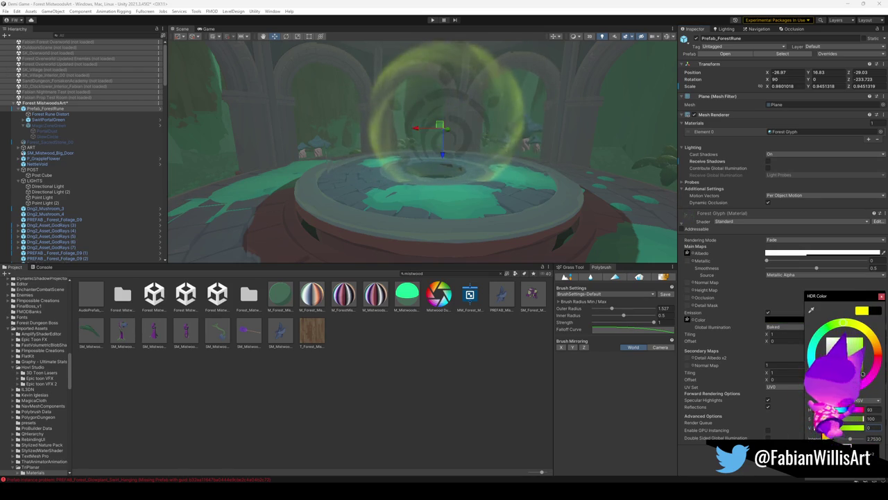
pyautogui.press('Escape')
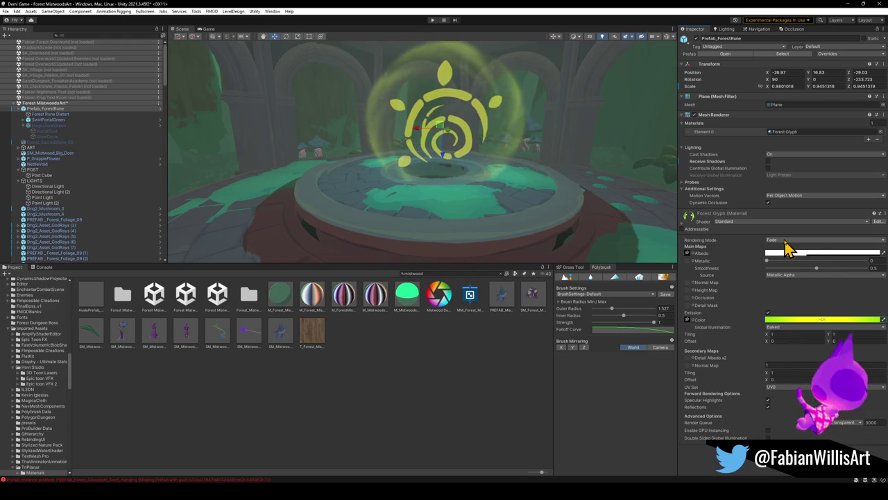
# Switch Forest Glyph's Rendering Mode from Fade to Transparent and set emission to bright yellow.
pyautogui.click(786, 241)
pyautogui.click(786, 276)
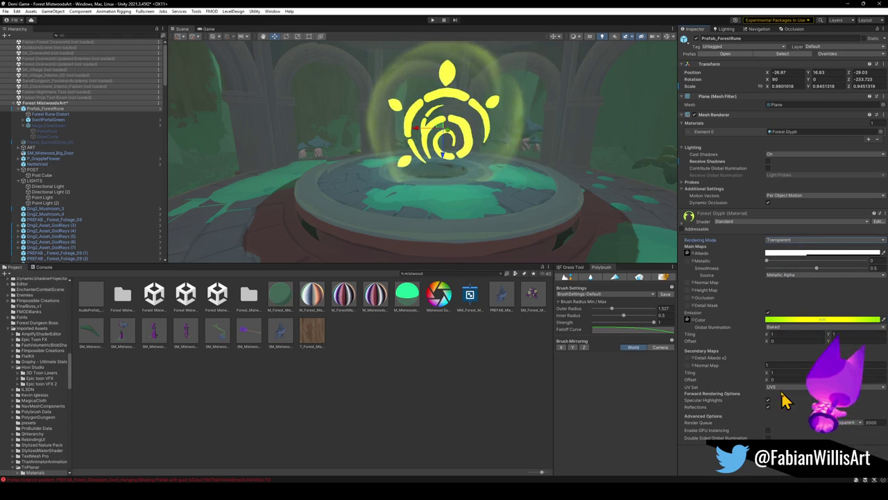
pyautogui.click(812, 321)
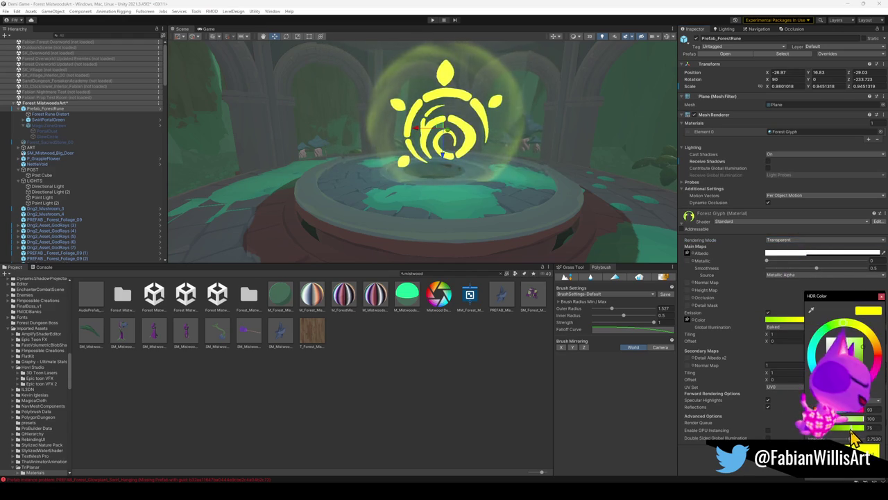
pyautogui.moveTo(836, 428); pyautogui.dragTo(846, 428)
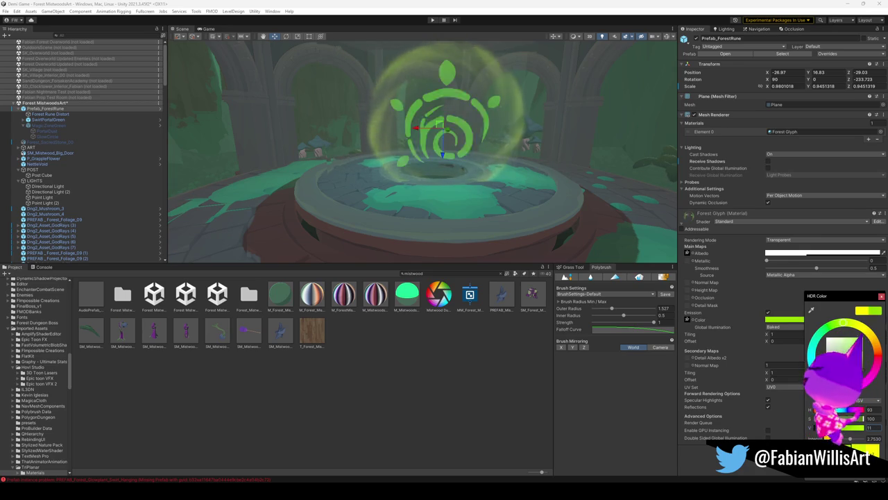
pyautogui.press('Return')
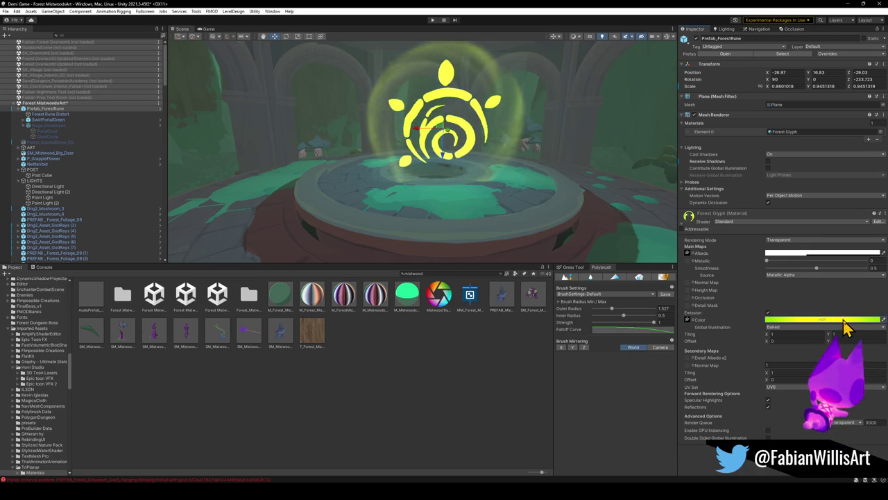